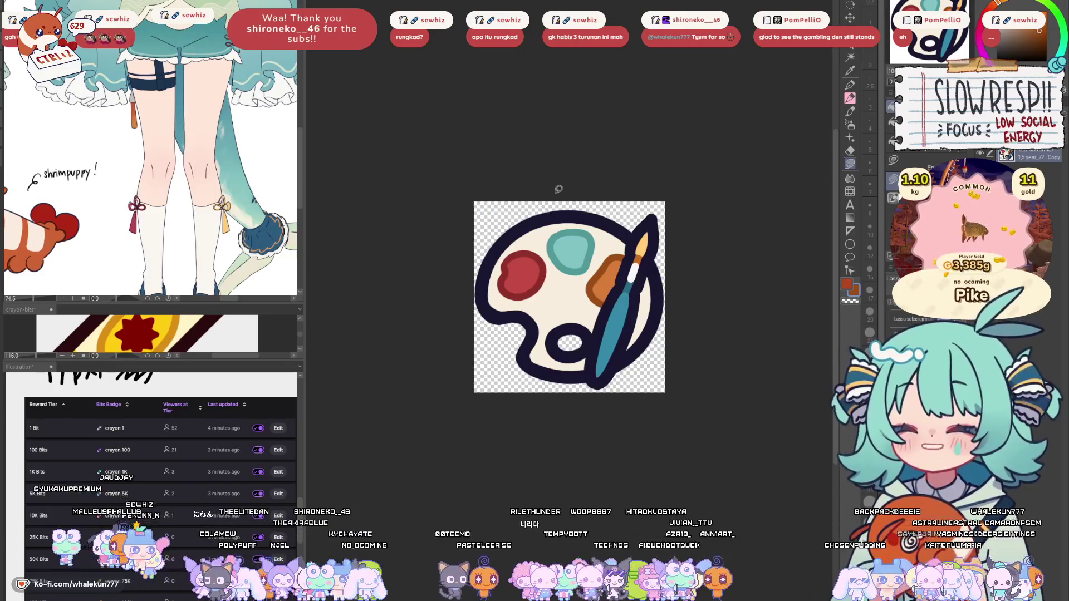
- Sample the navy outline colour from the palette drawing, then clear the palette off the canvas
scroll(583, 195, down, 5)
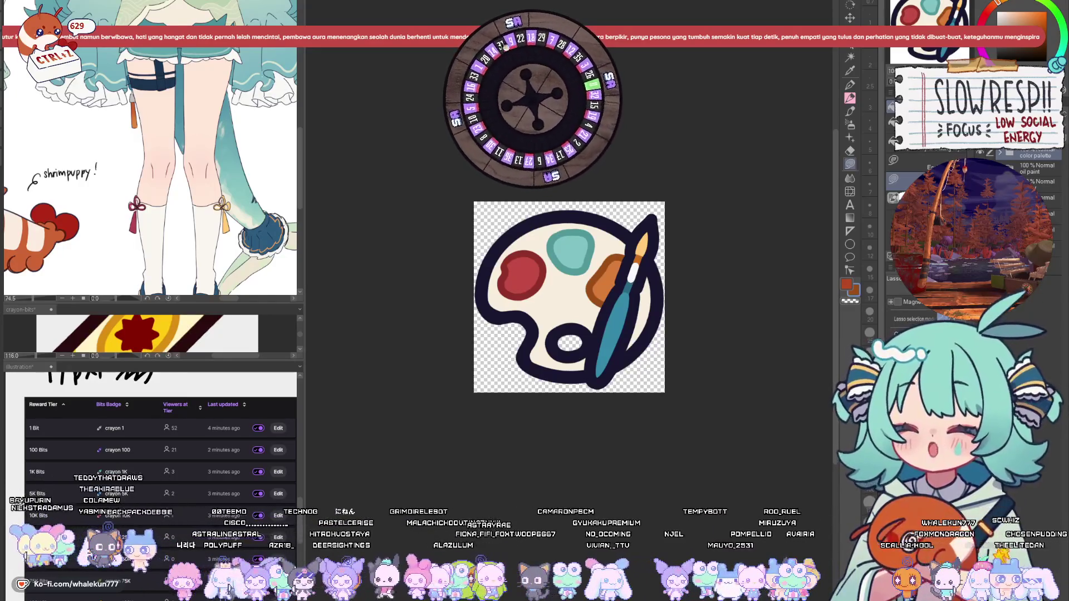
key(Delete)
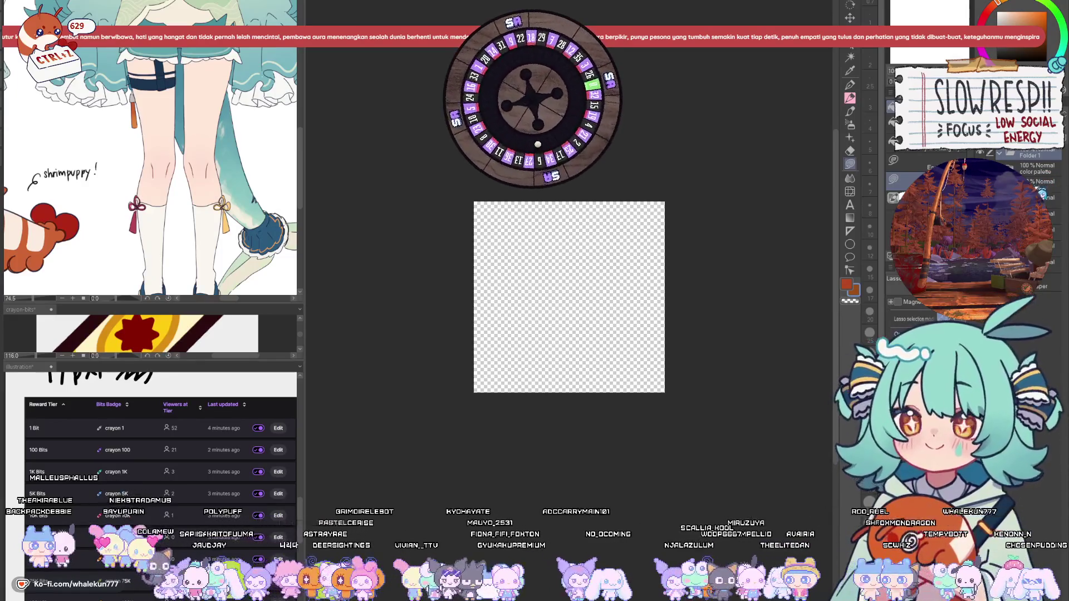
key(p)
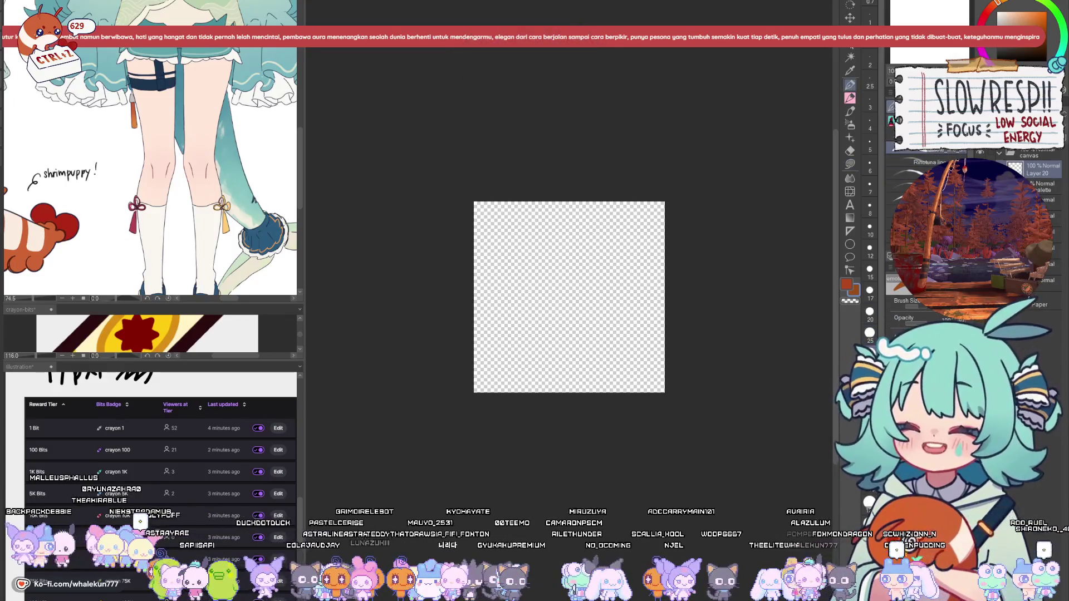
key(ctrl+z)
alt+click(613, 218)
key(ctrl+z)
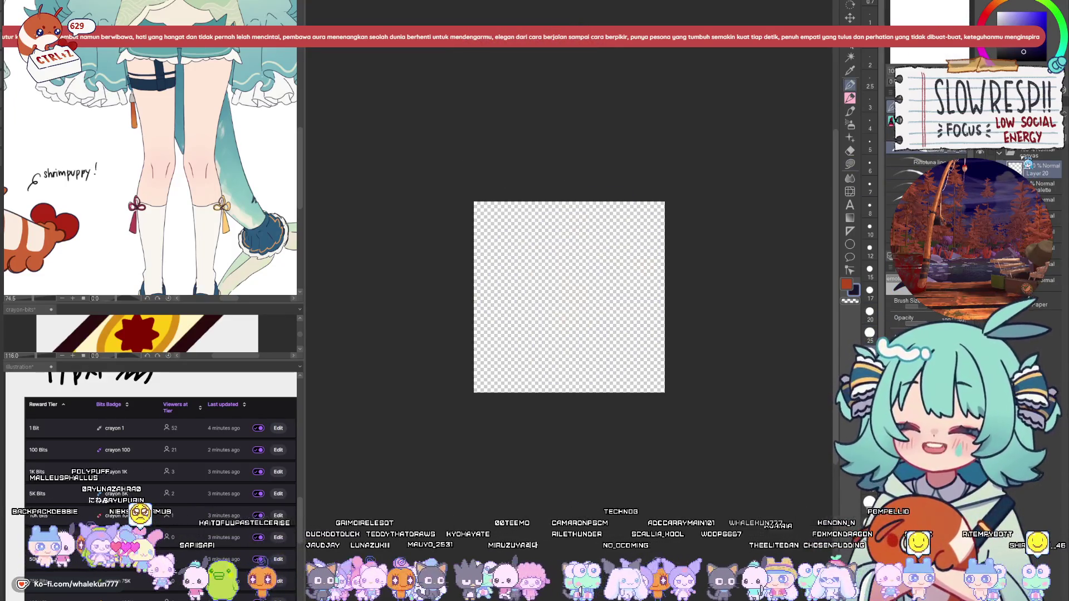
- Draw a thick dark stroke along a straight guide near the canvas top
scroll(667, 224, up, 2)
click(850, 231)
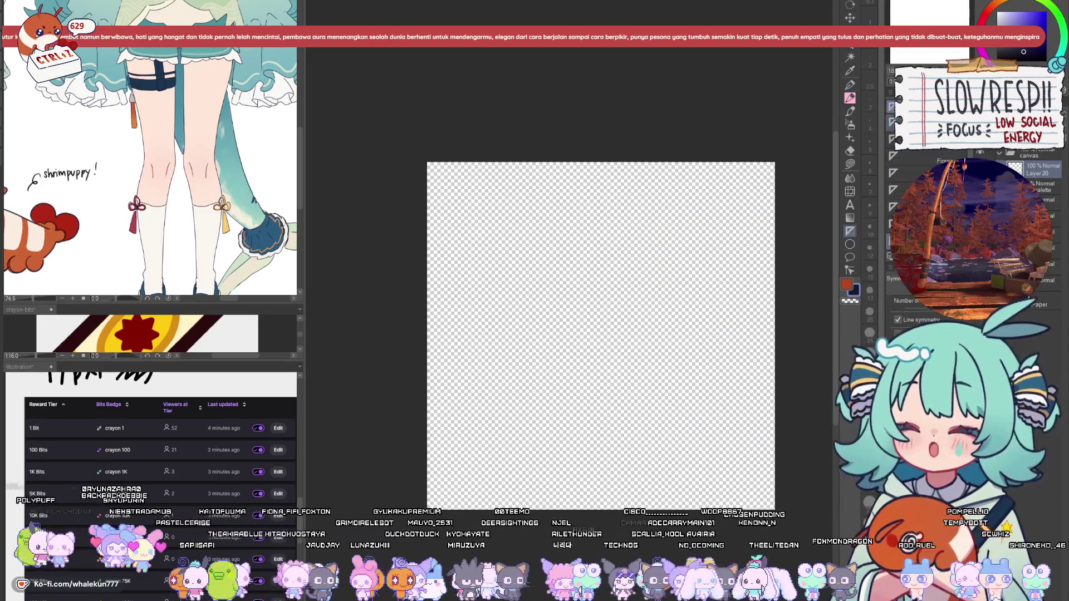
mouse_move(464, 205)
mouse_down()
mouse_move(687, 205)
mouse_move(699, 227)
mouse_up()
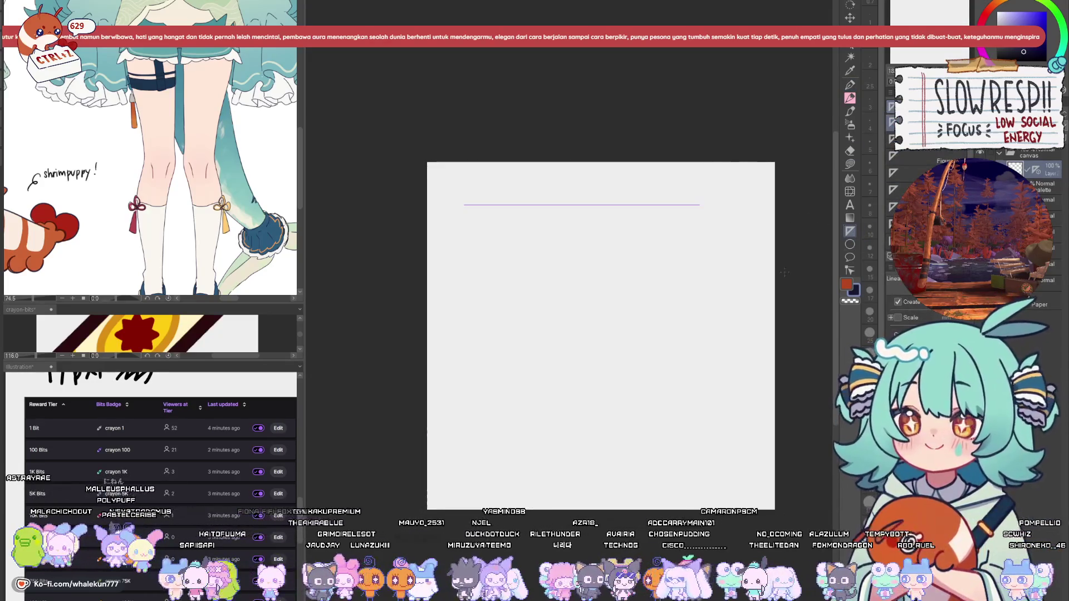
click(849, 97)
drag(453, 205, 579, 205)
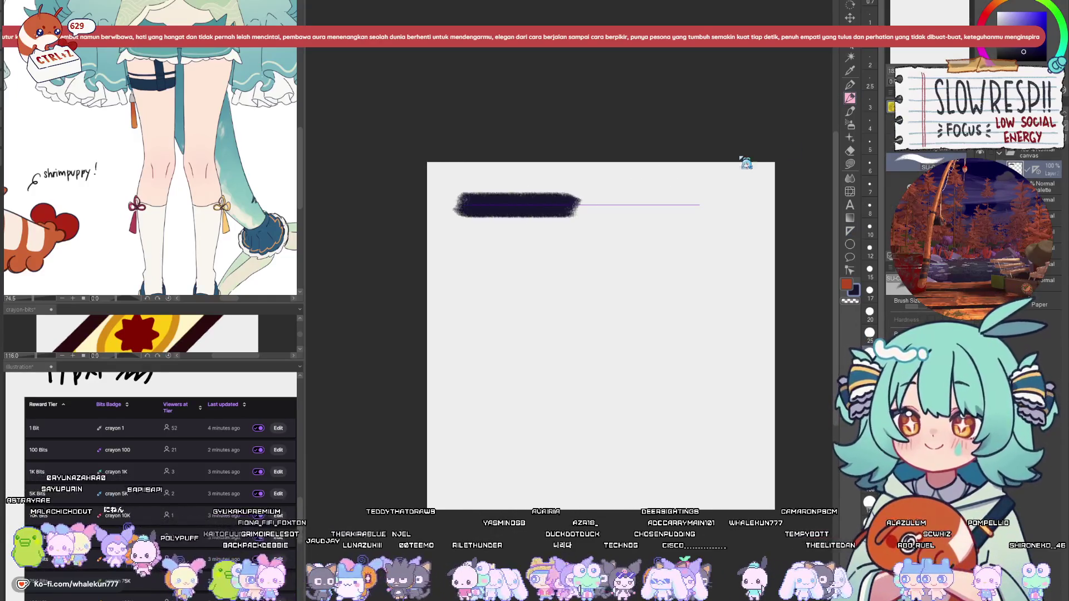
key(ctrl+z)
drag(454, 205, 699, 205)
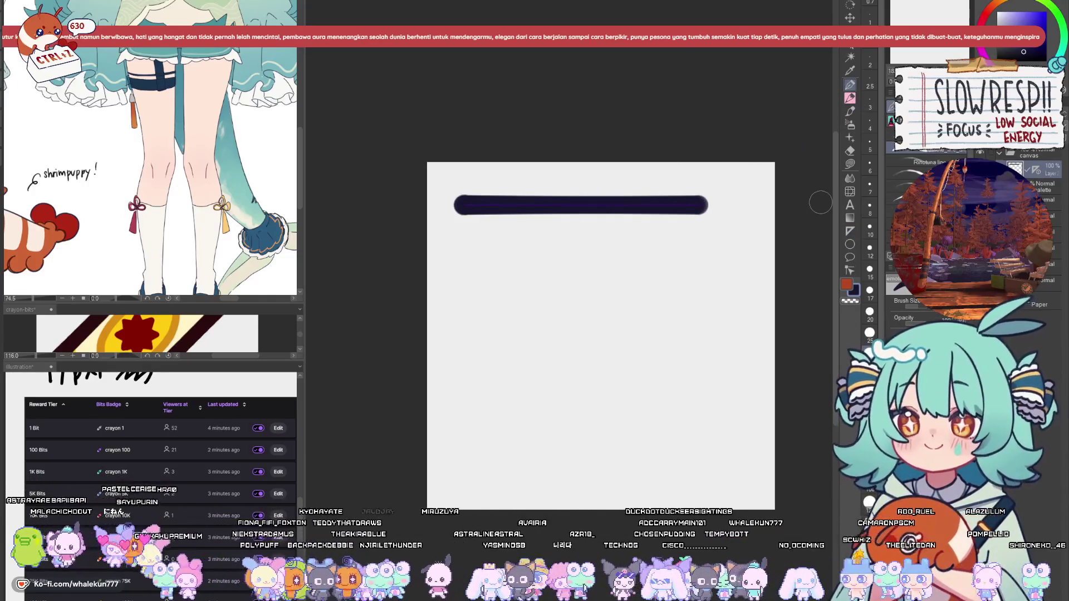
- Lay a steep ruler guide down from the top stroke's end and draw the left side along it
drag(821, 202, 814, 188)
key(u)
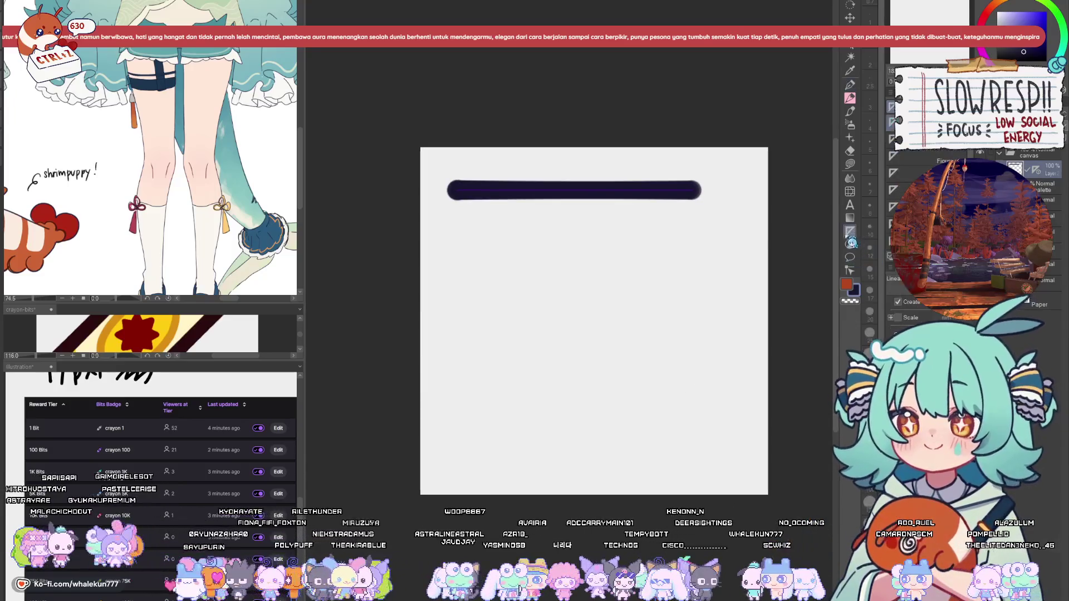
mouse_move(445, 202)
mouse_down()
mouse_move(543, 454)
mouse_move(551, 441)
mouse_up()
mouse_move(446, 202)
mouse_down()
mouse_move(516, 444)
mouse_move(478, 447)
mouse_up()
key(p)
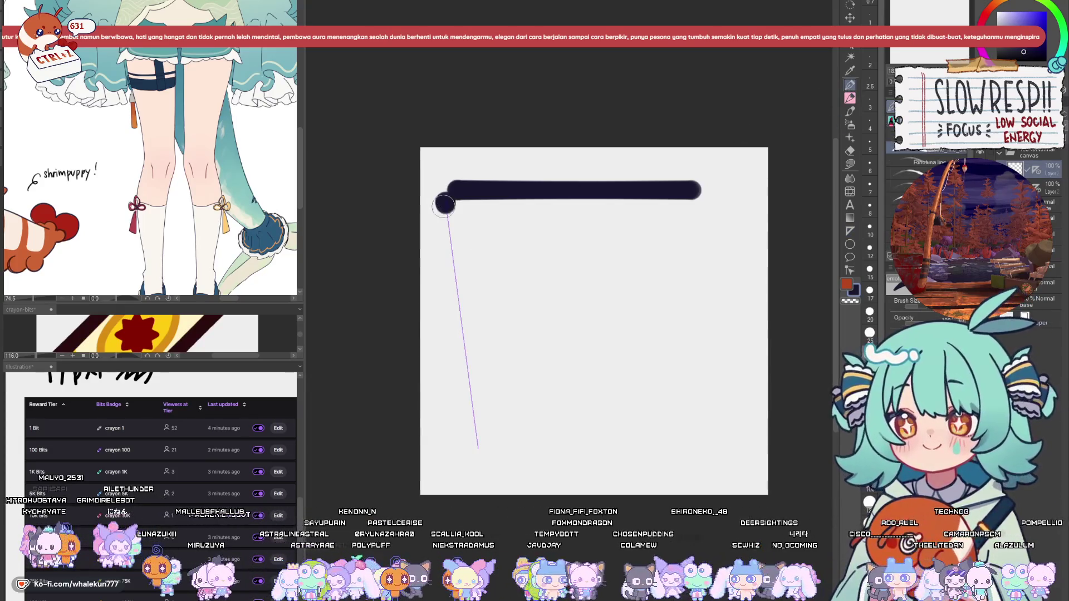
drag(445, 204, 479, 448)
drag(447, 214, 446, 204)
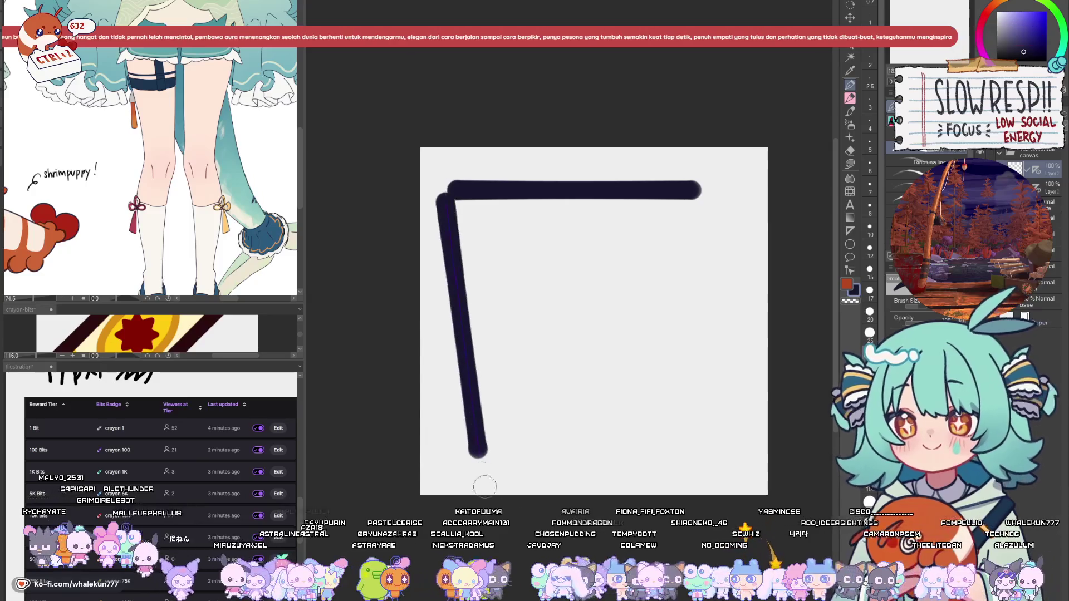
- Shift the left side into place and paste a copy of it as the right side
key(k)
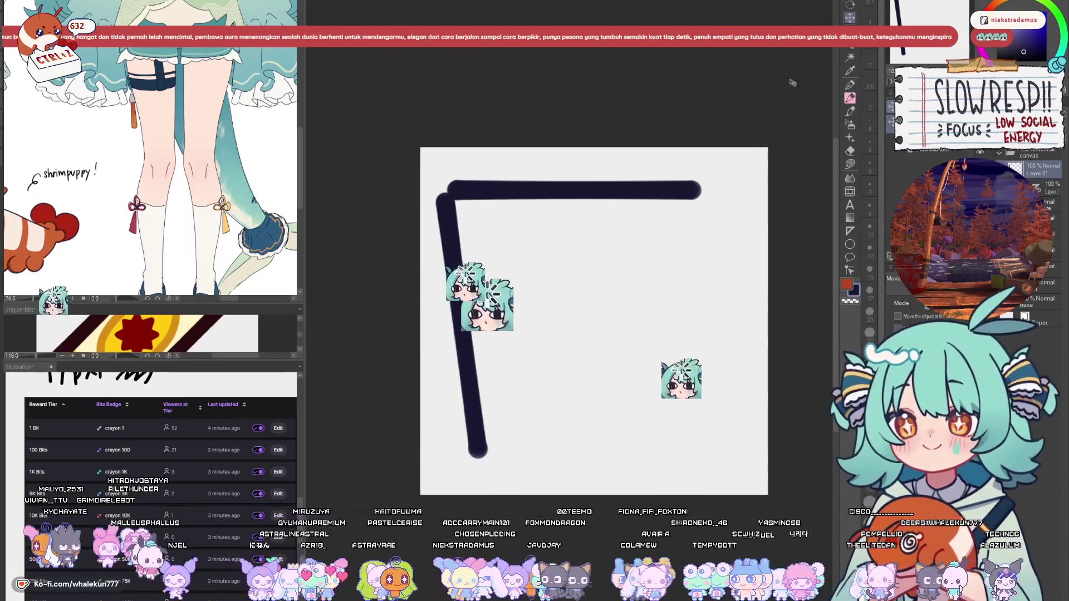
drag(574, 372, 564, 405)
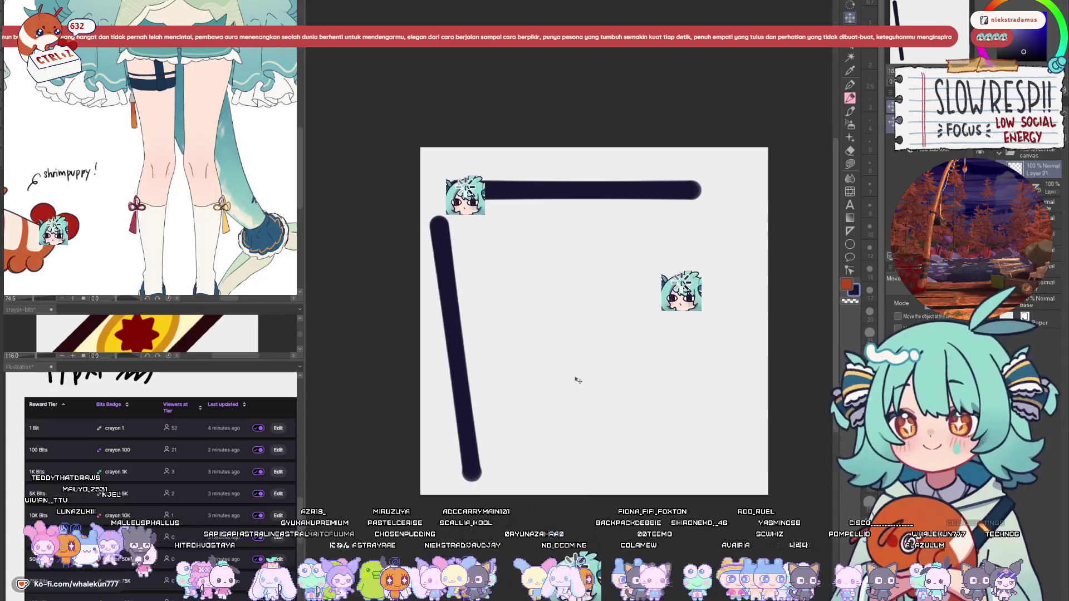
drag(673, 391, 690, 390)
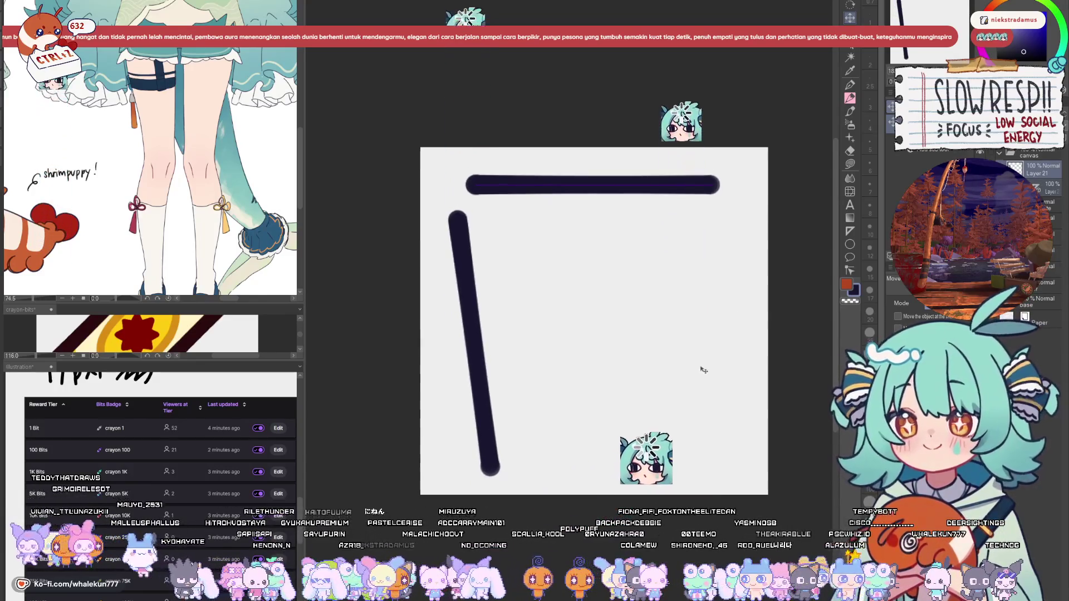
key(ctrl+c)
key(ctrl+v)
mouse_move(490, 396)
mouse_down()
mouse_move(748, 389)
mouse_move(751, 367)
mouse_move(750, 378)
mouse_up()
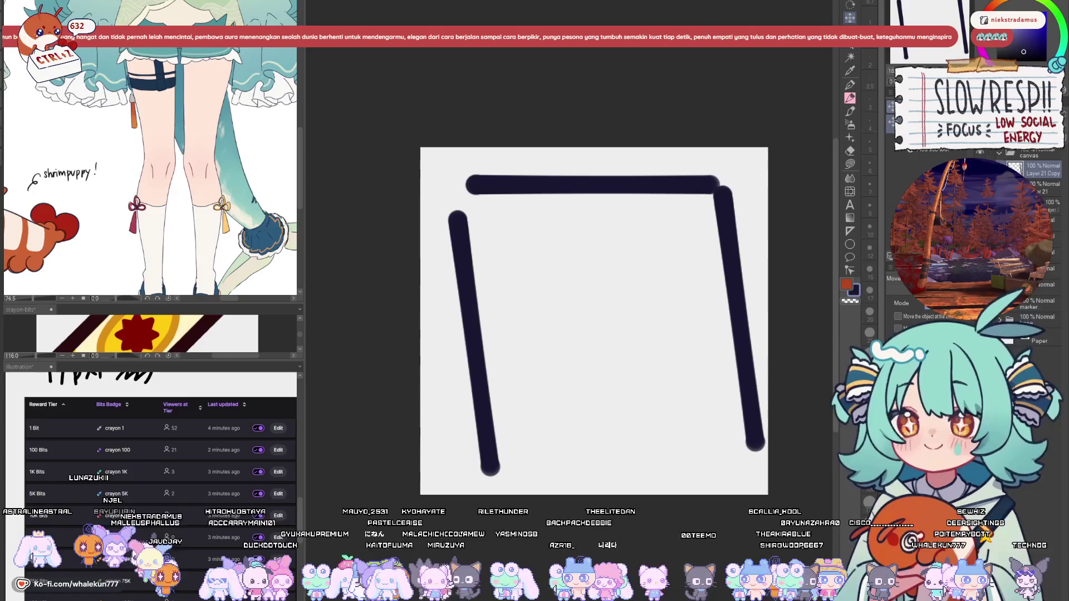
- Paste another copy of the left side just beside it, doubling the left edge
click(1042, 193)
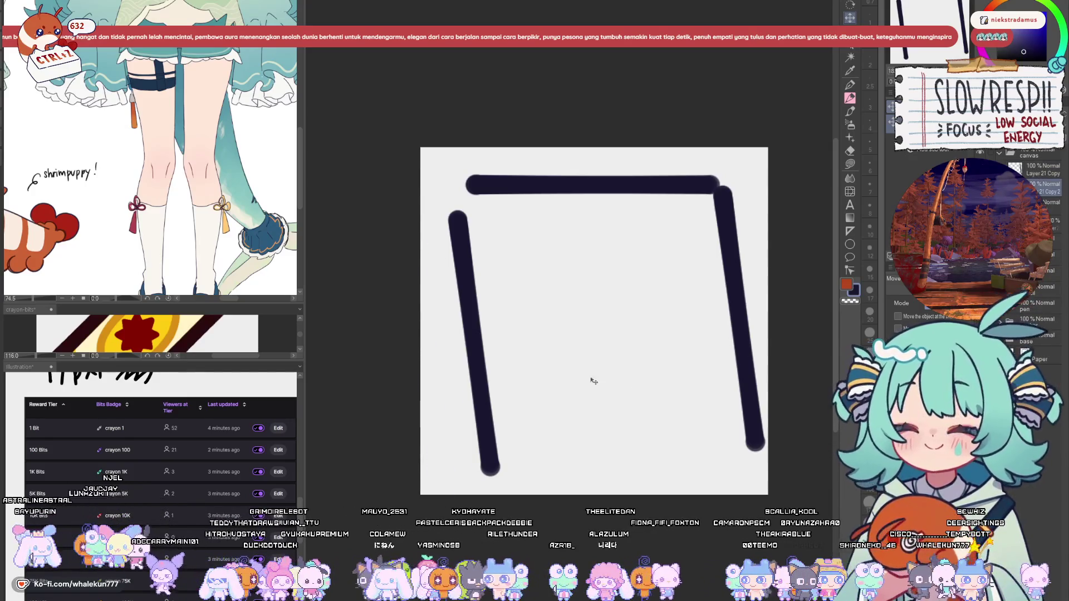
key(ctrl+c)
key(ctrl+v)
mouse_move(594, 381)
mouse_down()
mouse_move(627, 365)
mouse_move(651, 413)
mouse_move(652, 398)
mouse_up()
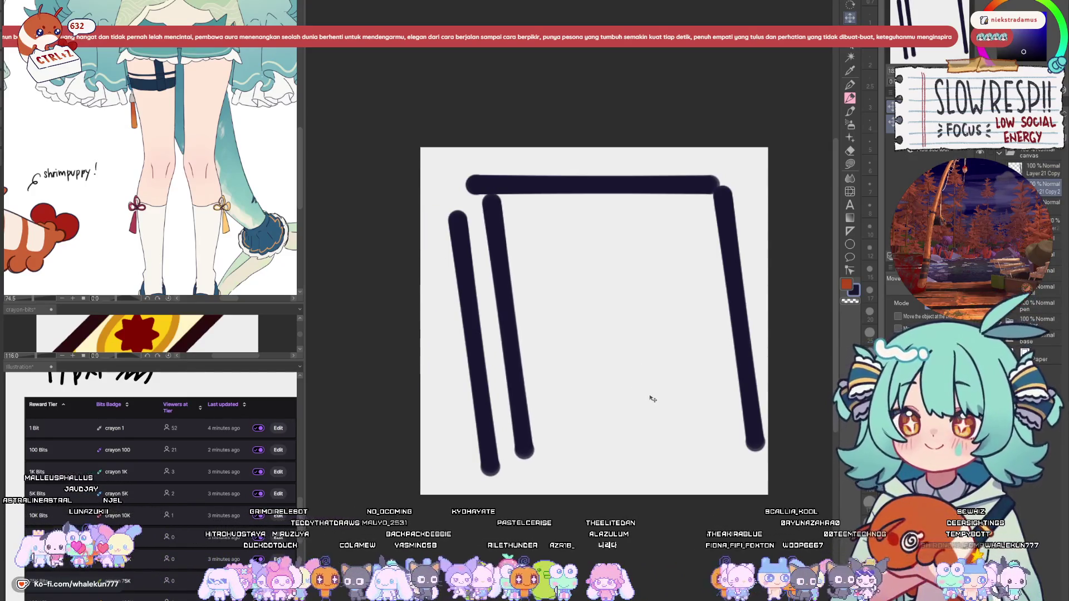
key(ctrl+z)
key(ctrl+z)
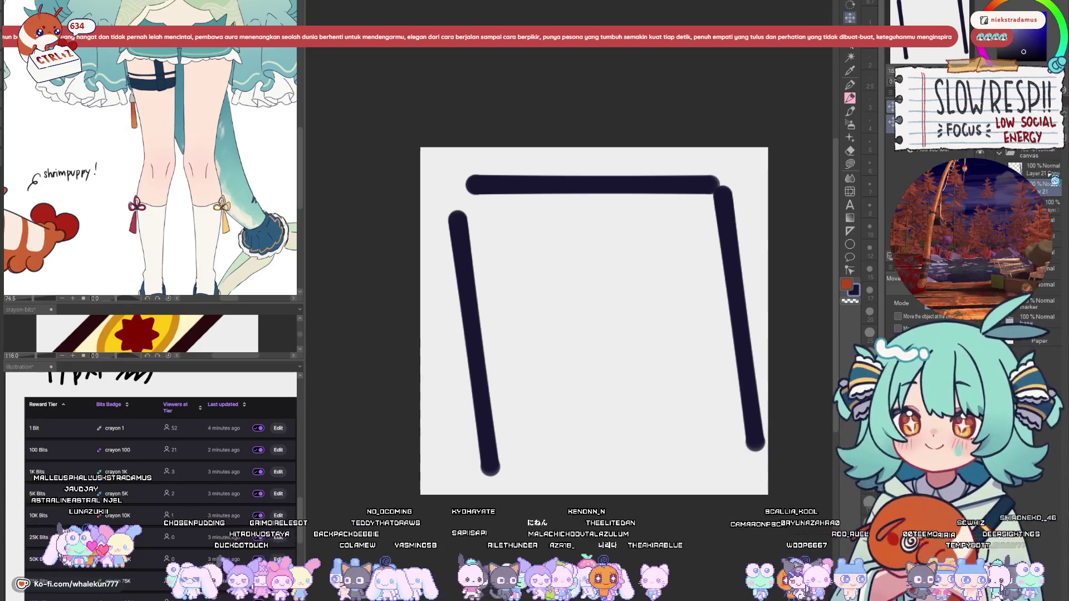
key(ctrl+y)
key(ctrl+y)
drag(640, 377, 508, 394)
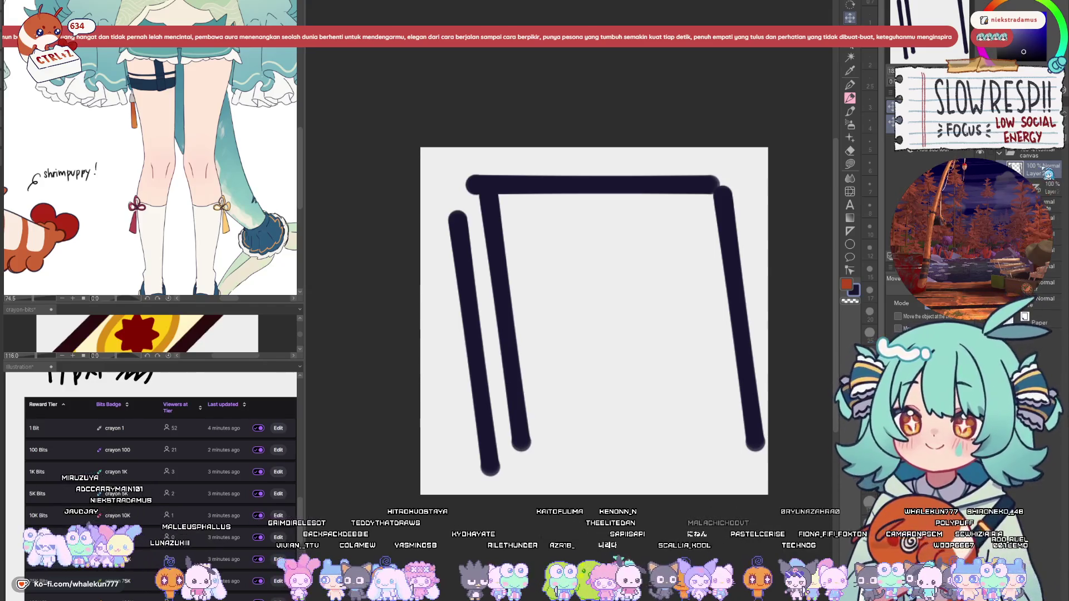
click(852, 113)
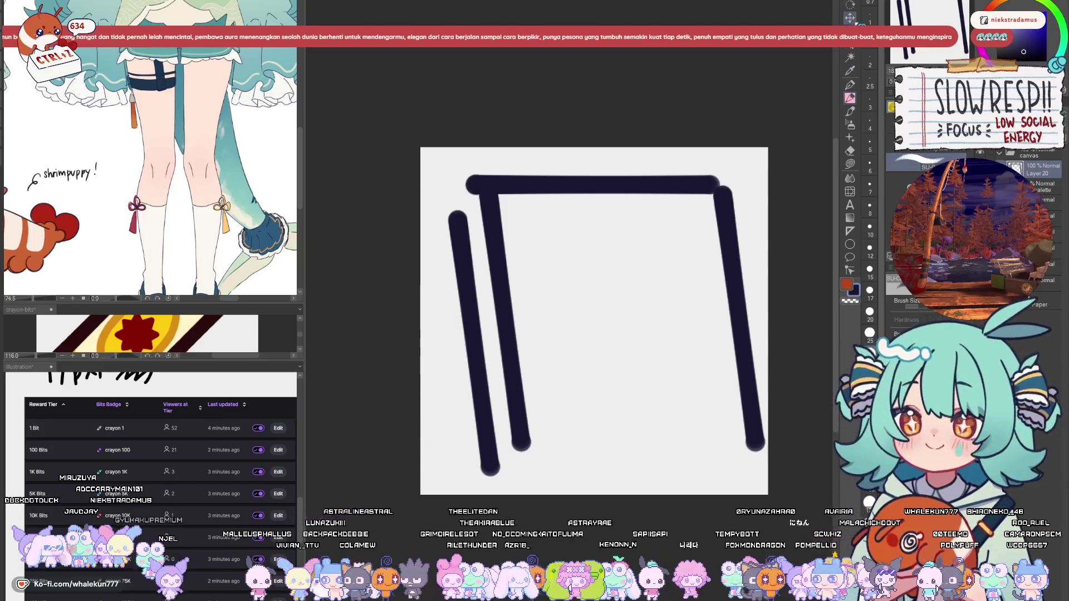
click(852, 231)
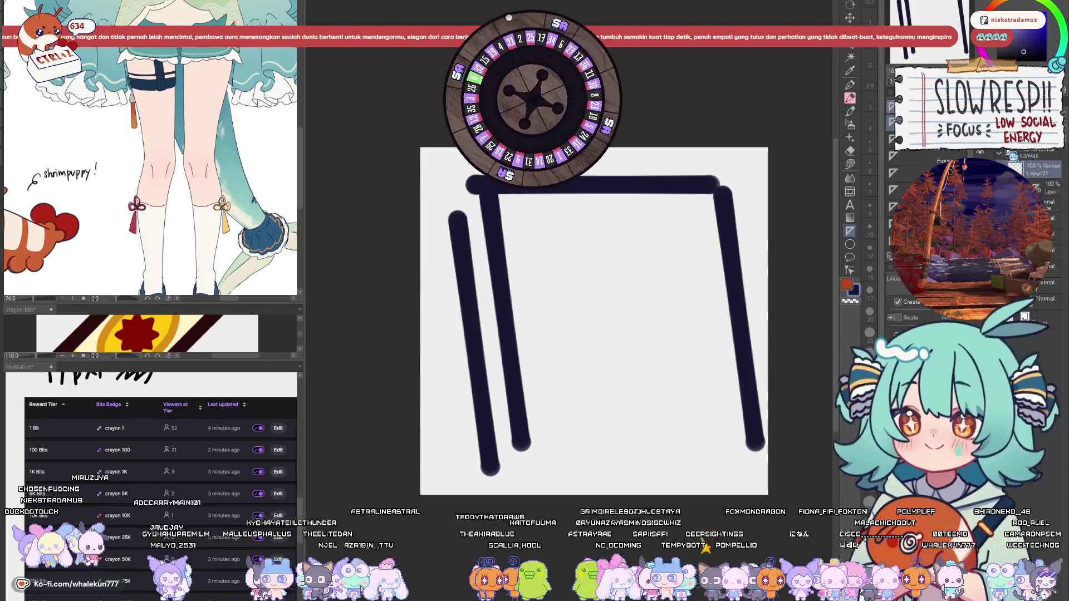
- Close the box with a thick bottom edge and a second line just below it
key(p)
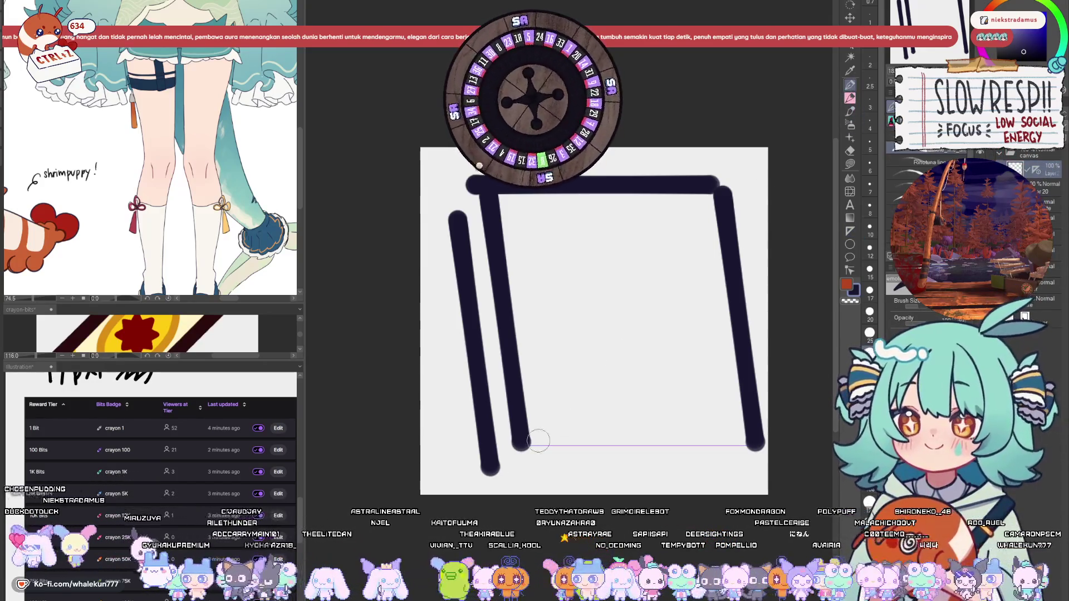
drag(521, 446, 622, 444)
shift+click(622, 444)
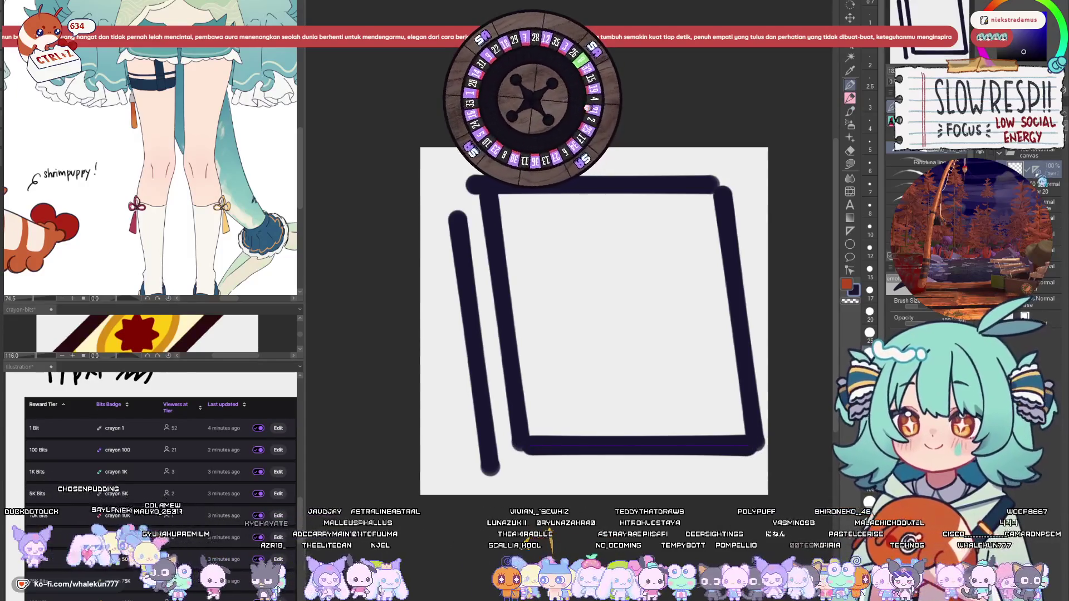
drag(486, 473, 724, 474)
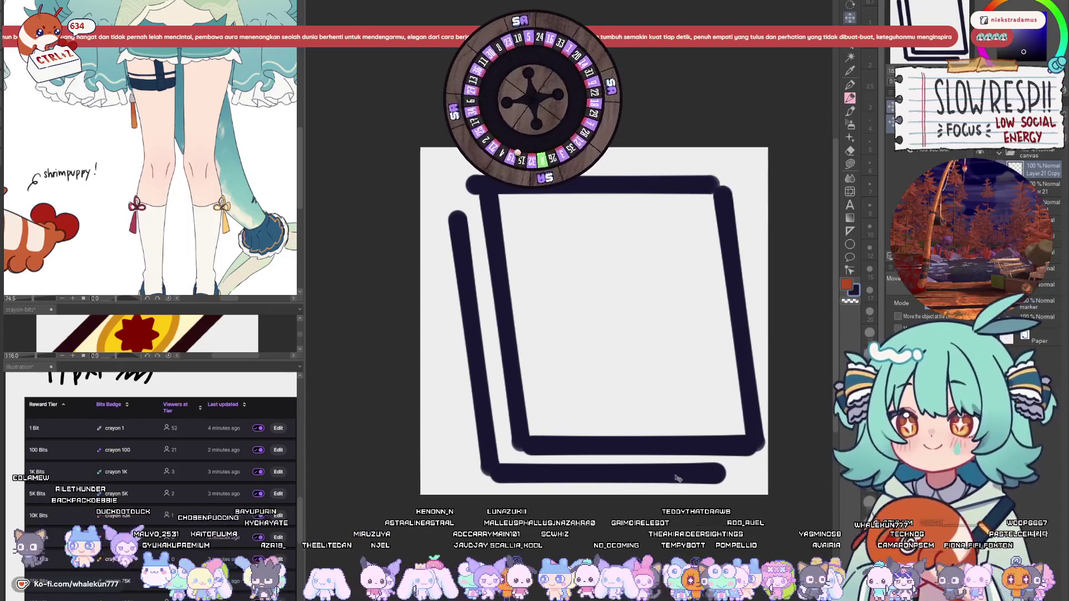
mouse_move(471, 179)
mouse_down()
mouse_move(498, 287)
mouse_move(578, 256)
mouse_up()
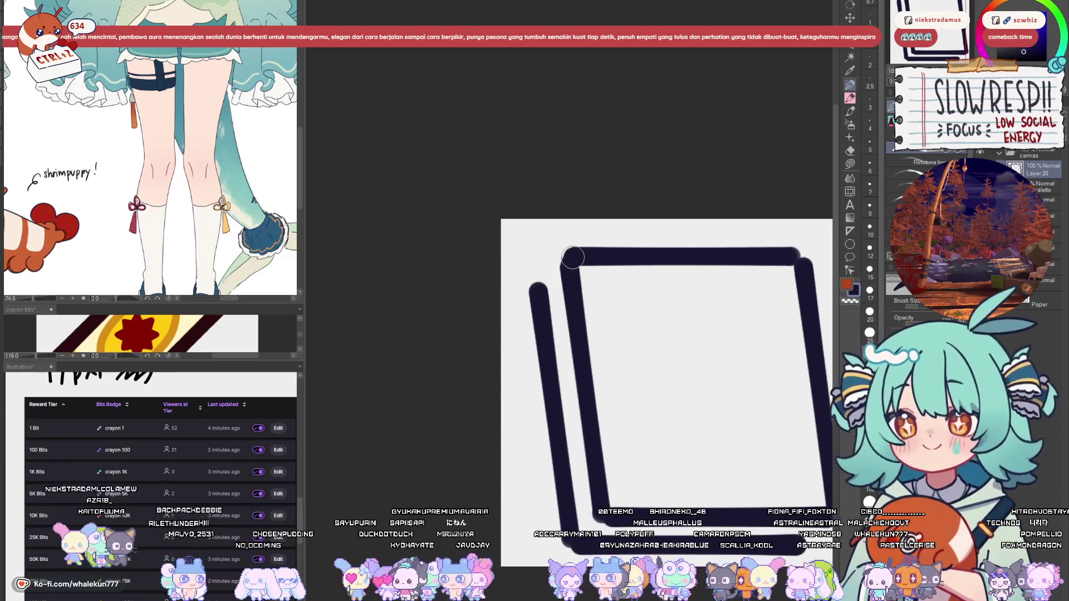
key(ctrl+z)
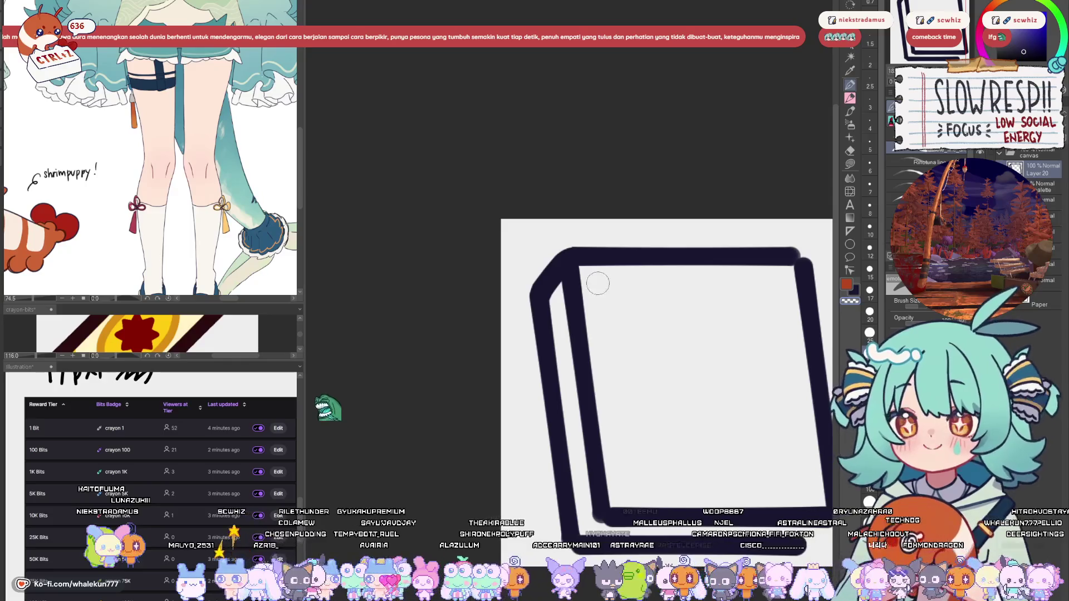
- Flip the canvas view horizontally to check the outline
key(h)
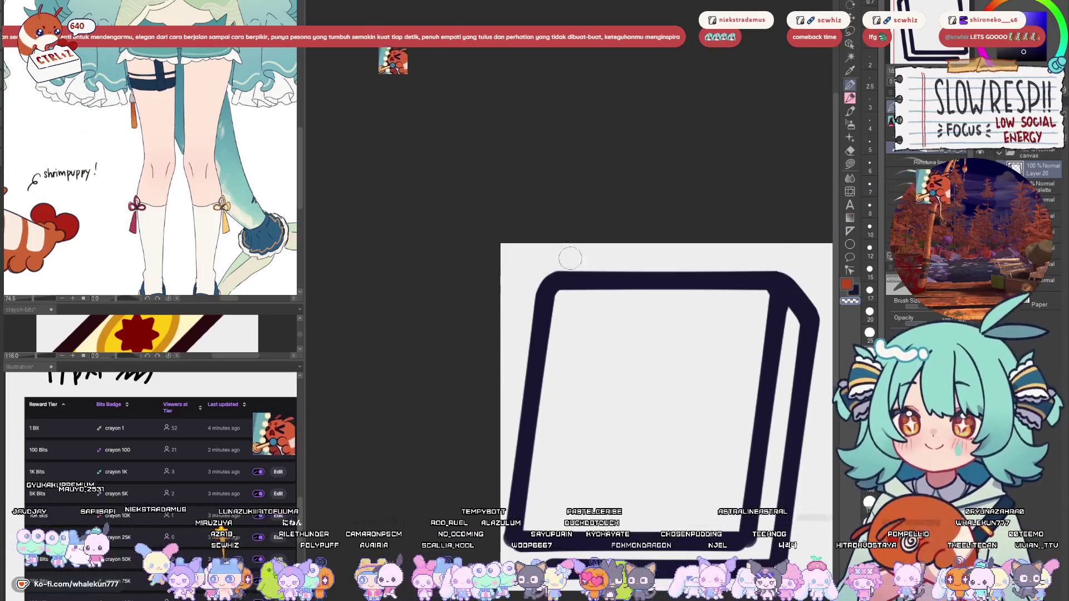
key(h)
key(ctrl+0)
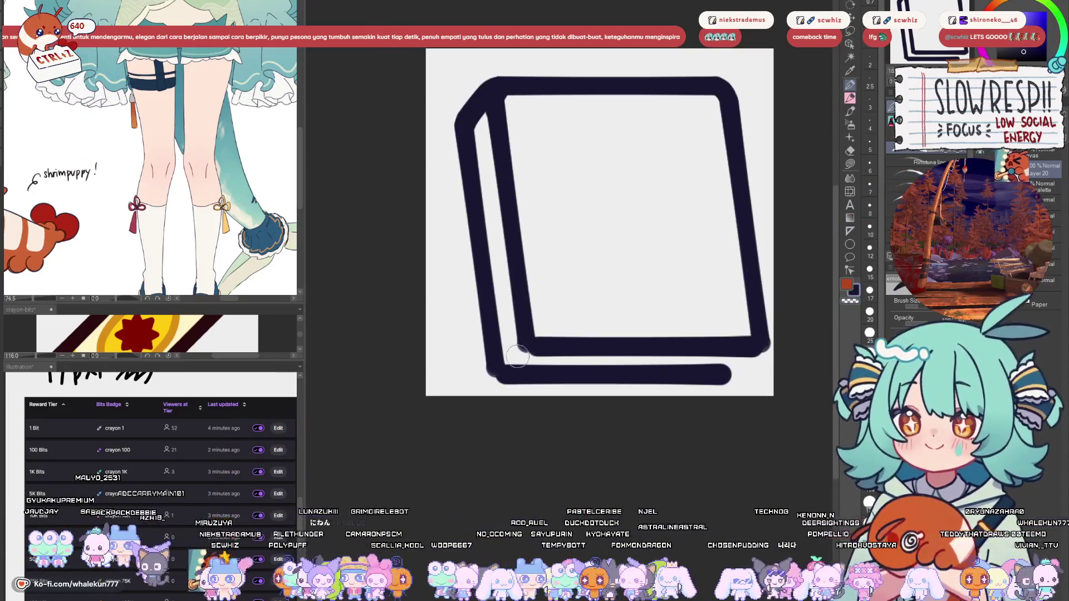
- Reduce the brush to size 20, join the bottom-right corner strokes diagonally, then shrink it to 17
key(bracketleft)
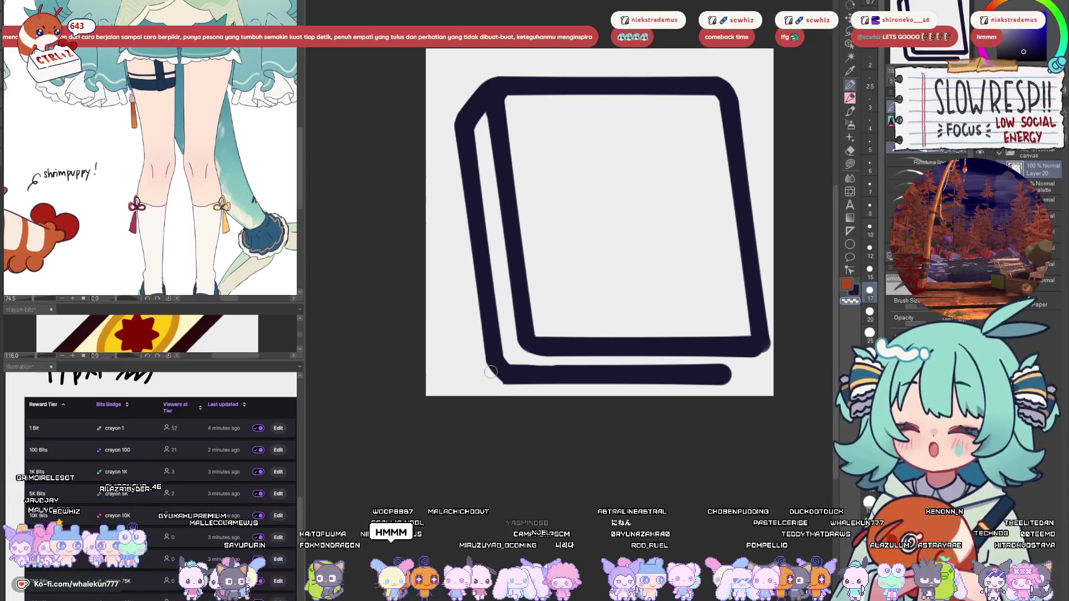
scroll(518, 372, up, 4)
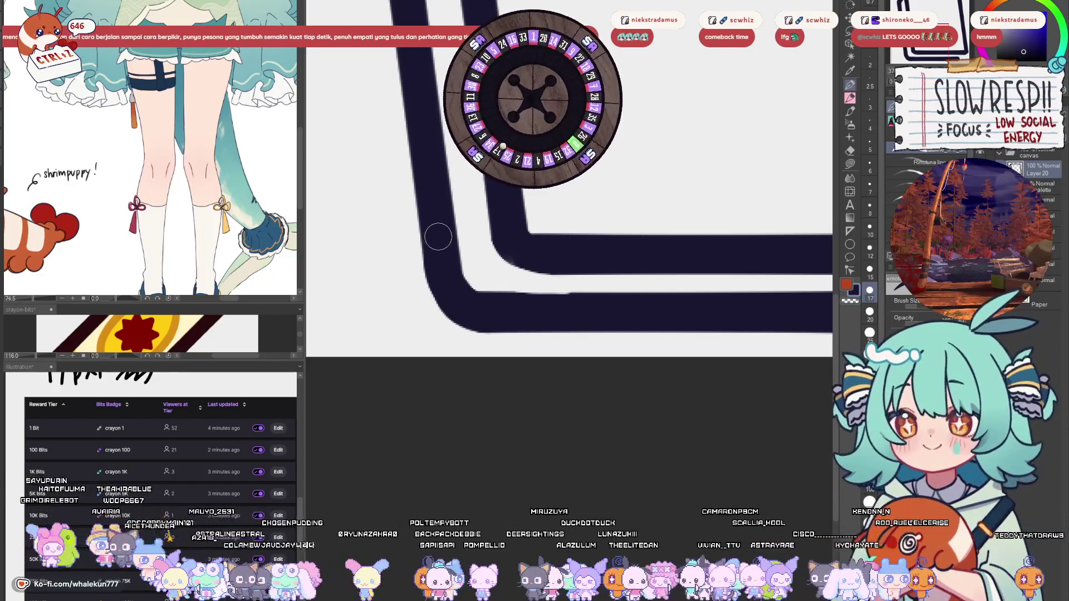
drag(441, 269, 549, 358)
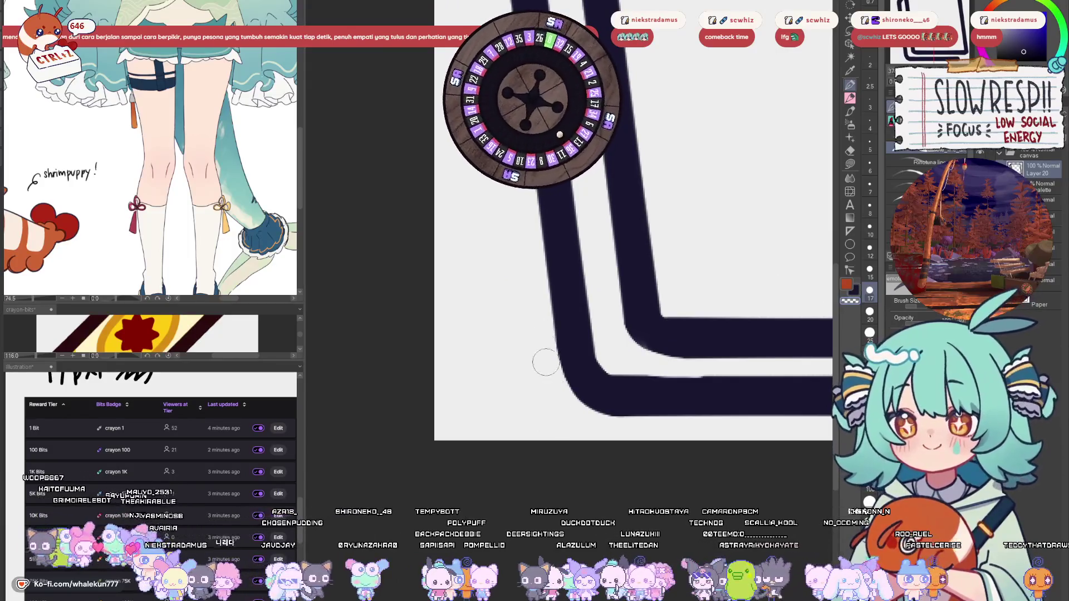
scroll(546, 362, down, 5)
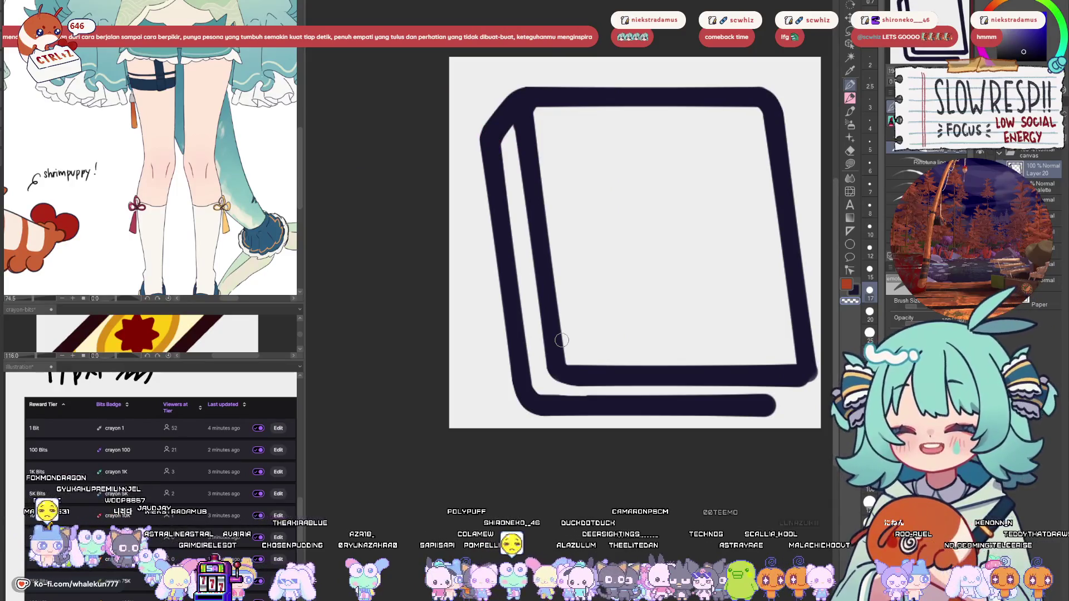
scroll(762, 324, up, 4)
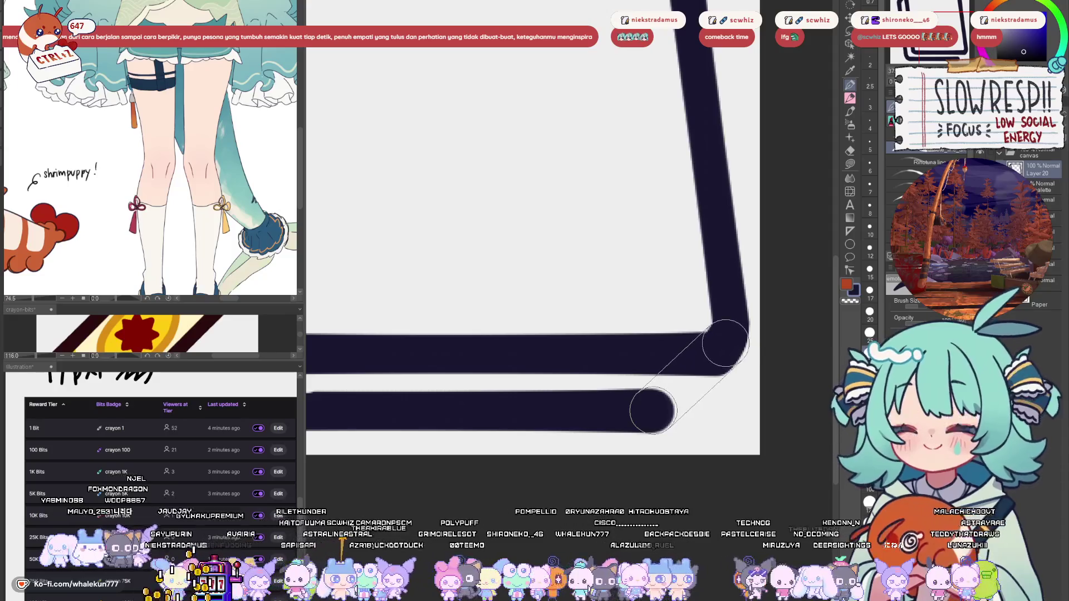
shift+click(653, 410)
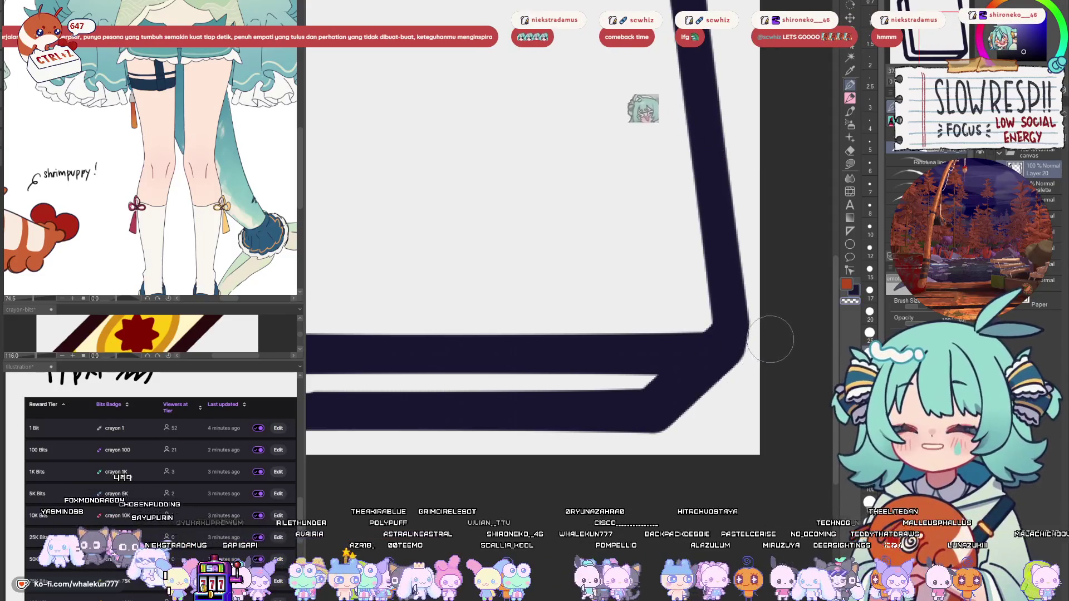
scroll(746, 358, down, 5)
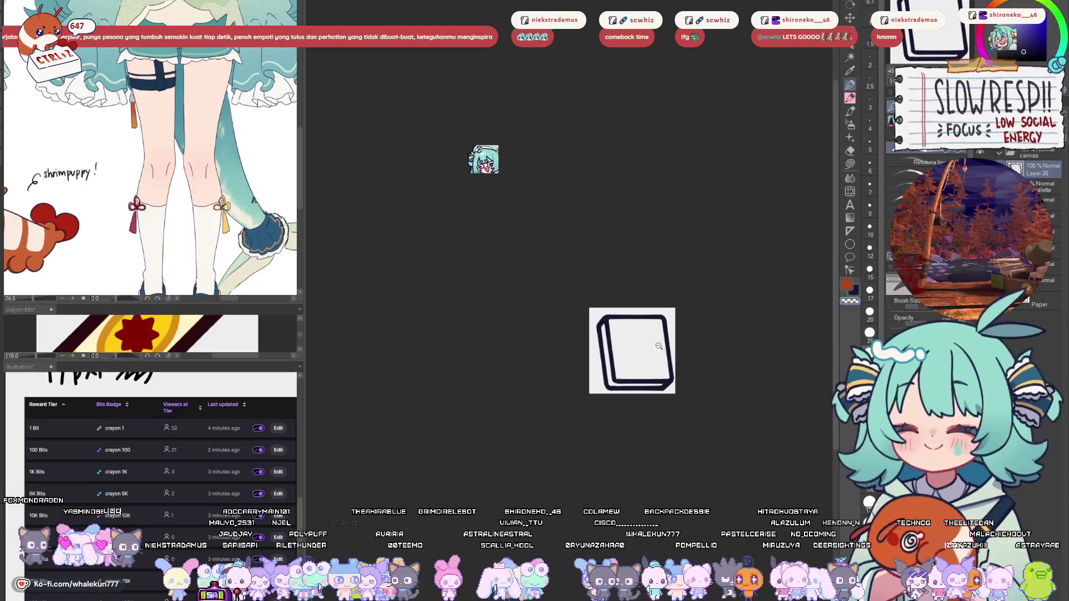
scroll(659, 345, up, 5)
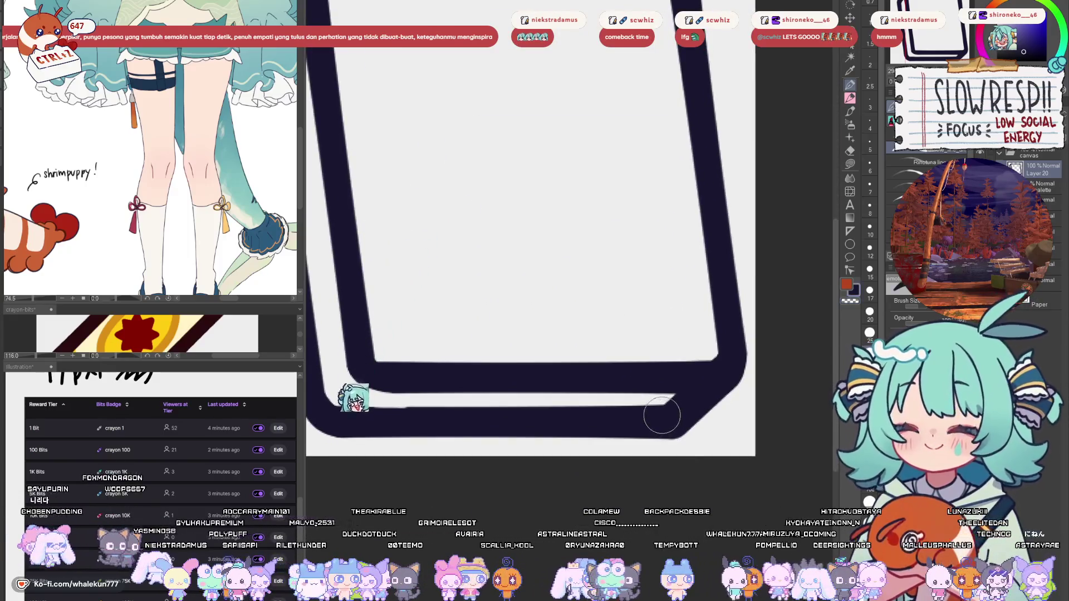
key(bracketleft)
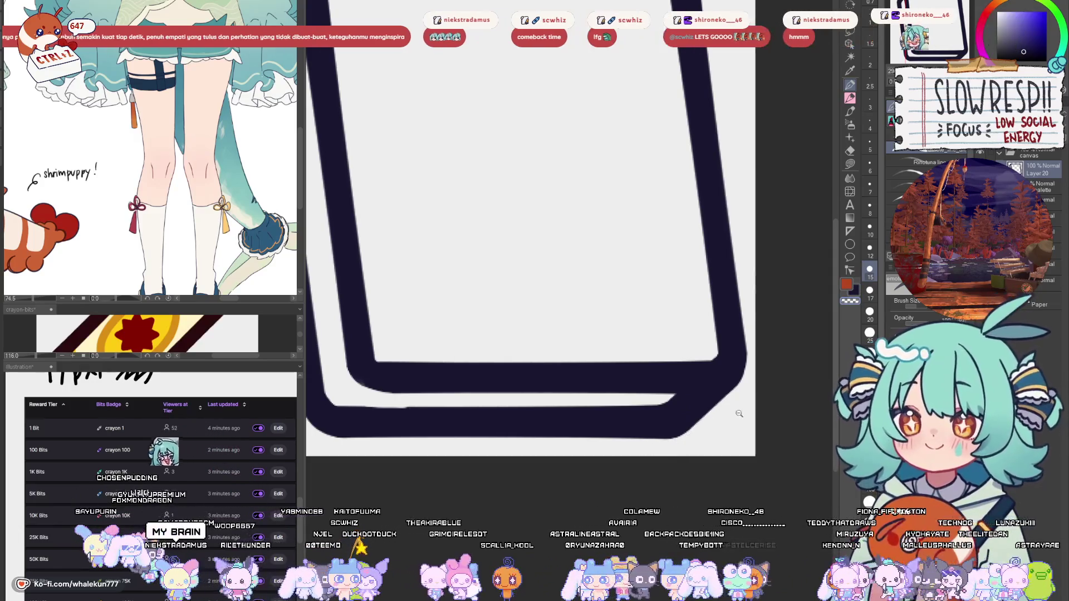
- Nudge the book outline slightly up and left and zoom in on it
scroll(739, 414, down, 5)
scroll(646, 409, up, 3)
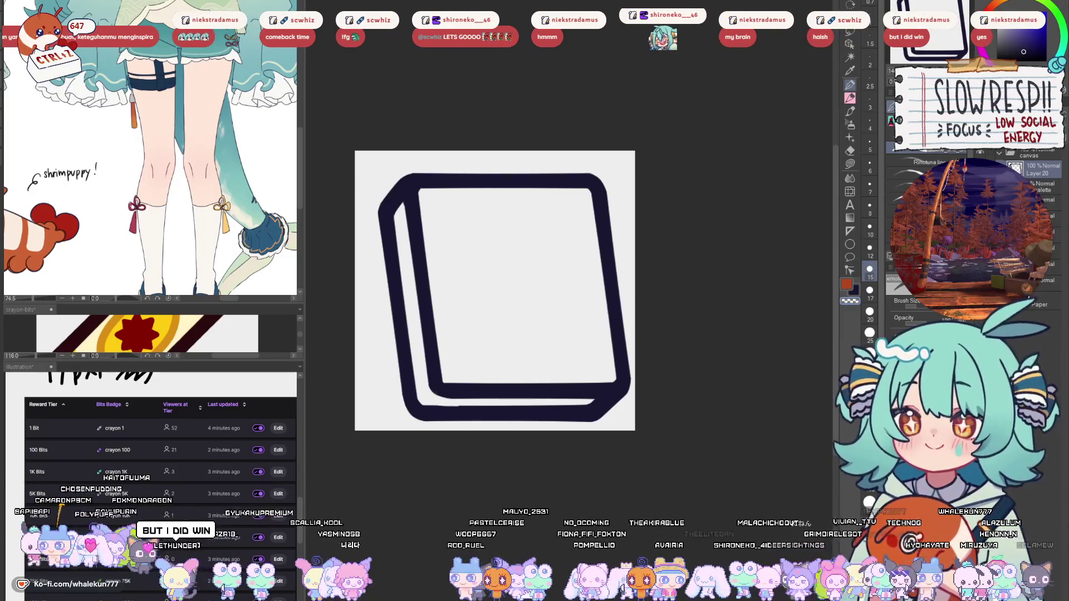
key(k)
drag(565, 364, 557, 357)
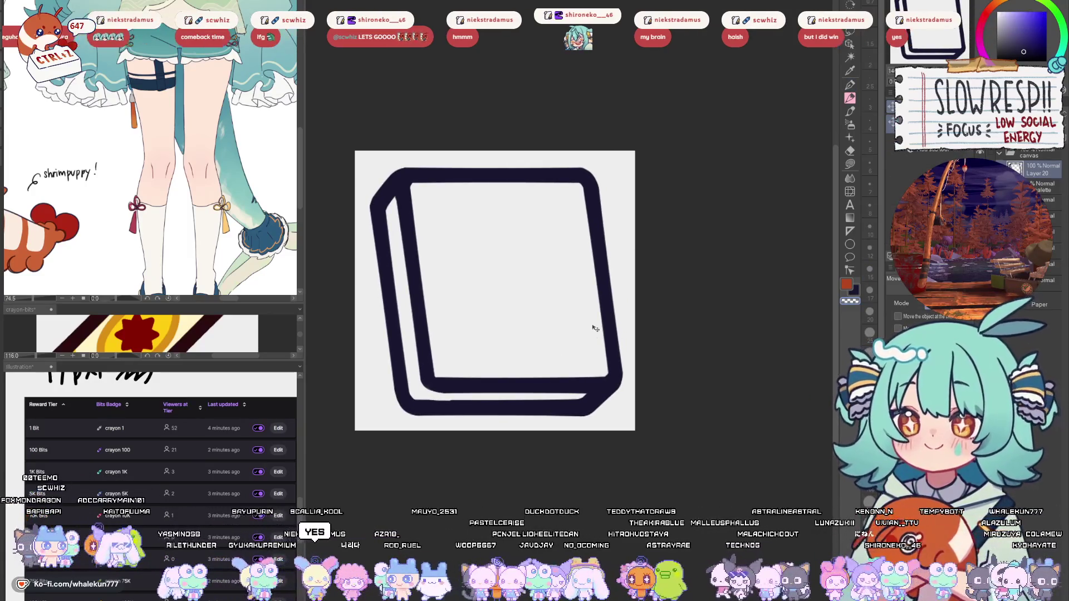
click(850, 99)
drag(515, 255, 631, 324)
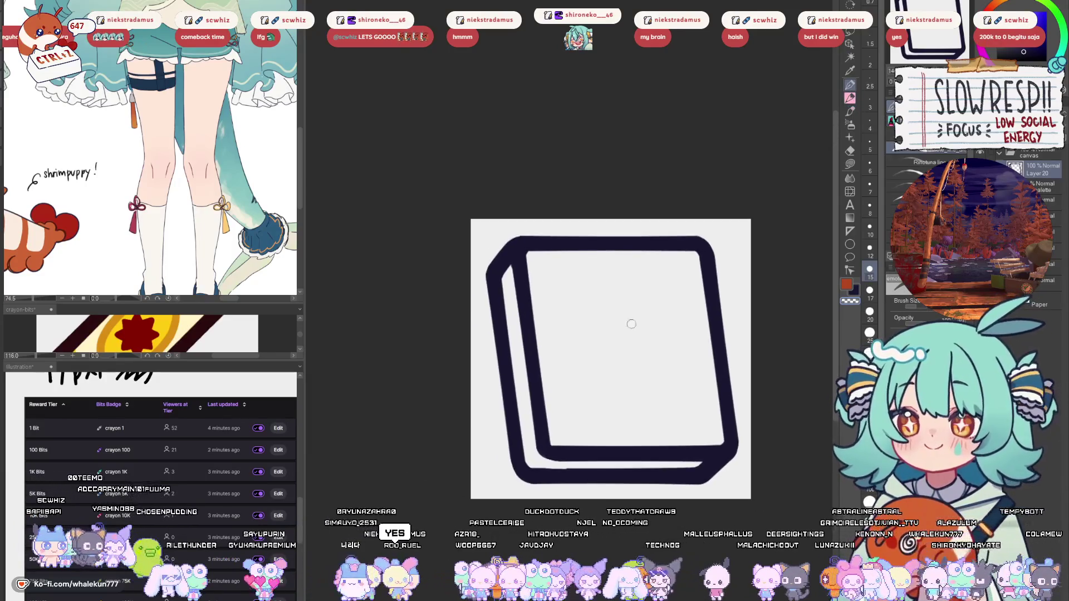
ctrl+click(571, 224)
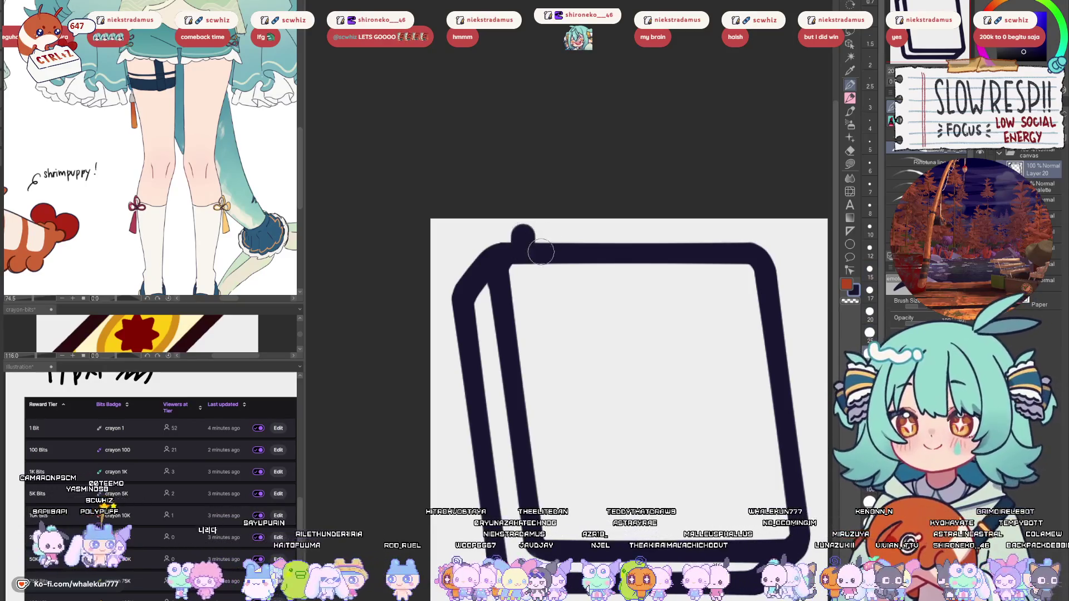
- Start the handle with a stroke running rightward from the top-left corner
mouse_move(522, 231)
mouse_down()
mouse_move(612, 229)
mouse_move(526, 226)
mouse_move(592, 220)
mouse_up()
key(ctrl+z)
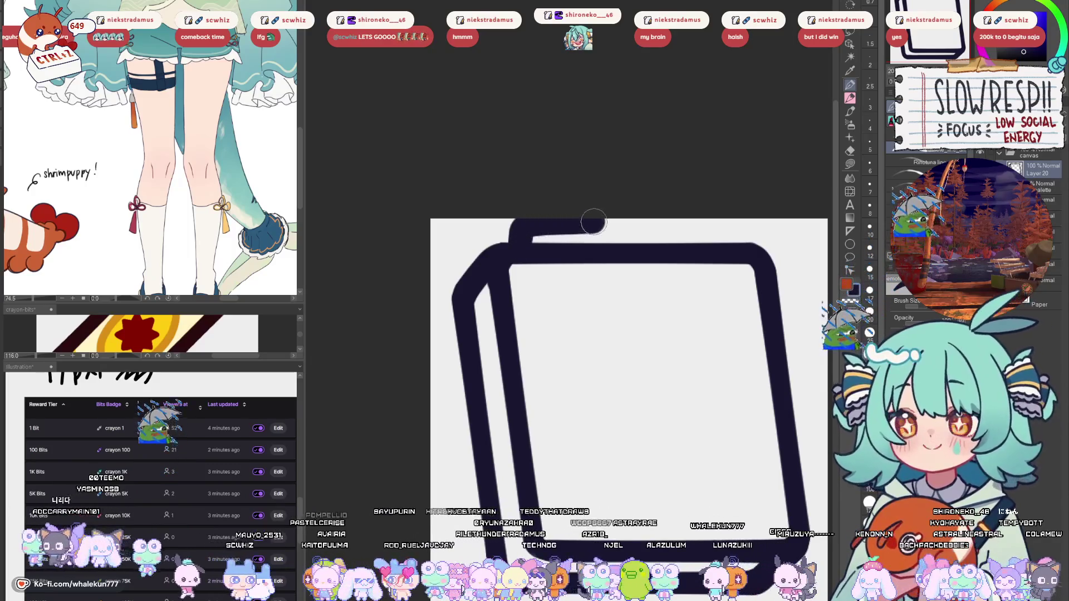
key(ctrl+z)
mouse_move(515, 245)
mouse_down()
mouse_move(523, 226)
mouse_move(578, 225)
mouse_up()
scroll(578, 225, down, 3)
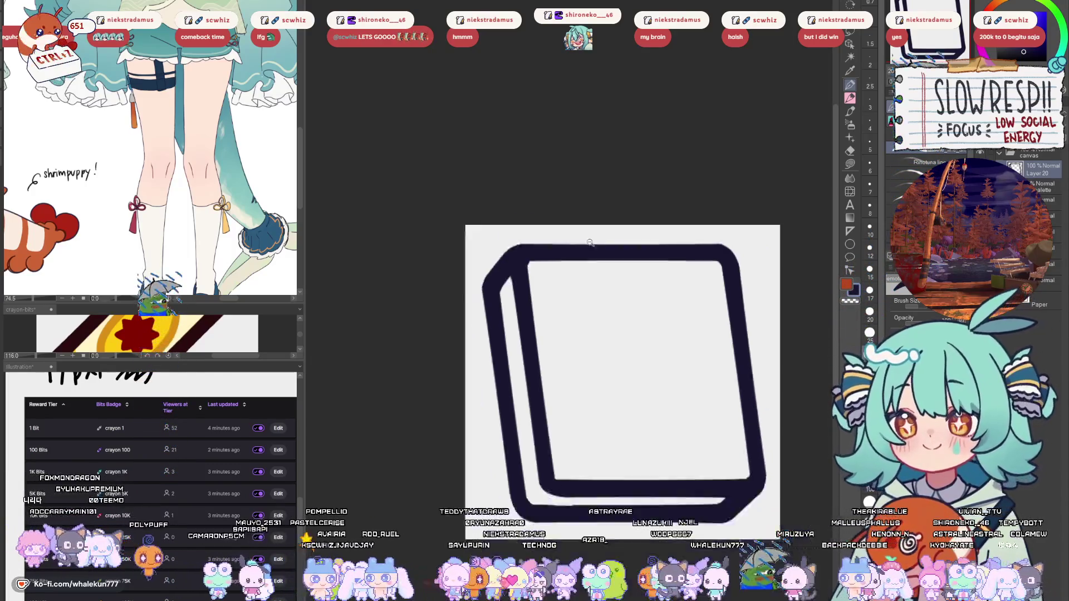
- Shrink the outline slightly with a transform, shifting it right, and confirm it
key(ctrl+t)
drag(608, 308, 595, 337)
key(Return)
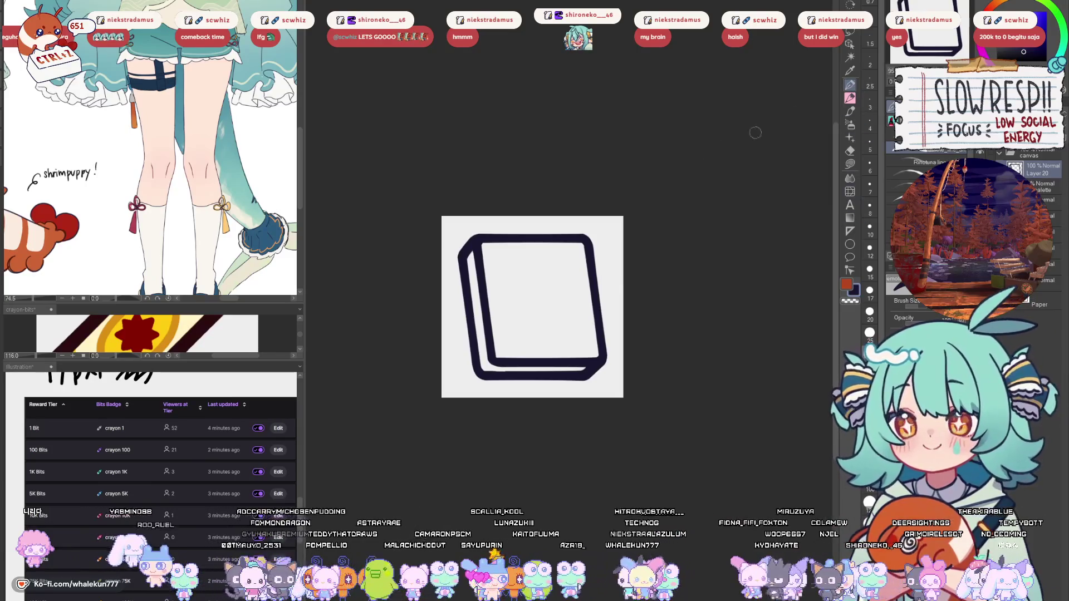
drag(460, 262, 491, 275)
mouse_move(621, 186)
mouse_down()
mouse_move(654, 334)
mouse_move(563, 284)
mouse_move(628, 267)
mouse_up()
- Remove the top-edge stroke and retry the handle stroke from the top-left dot several times
key(ctrl+z)
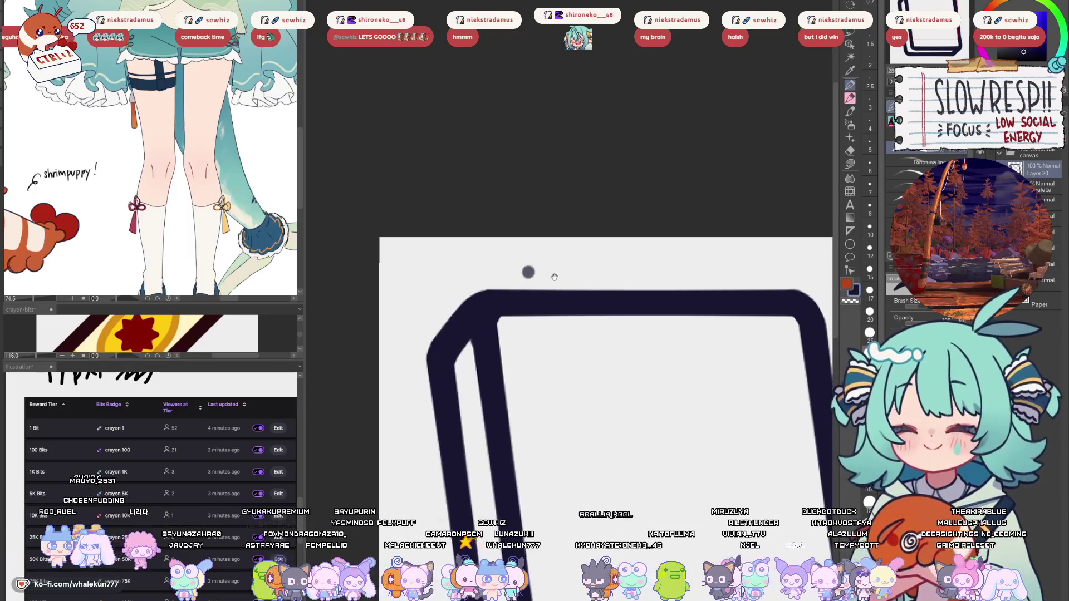
mouse_move(527, 273)
mouse_down()
mouse_move(543, 285)
mouse_move(654, 275)
mouse_up()
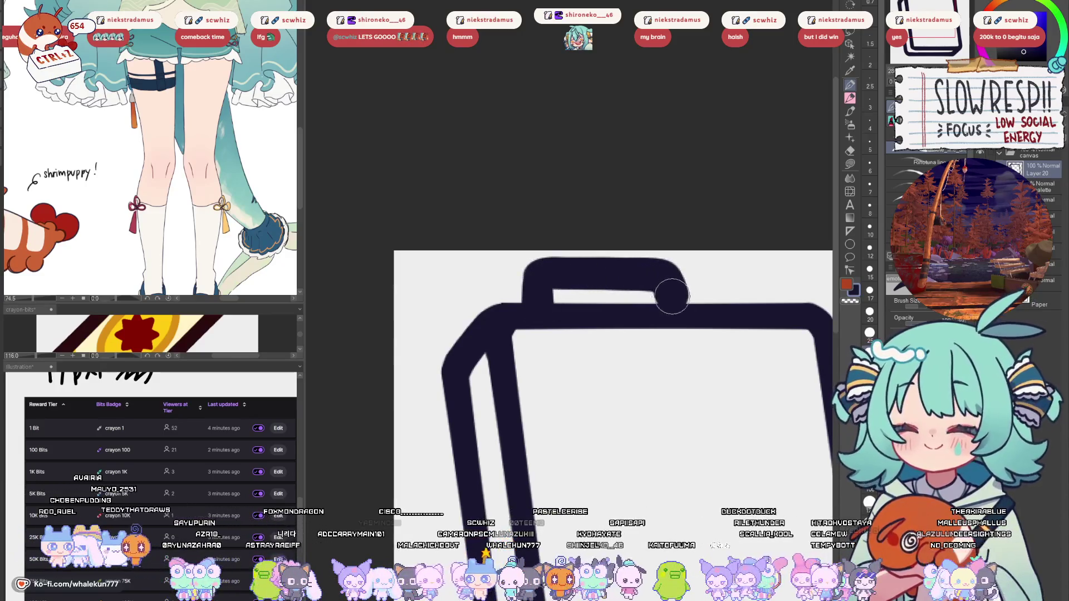
key(ctrl+z)
key(ctrl+z)
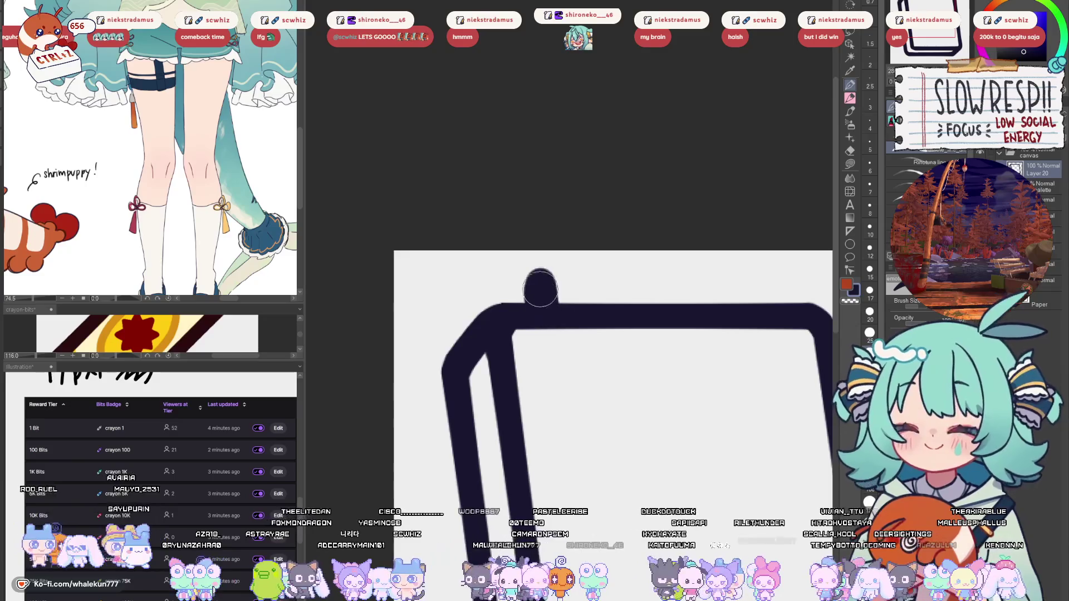
drag(561, 274, 656, 276)
key(ctrl+z)
drag(548, 276, 655, 278)
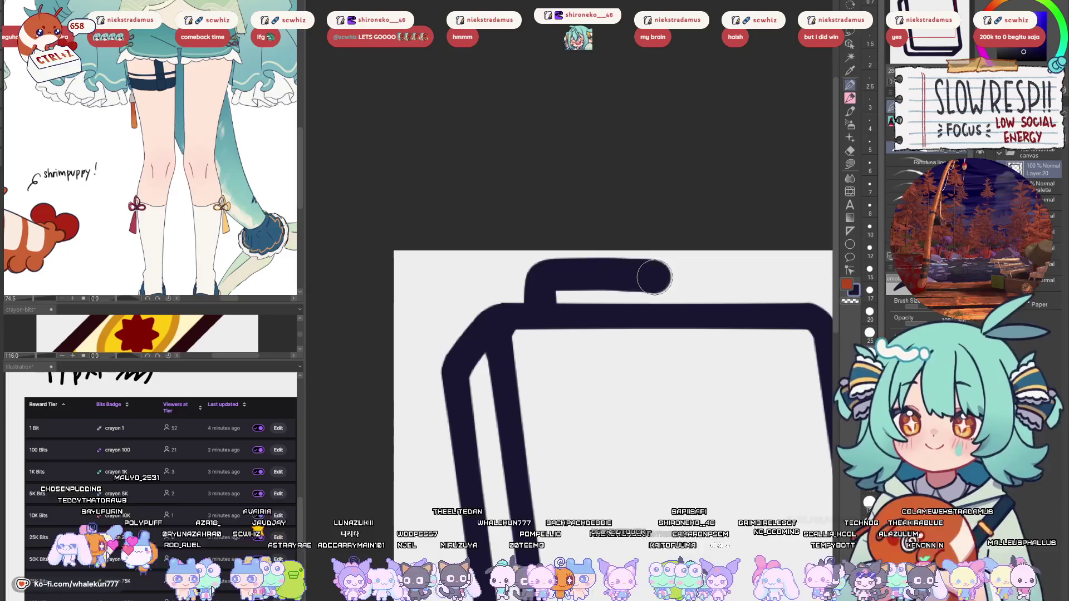
key(ctrl+z)
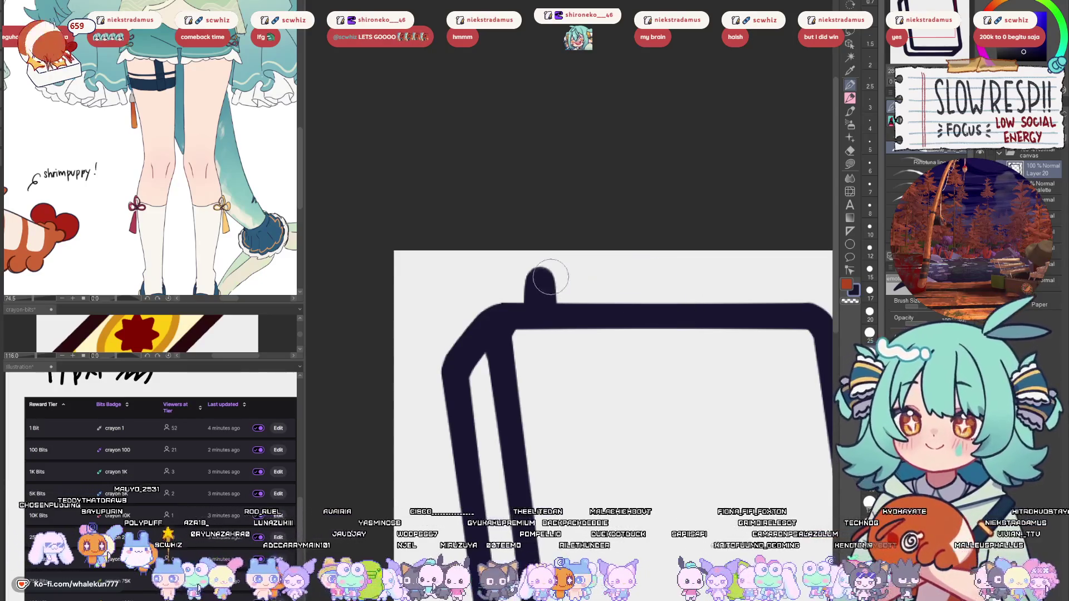
drag(540, 276, 615, 276)
- Paint a final handle stroke rightward from the dot, then remove the handle
key(ctrl+z)
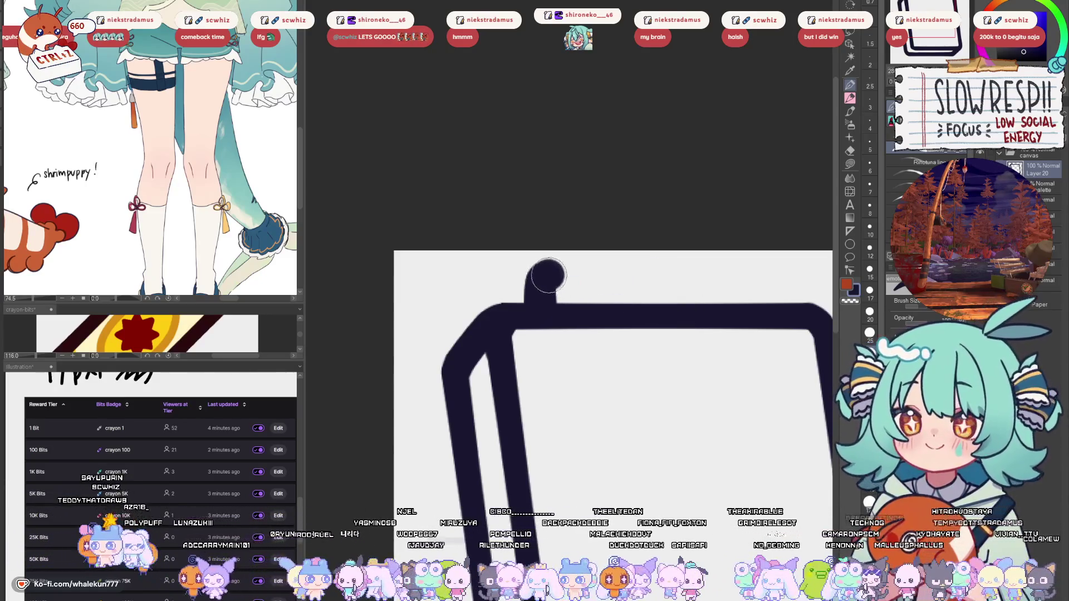
drag(548, 275, 649, 278)
key(ctrl+z)
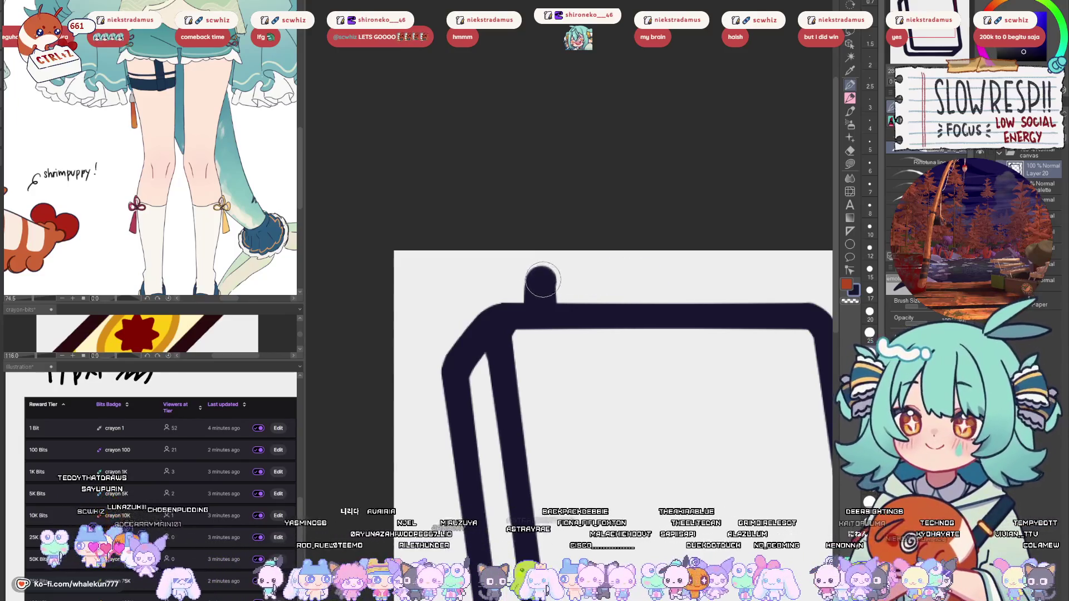
drag(543, 280, 647, 278)
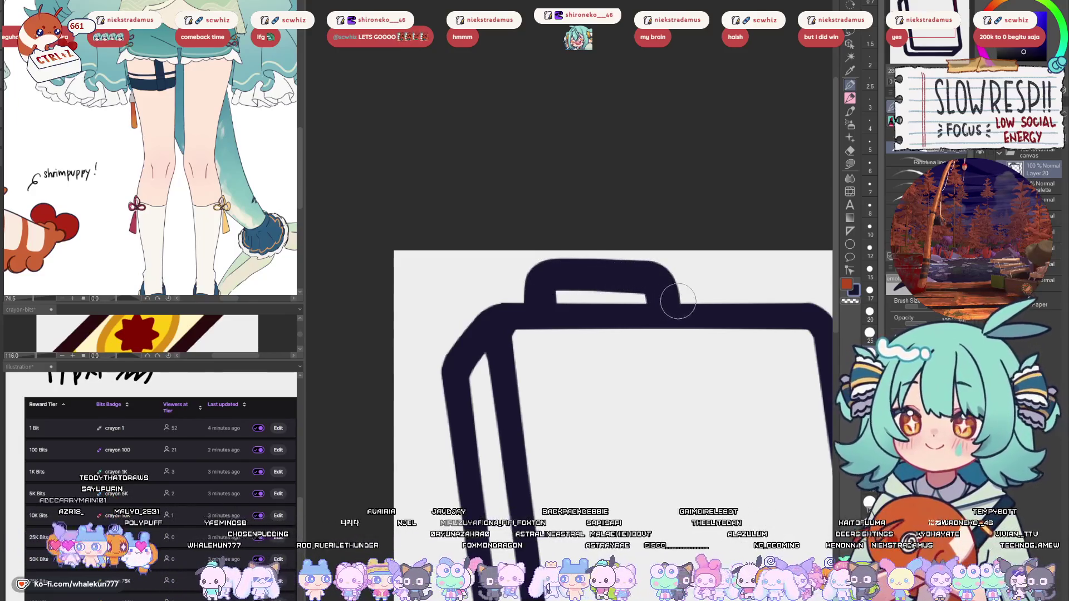
scroll(678, 300, down, 5)
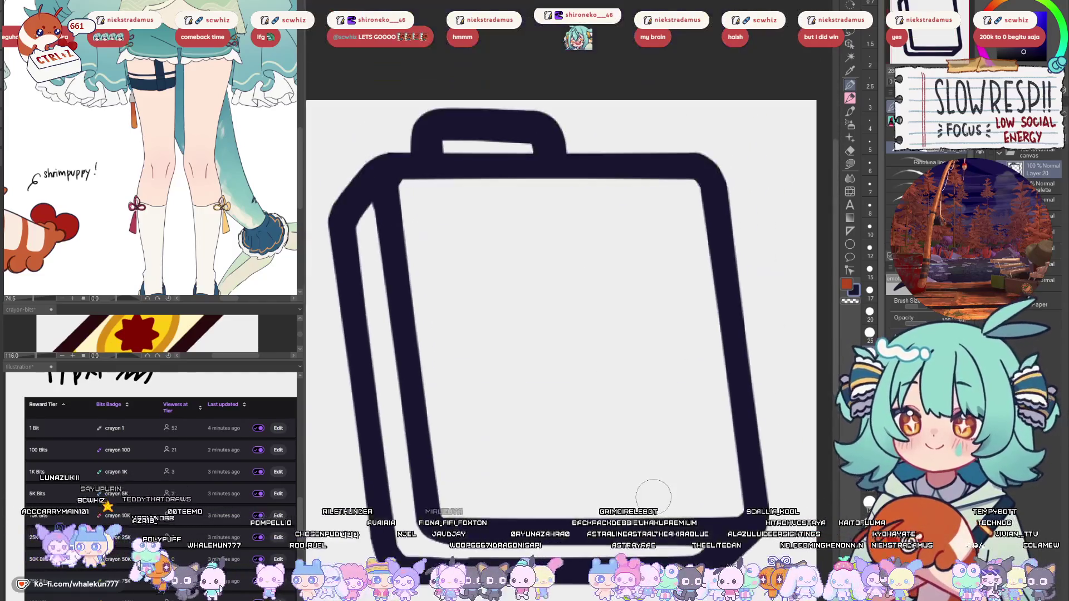
key(ctrl+z)
scroll(615, 276, up, 3)
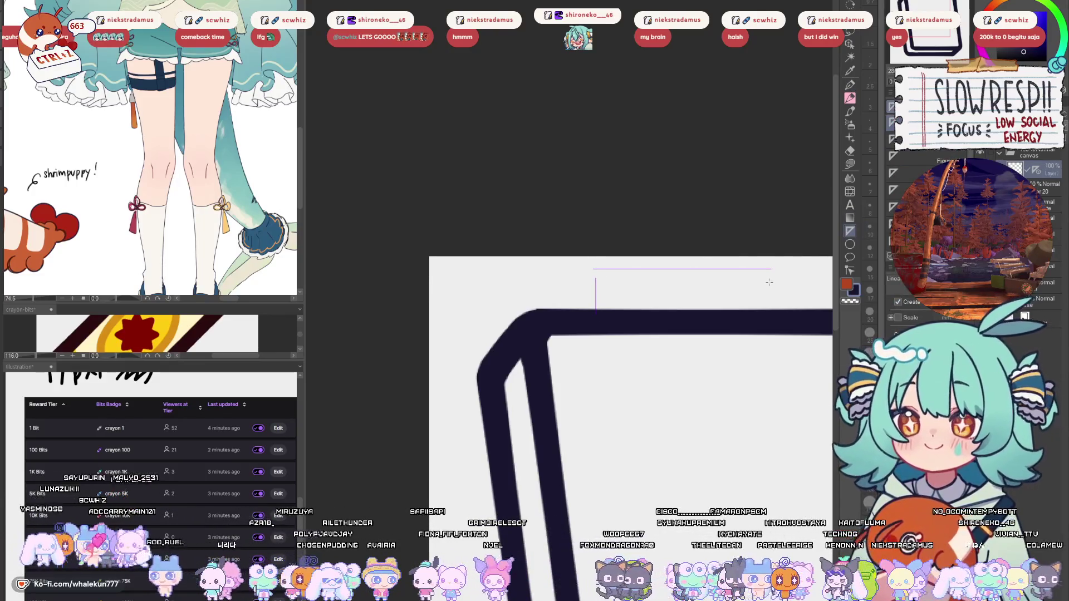
- Draw a handle stroke across the bag's top, then undo it back to the short left stub
scroll(777, 297, down, 3)
scroll(648, 304, up, 4)
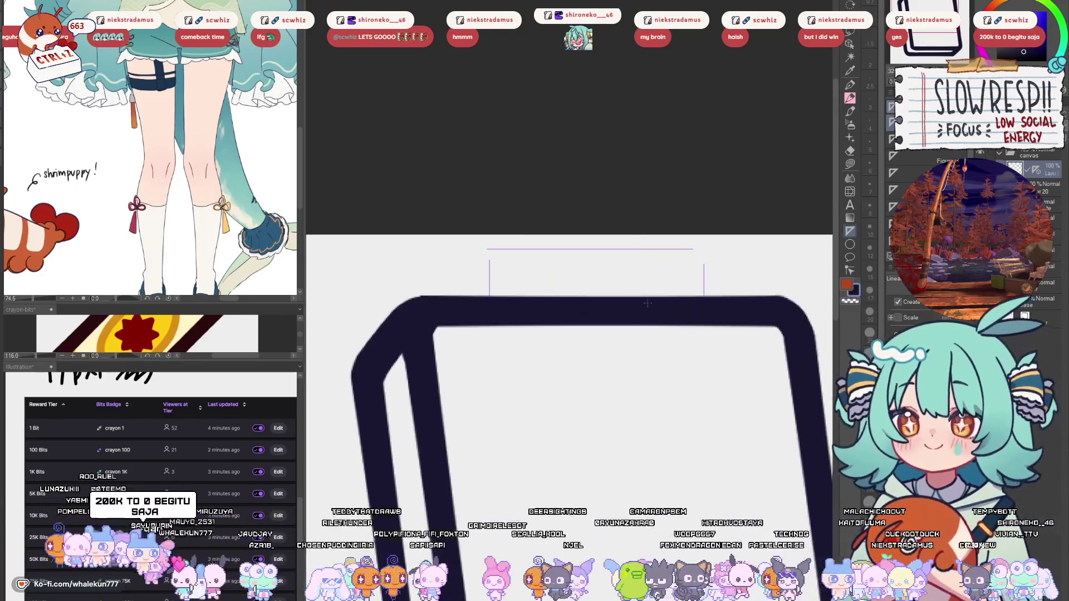
key(p)
mouse_move(490, 270)
mouse_down()
mouse_move(489, 307)
mouse_move(501, 246)
mouse_move(645, 240)
mouse_up()
key(ctrl+z)
mouse_move(493, 245)
mouse_down()
mouse_move(612, 251)
mouse_move(648, 290)
mouse_up()
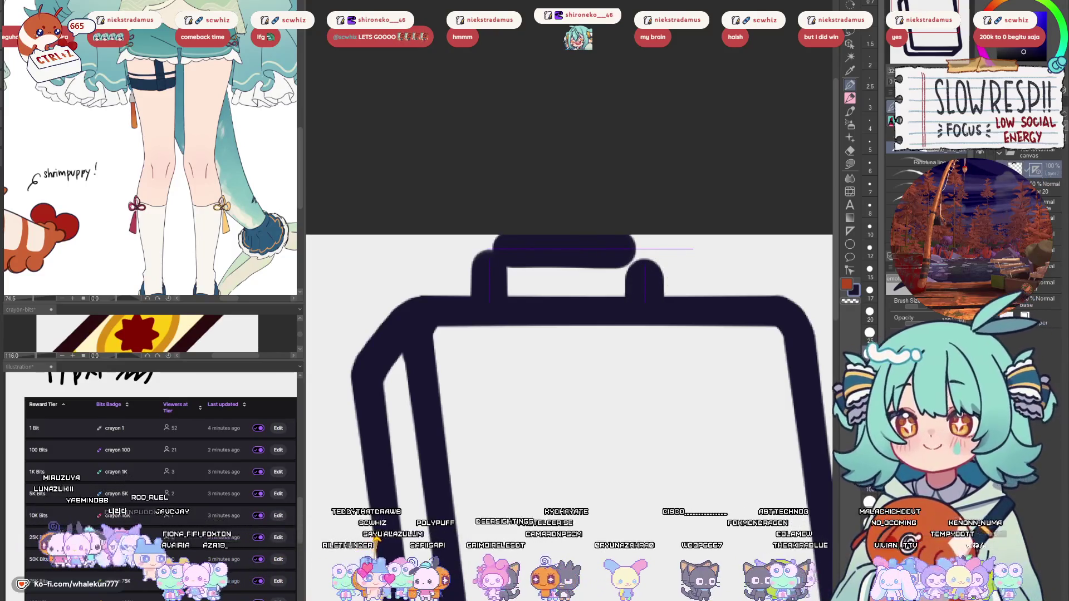
key(ctrl+z)
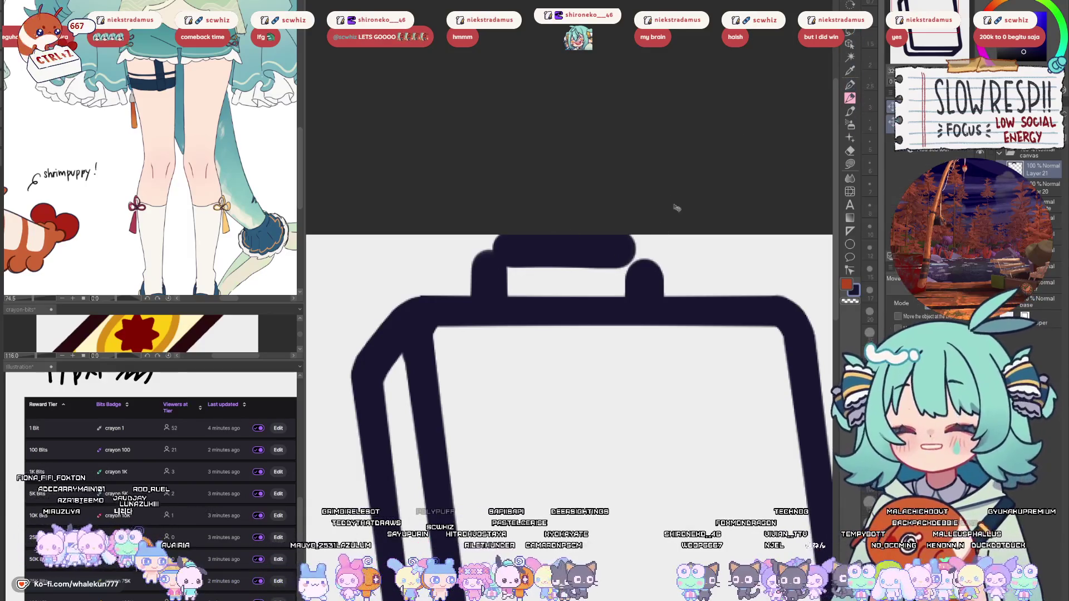
key(ctrl+z)
key(ctrl+z)
key(ctrl+z)
key(ctrl+z)
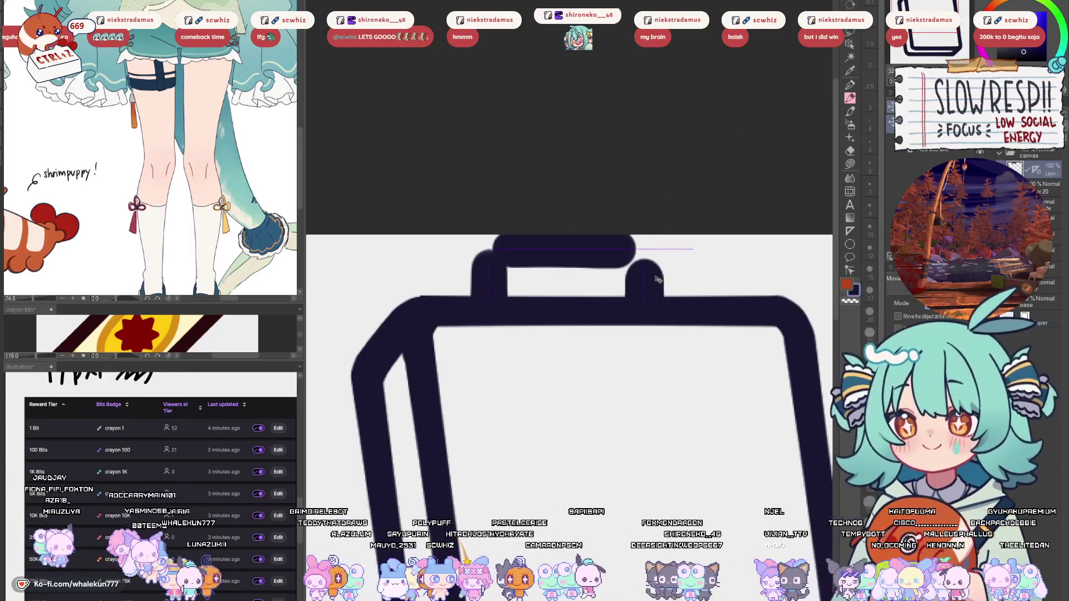
key(ctrl+z)
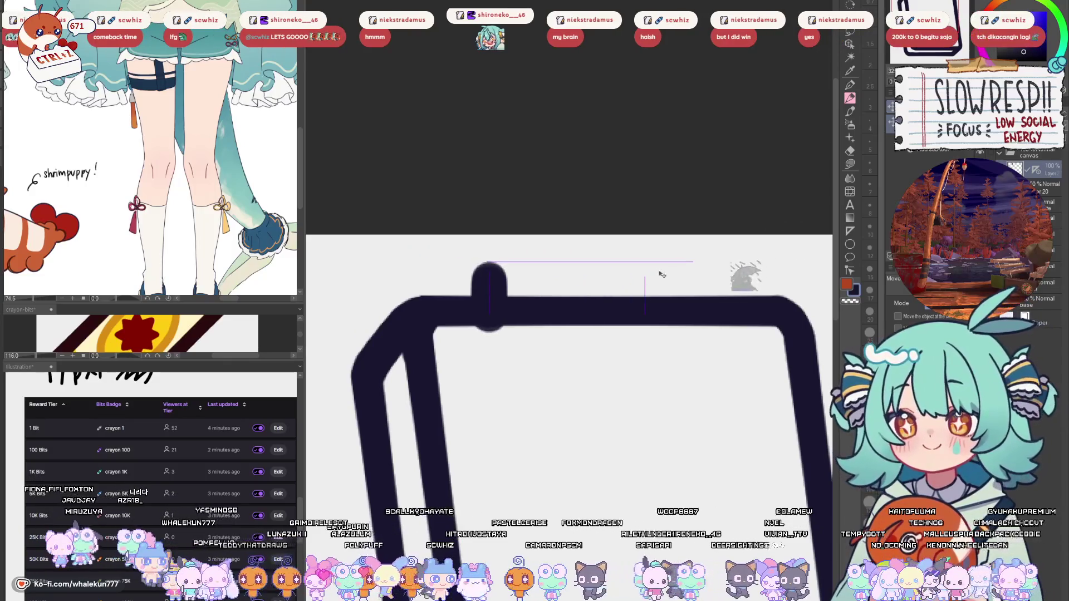
- Draw the thick handle from the left stub to the right, check it mirrored, and fill its corner
mouse_move(498, 256)
mouse_down()
mouse_move(626, 258)
mouse_move(645, 275)
mouse_move(645, 298)
mouse_up()
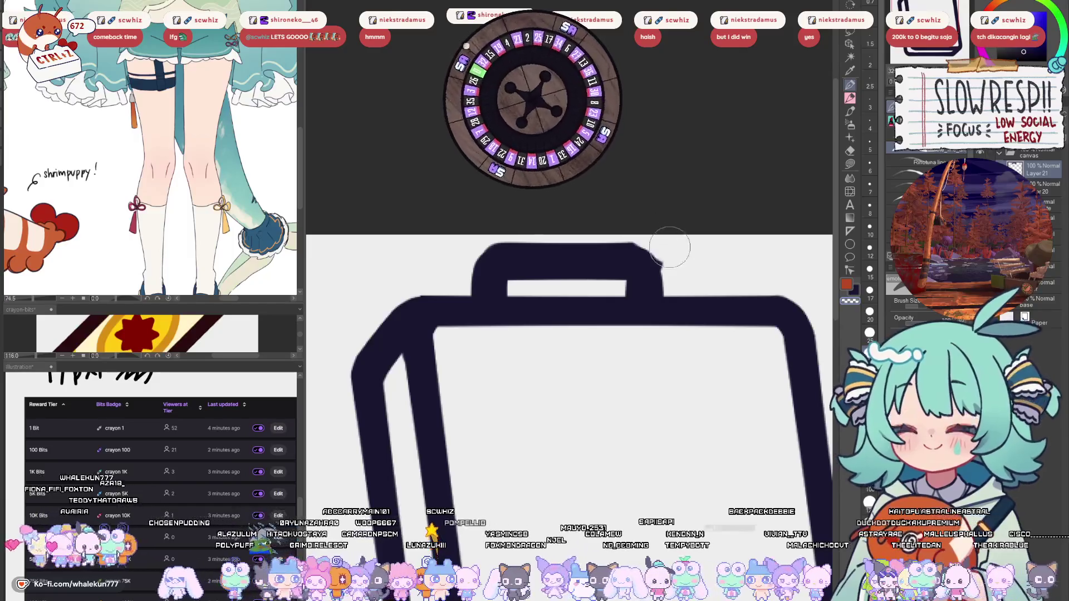
key(h)
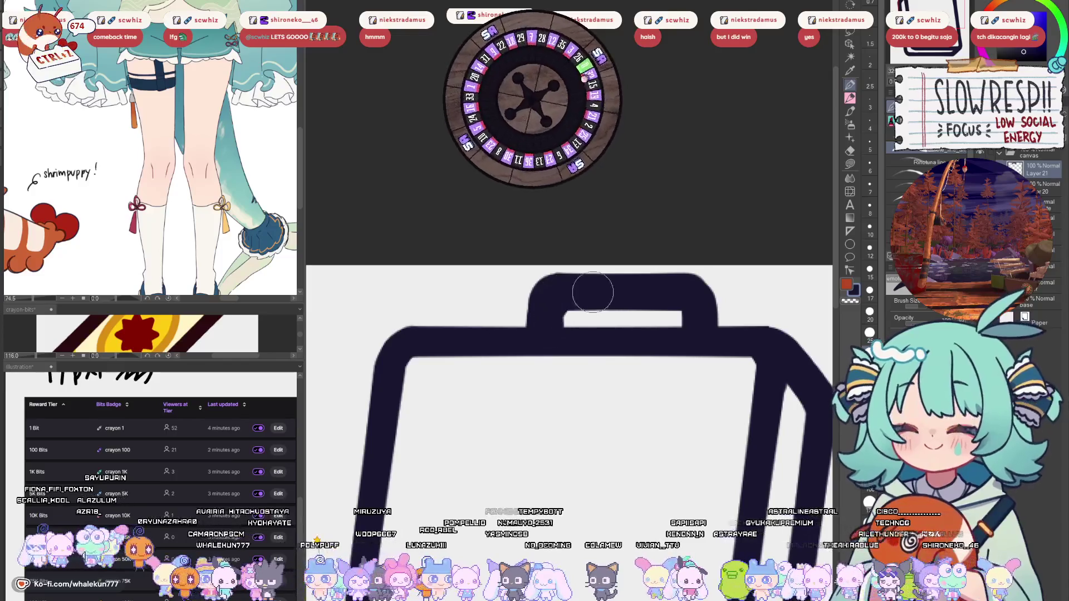
key(h)
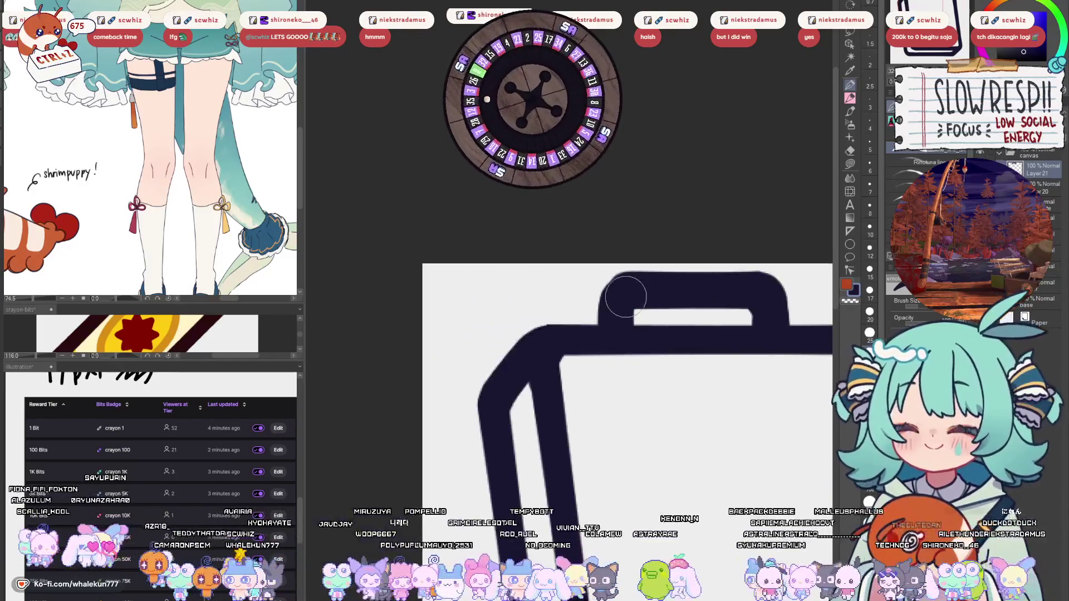
drag(628, 289, 618, 305)
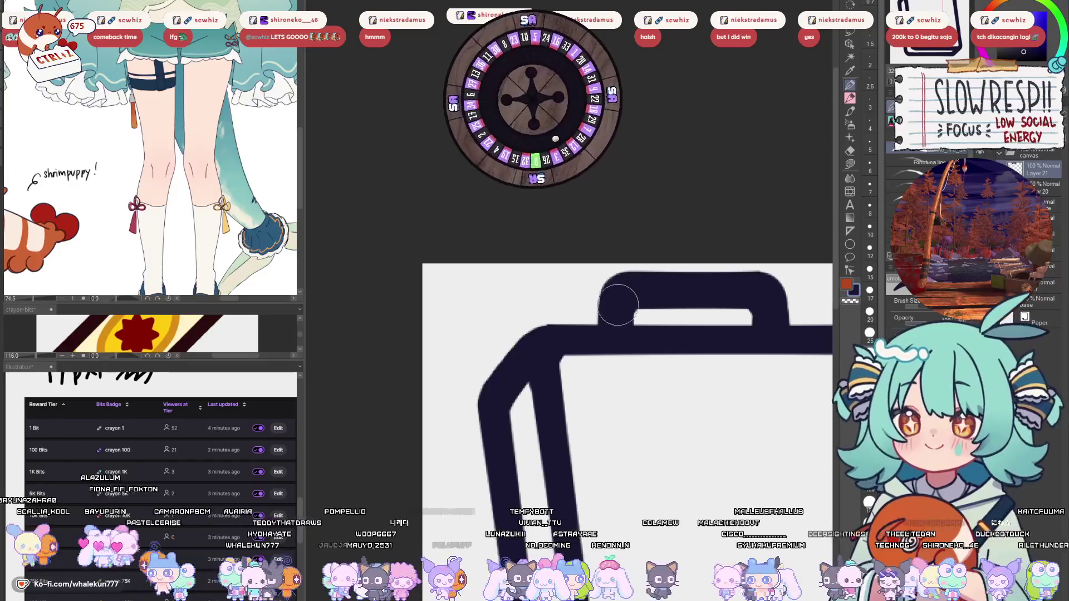
scroll(642, 293, down, 5)
scroll(627, 334, up, 3)
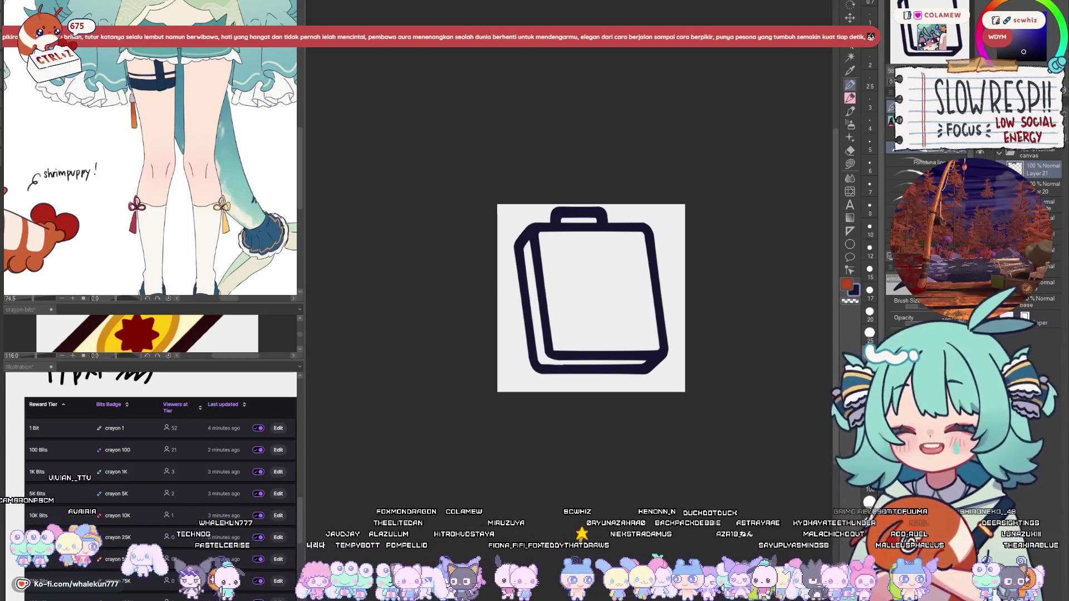
- On a new layer, draw a thick horizontal bar and move it up to the bag's middle
scroll(581, 375, up, 3)
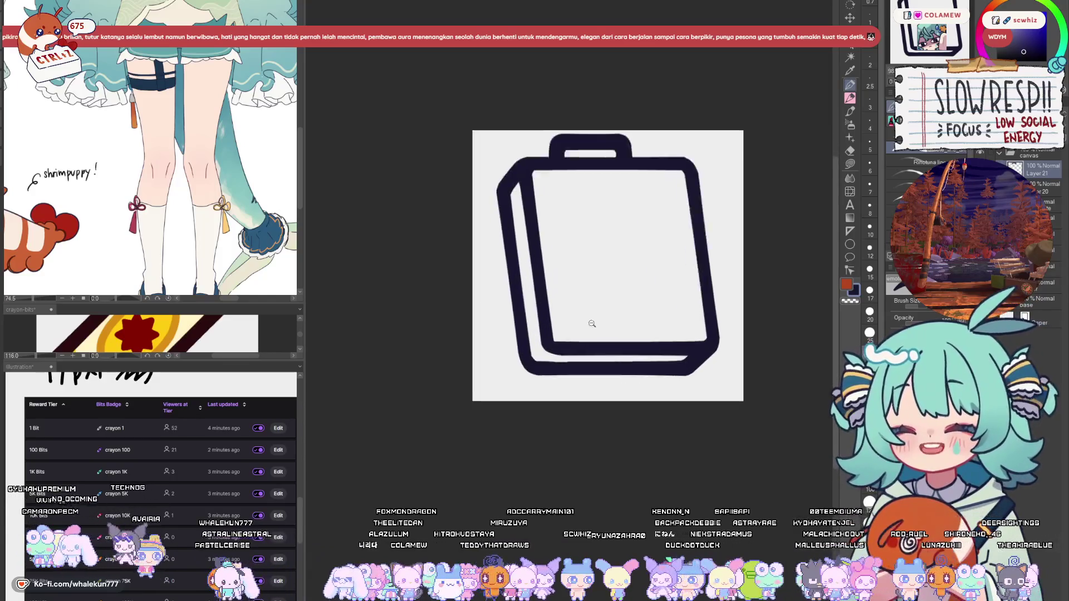
drag(624, 326, 611, 341)
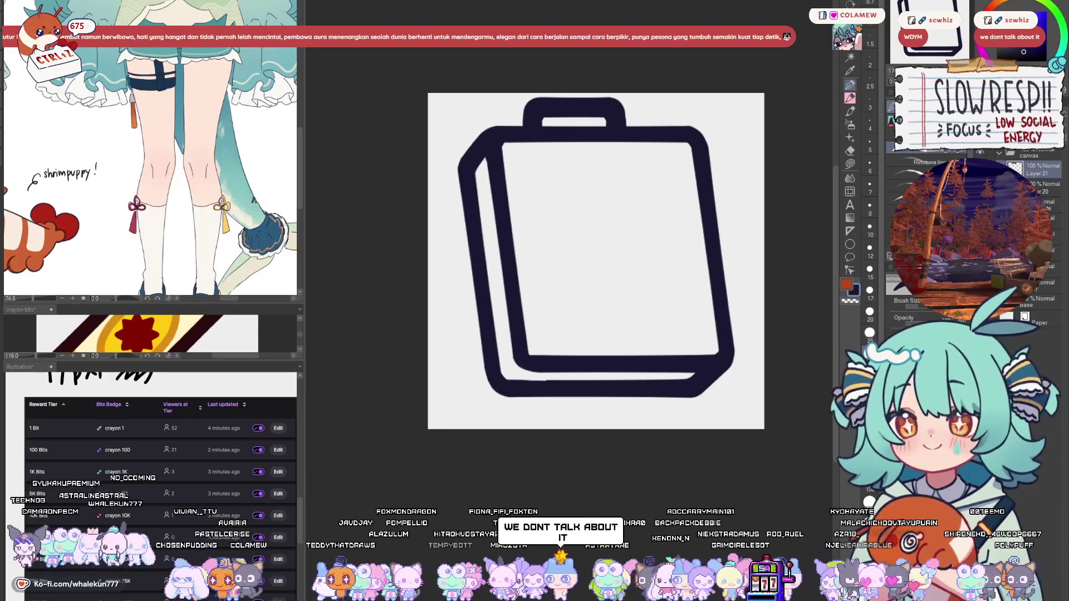
drag(656, 387, 674, 364)
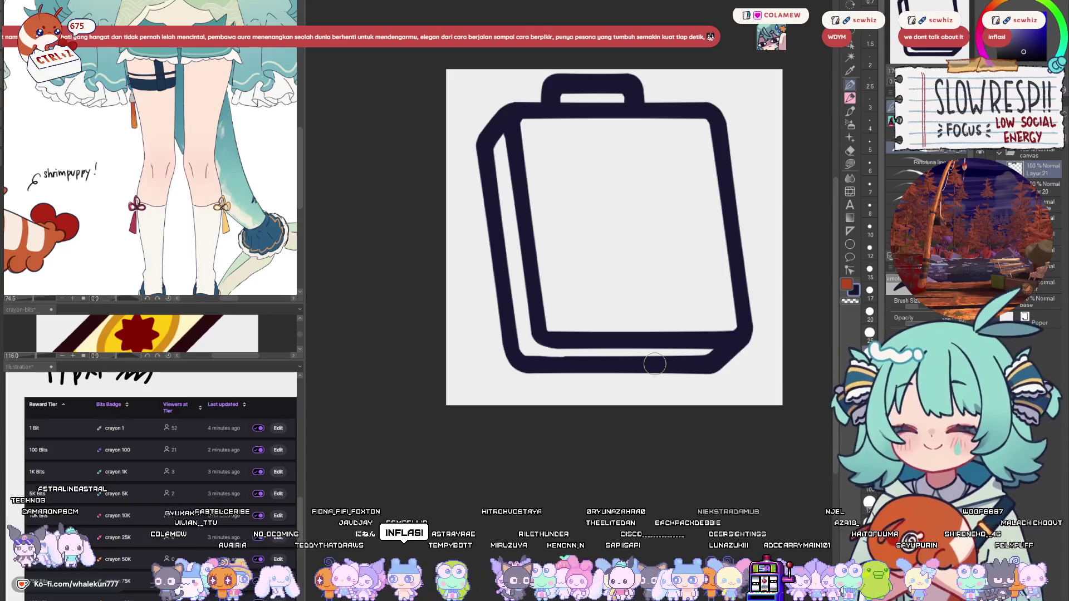
key(ctrl+shift+n)
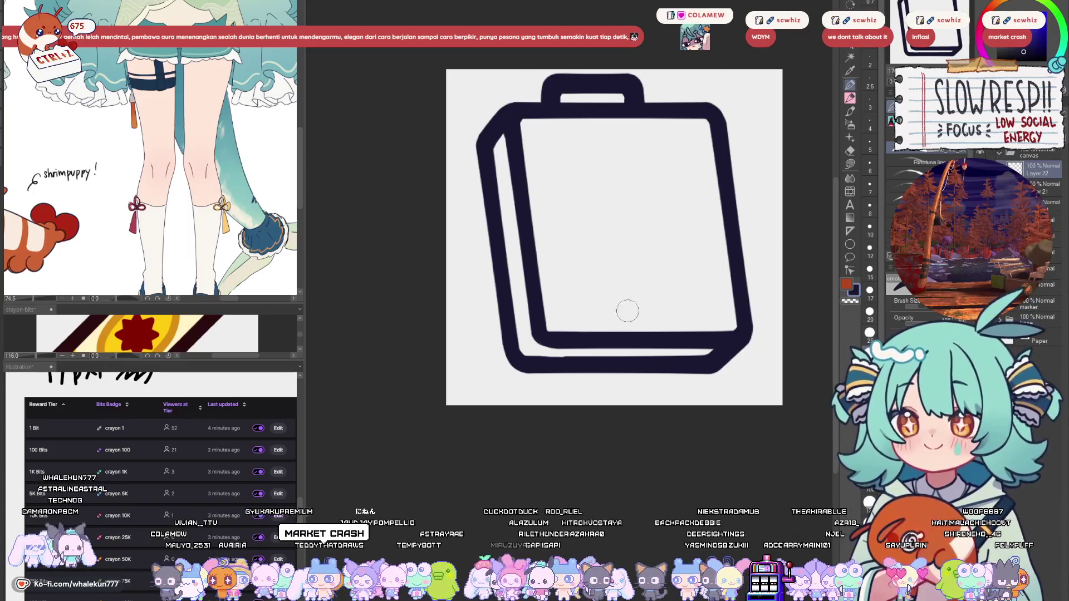
key(u)
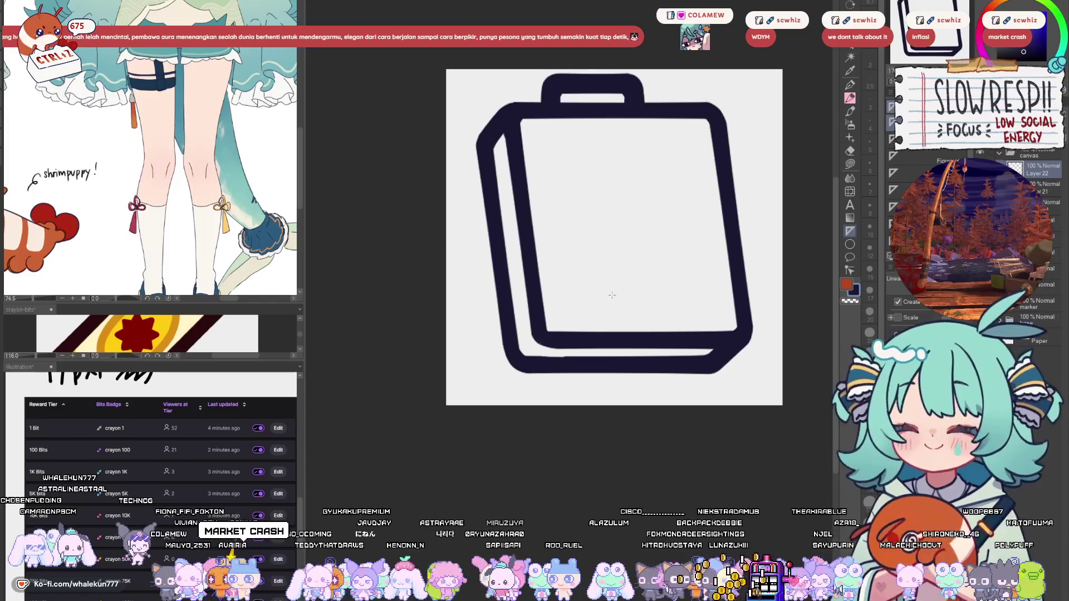
key(p)
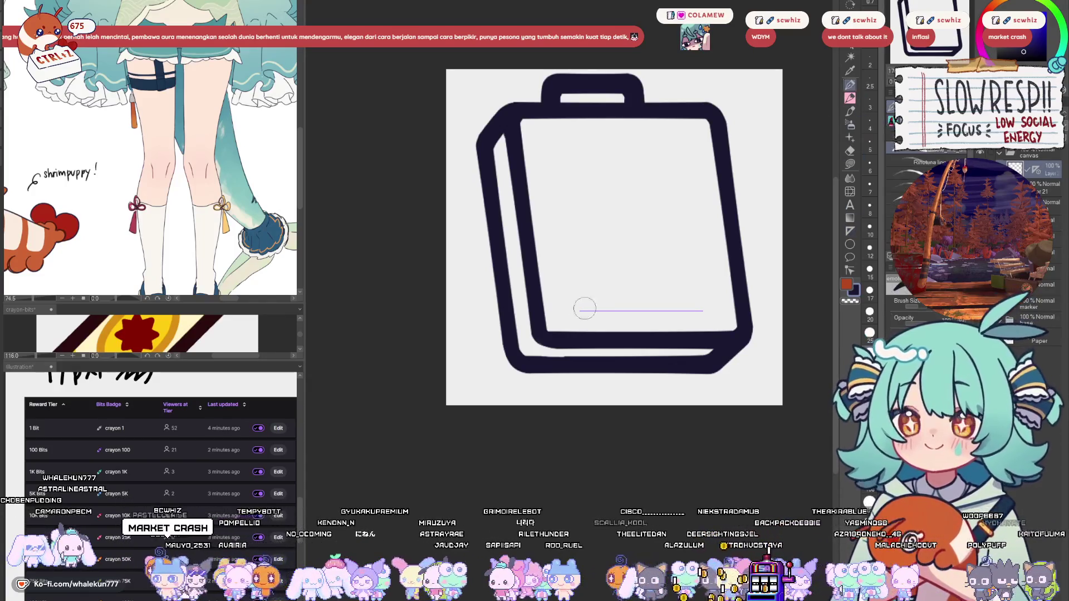
drag(581, 310, 702, 311)
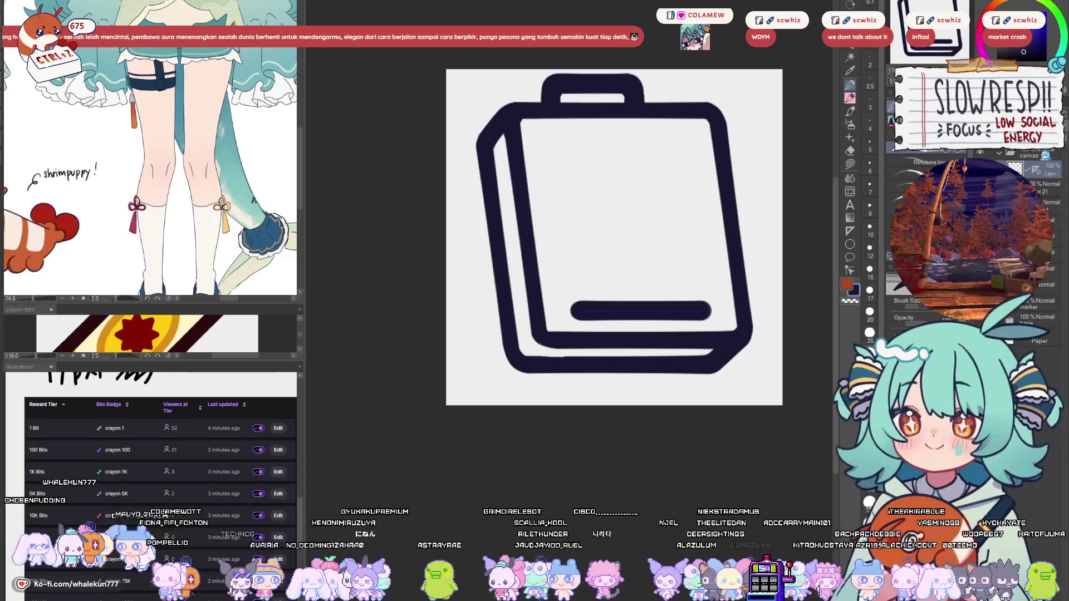
key(k)
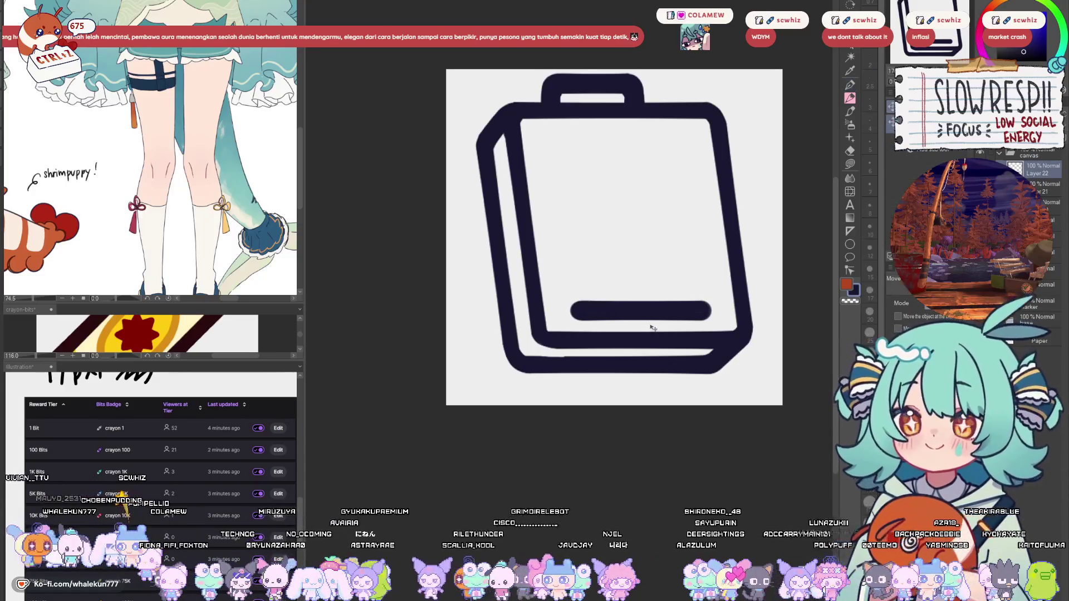
mouse_move(654, 316)
mouse_down()
mouse_move(637, 269)
mouse_move(645, 267)
mouse_up()
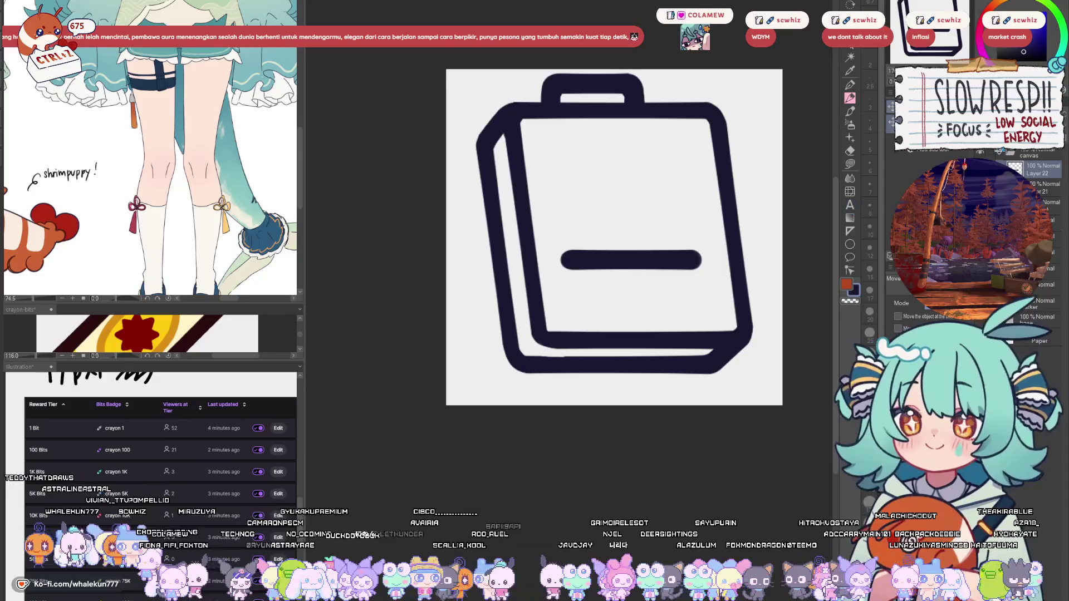
- Draw a vertical left leg for the pocket and move it to join the bar
click(850, 85)
scroll(582, 242, up, 3)
mouse_move(498, 279)
mouse_down()
mouse_move(504, 334)
mouse_move(514, 314)
mouse_move(501, 323)
mouse_move(509, 331)
mouse_move(503, 311)
mouse_move(512, 359)
mouse_move(578, 382)
mouse_move(711, 337)
mouse_move(696, 371)
mouse_up()
key(ctrl+z)
key(ctrl+z)
key(ctrl+z)
key(k)
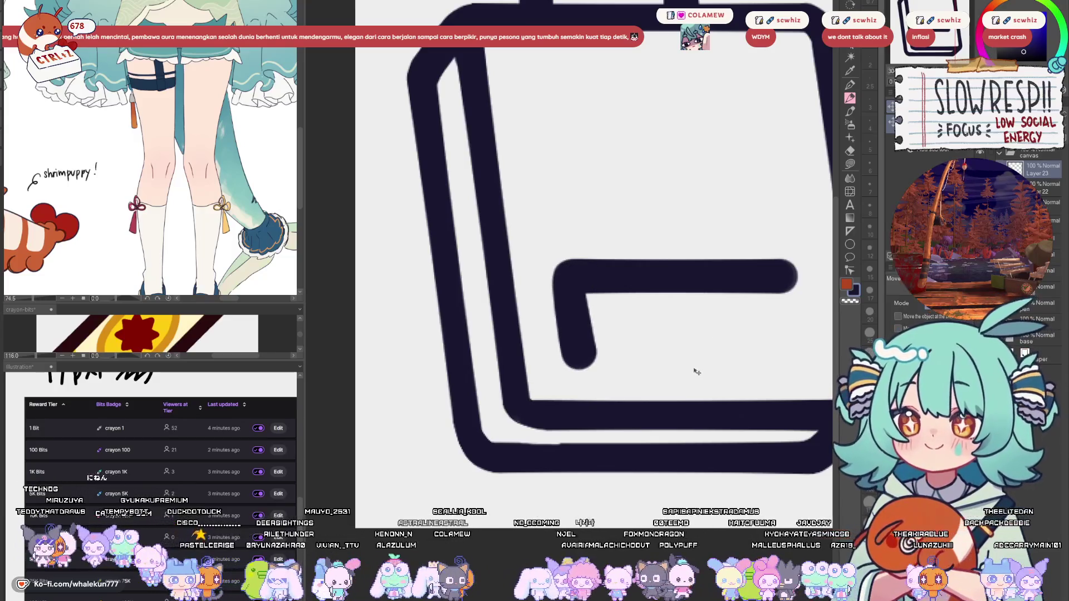
key(p)
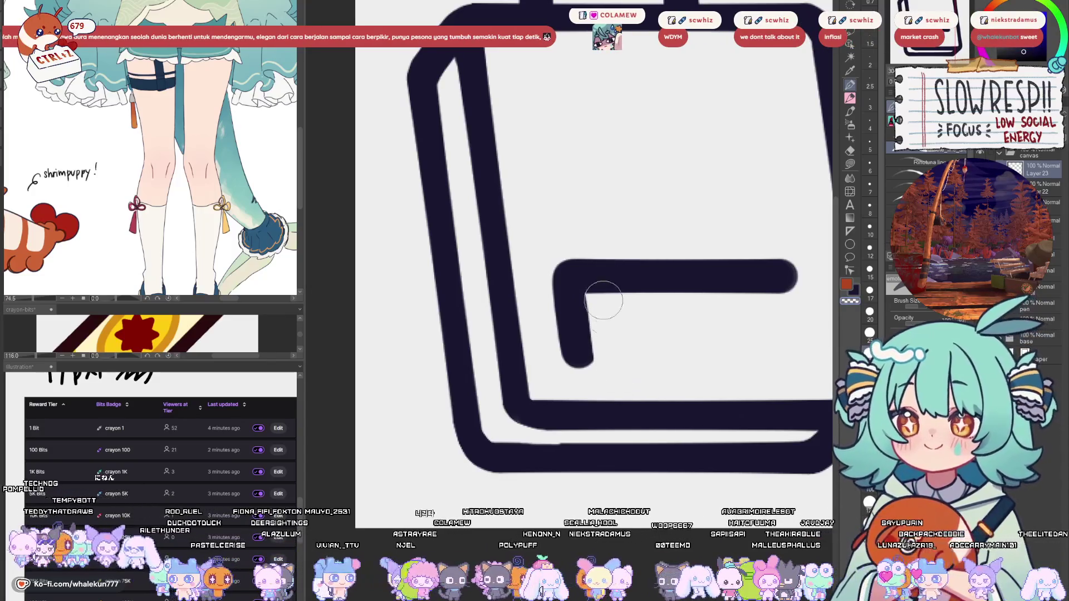
scroll(603, 301, down, 3)
scroll(637, 318, up, 3)
- Copy the leg to the bar's right end and draw a bottom edge closing the pocket
key(m)
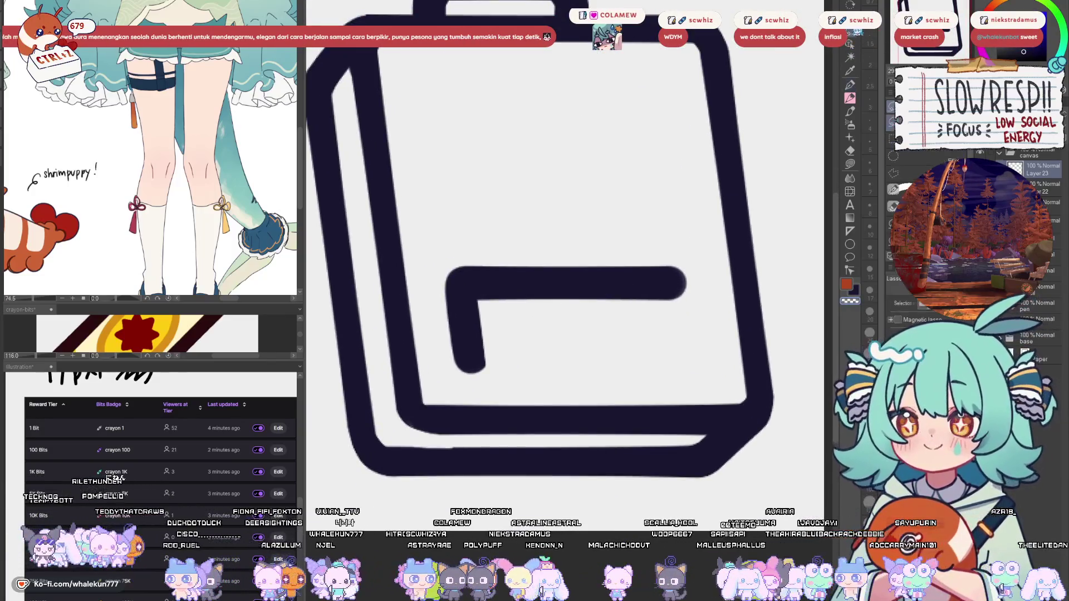
drag(593, 343, 602, 348)
key(ctrl+c)
key(ctrl+v)
key(k)
drag(527, 369, 740, 370)
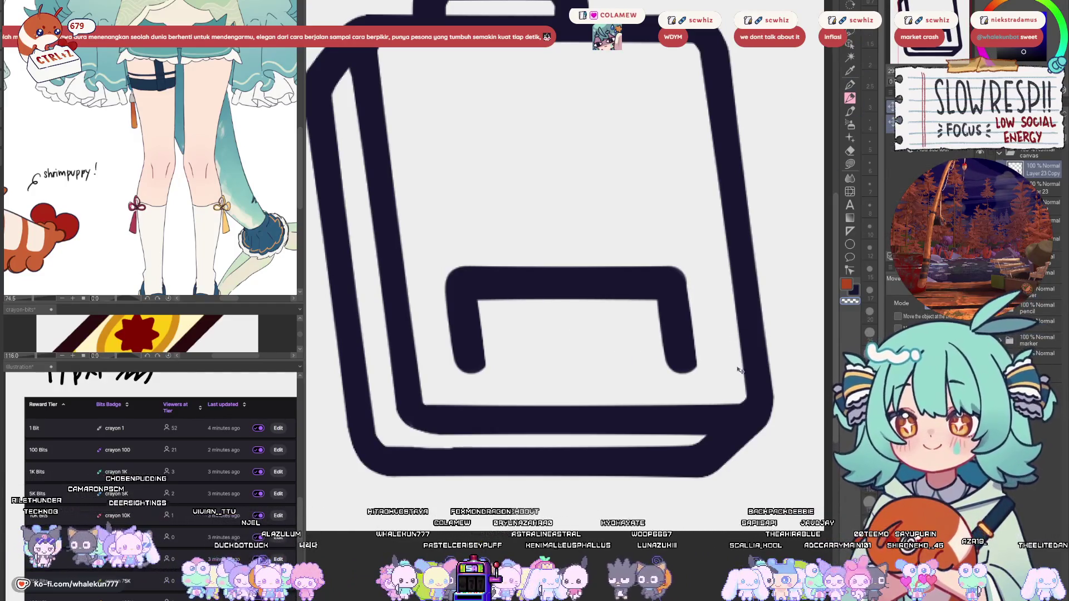
drag(473, 329, 713, 331)
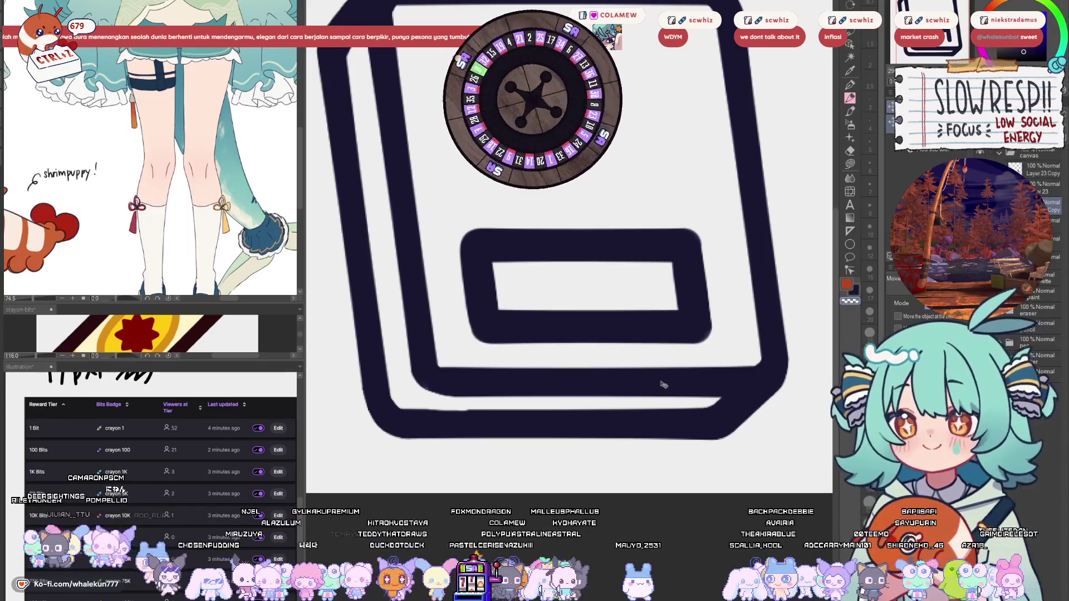
- On Layer 23 Copy, move the rounded bar down onto the bottom edge and add a copy offset down-left
click(1042, 173)
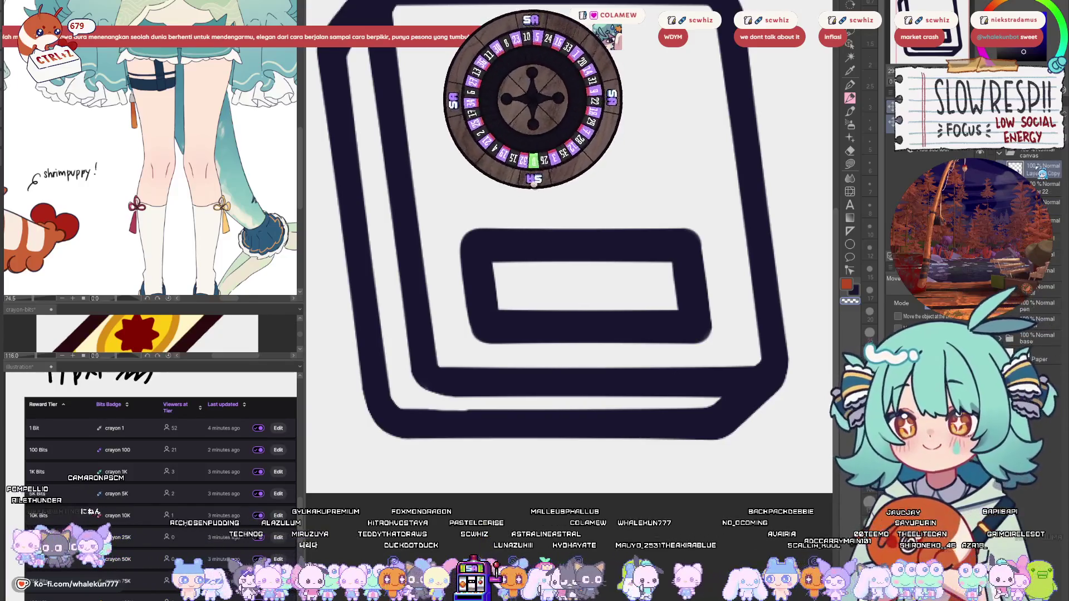
key(p)
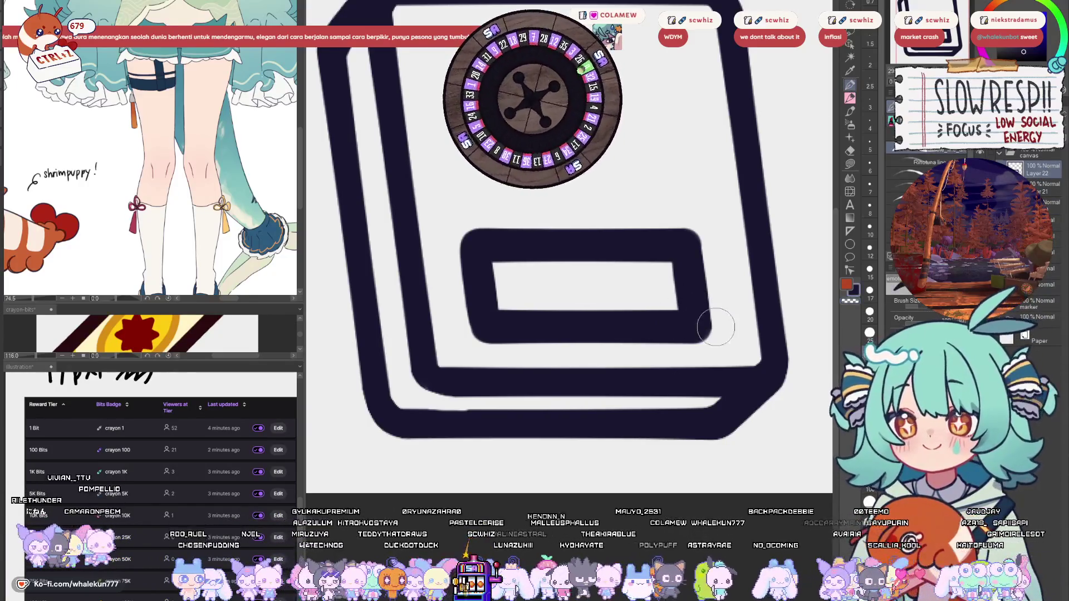
drag(715, 327, 711, 345)
key(ctrl+z)
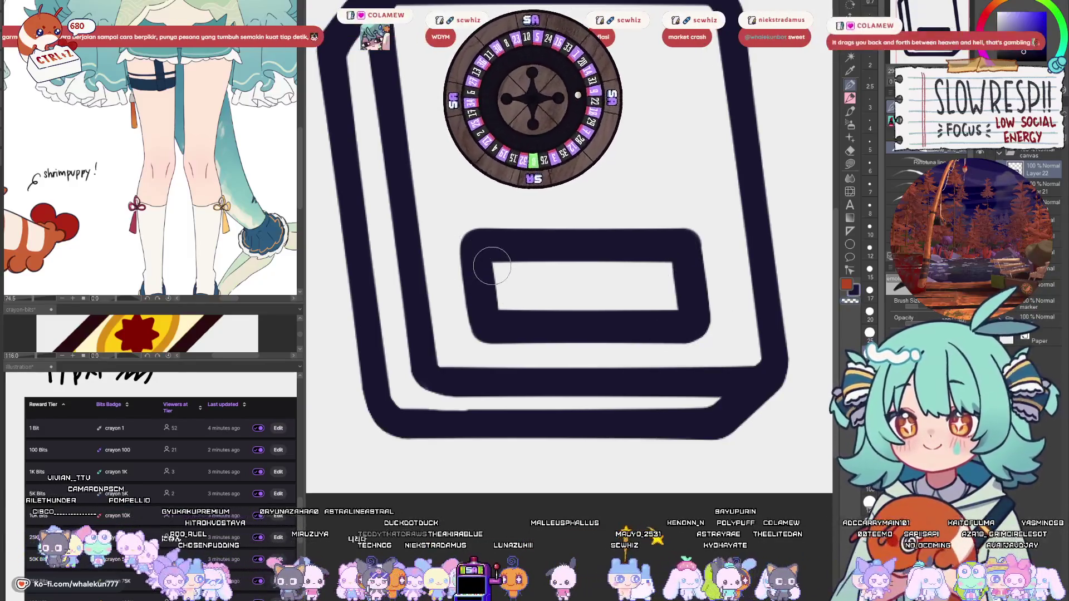
key(ctrl+minus)
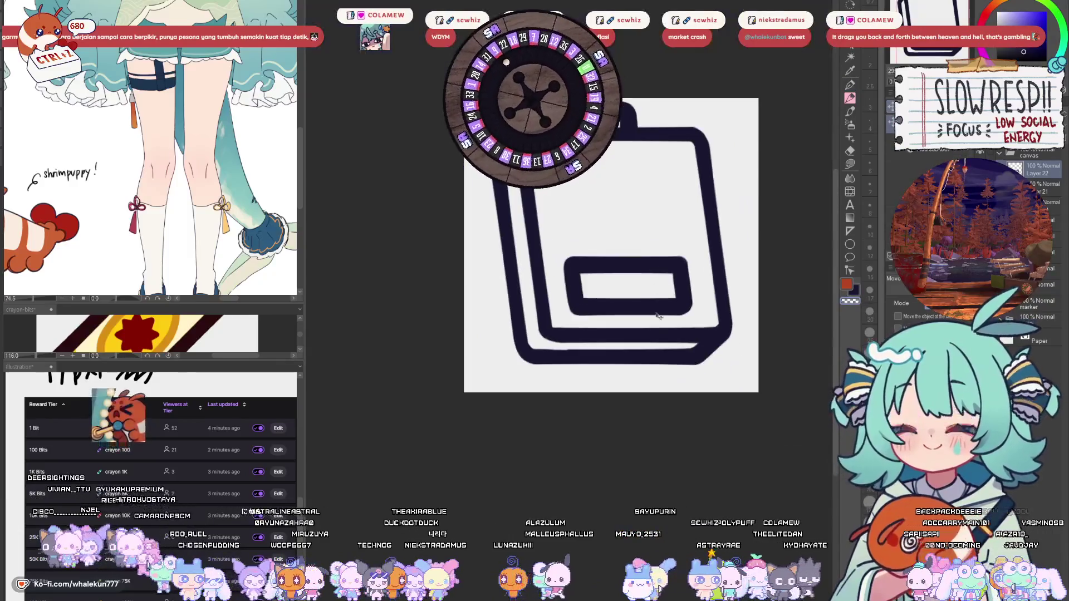
drag(659, 316, 667, 362)
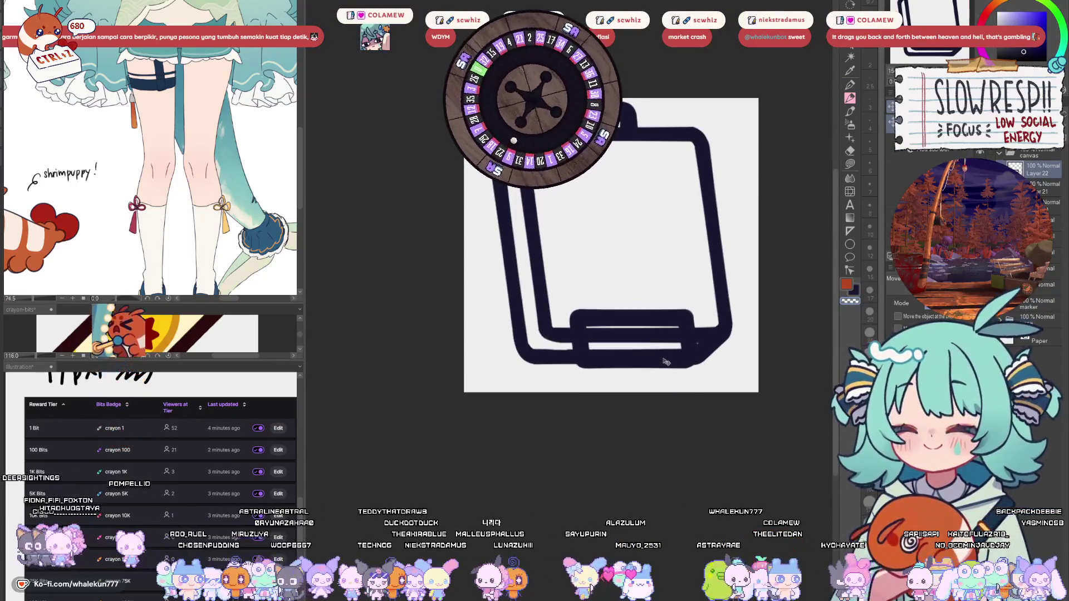
key(ctrl+j)
drag(666, 362, 638, 377)
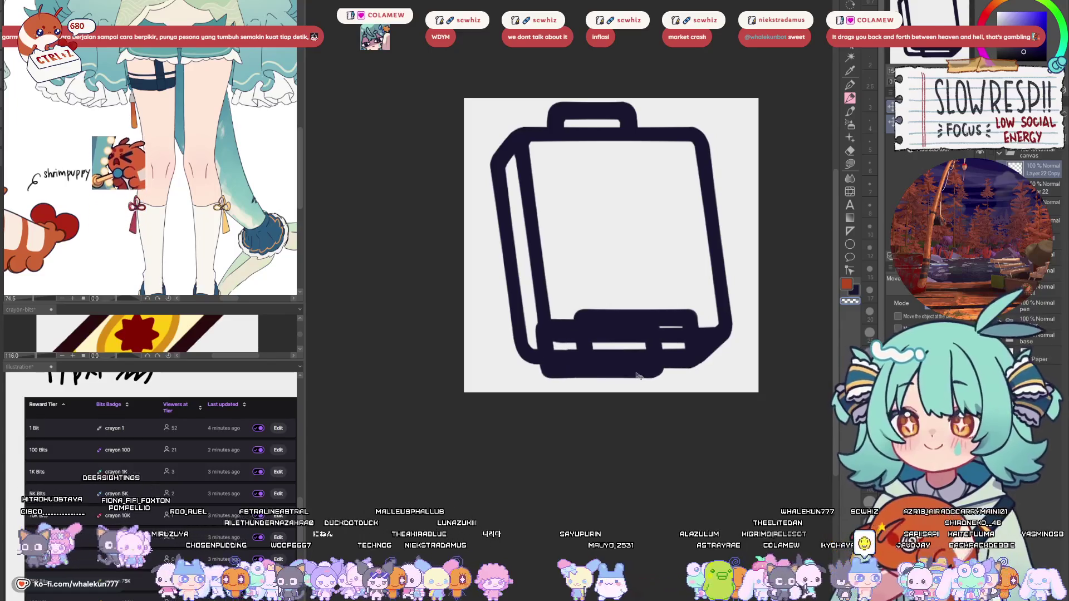
- Erase the overlapping ink inside the bottom bar and thicken the bar's bottom-right corner
key(e)
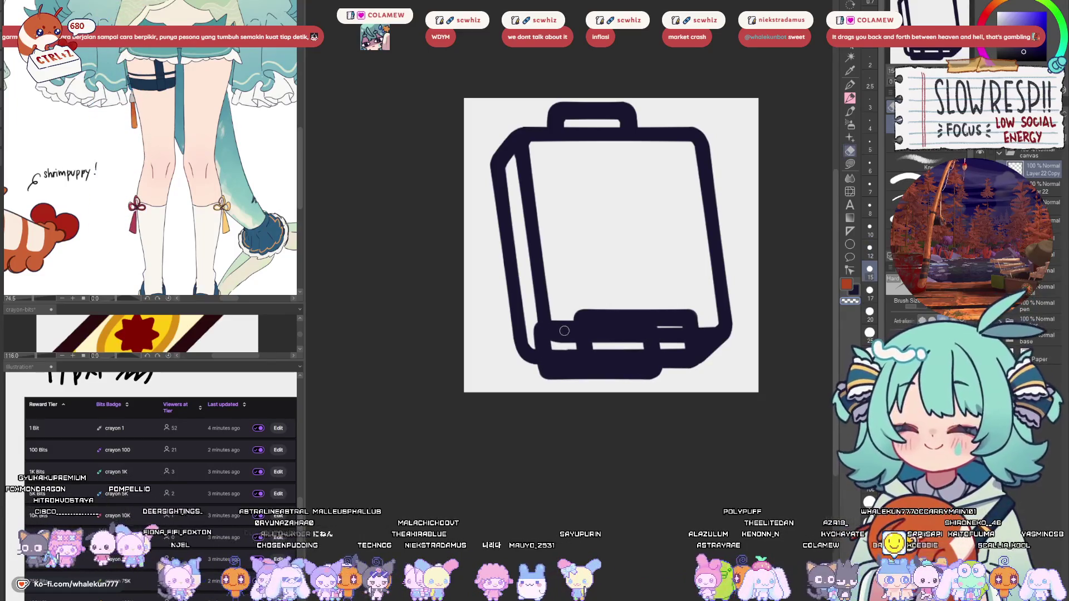
mouse_move(558, 326)
mouse_down()
mouse_move(677, 321)
mouse_move(609, 320)
mouse_move(647, 334)
mouse_move(661, 306)
mouse_move(579, 335)
mouse_move(604, 301)
mouse_move(557, 328)
mouse_move(616, 311)
mouse_move(617, 322)
mouse_move(554, 353)
mouse_up()
scroll(646, 334, up, 2)
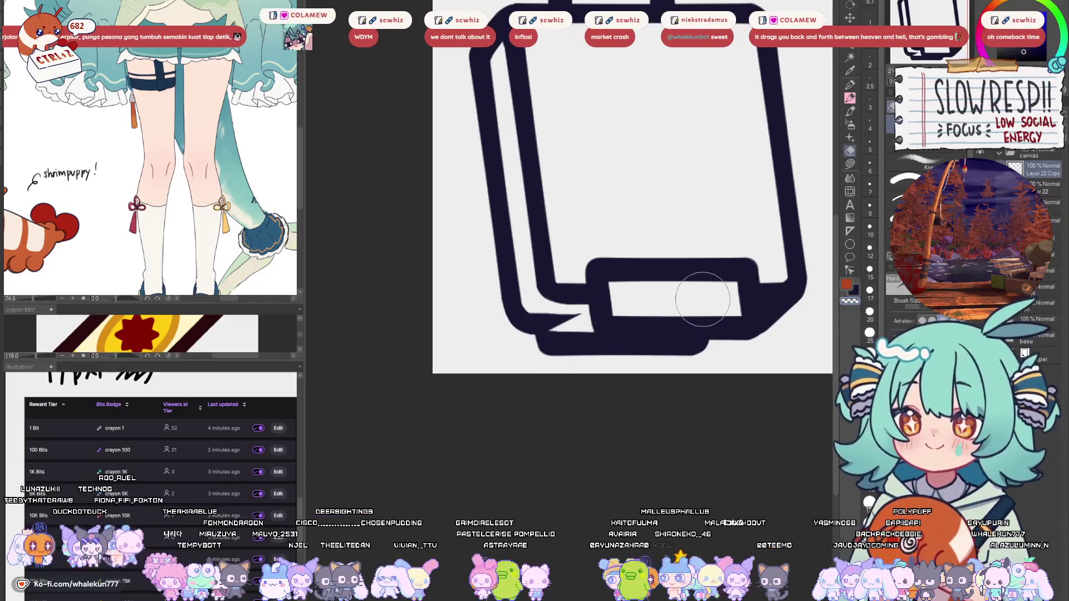
click(850, 85)
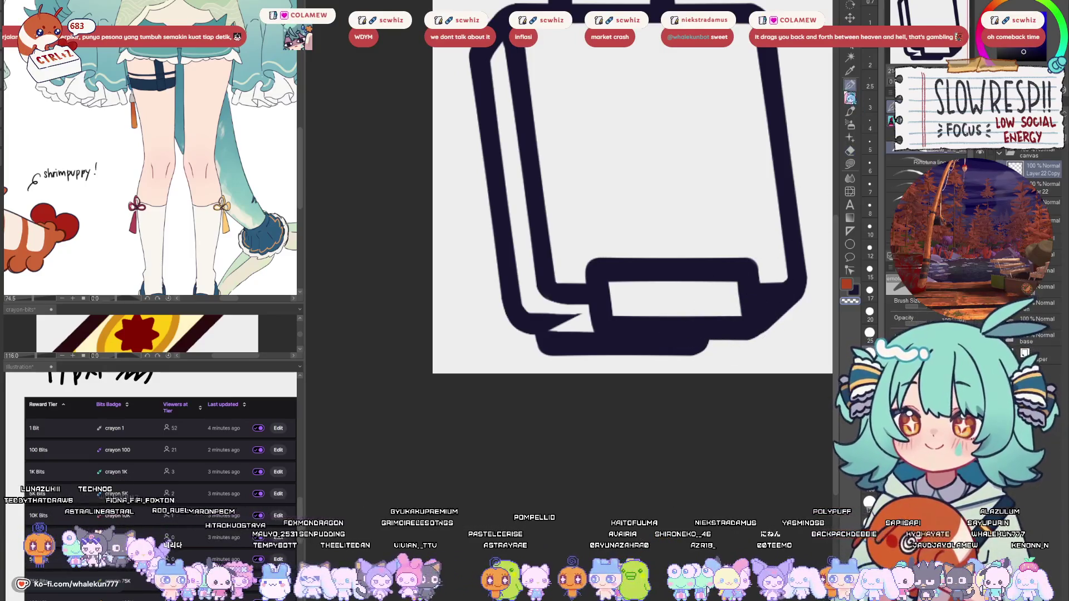
mouse_move(696, 342)
mouse_down()
mouse_move(735, 323)
mouse_move(687, 341)
mouse_move(743, 332)
mouse_up()
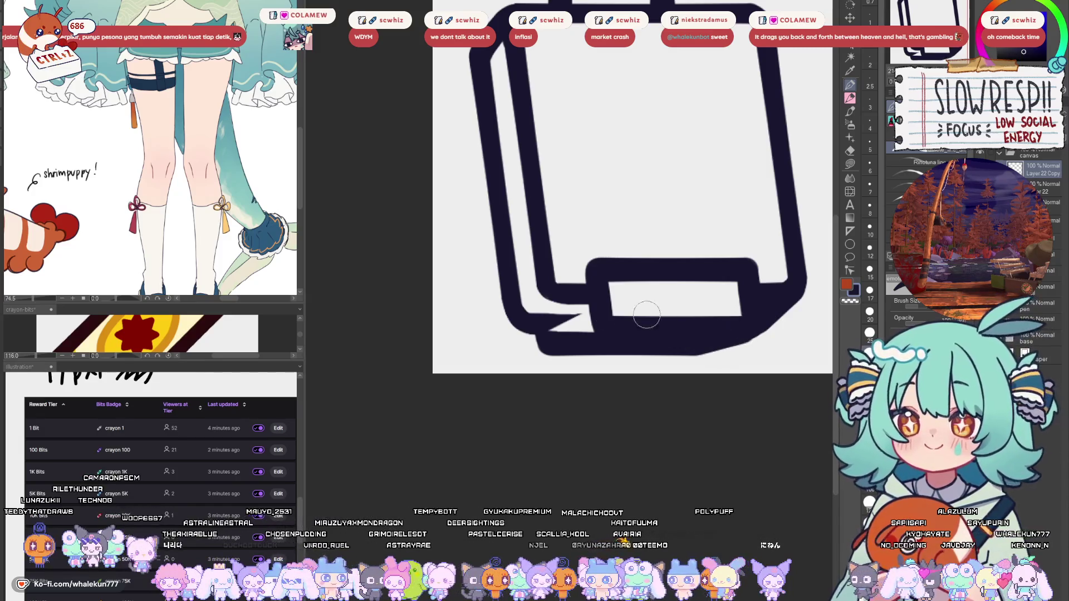
drag(552, 334, 592, 315)
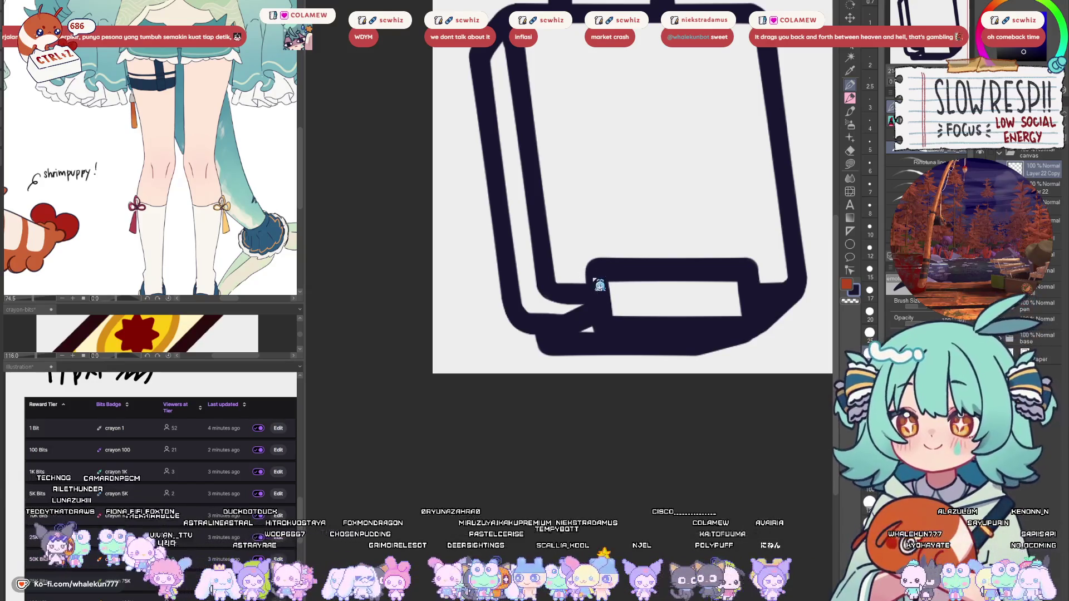
key(ctrl+z)
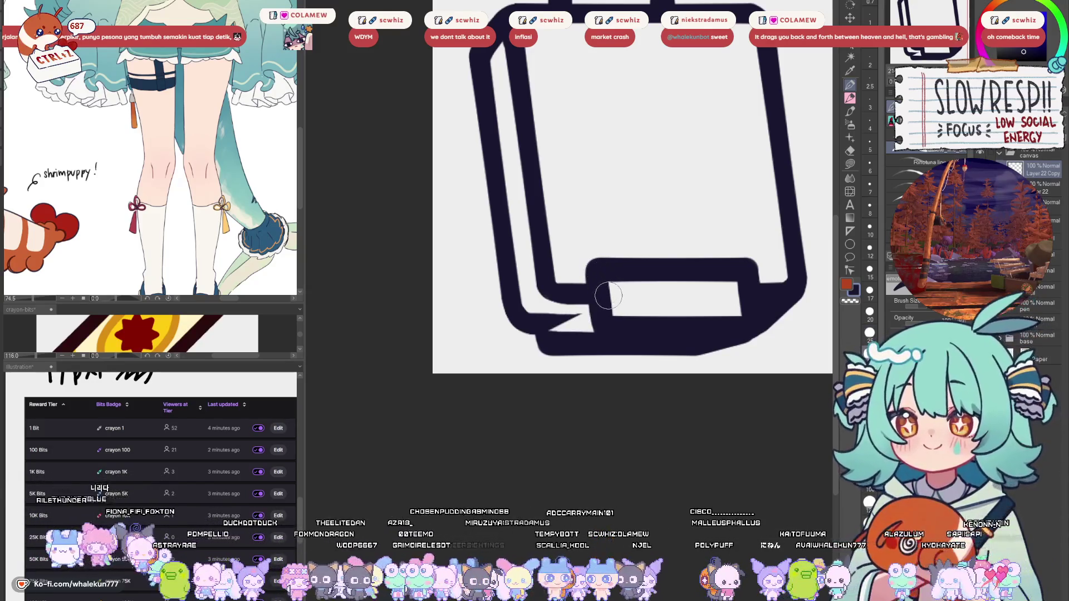
- On Layer 22, fill the inner lower-left corner with a size 12 brush and clear the outer outline
click(1041, 187)
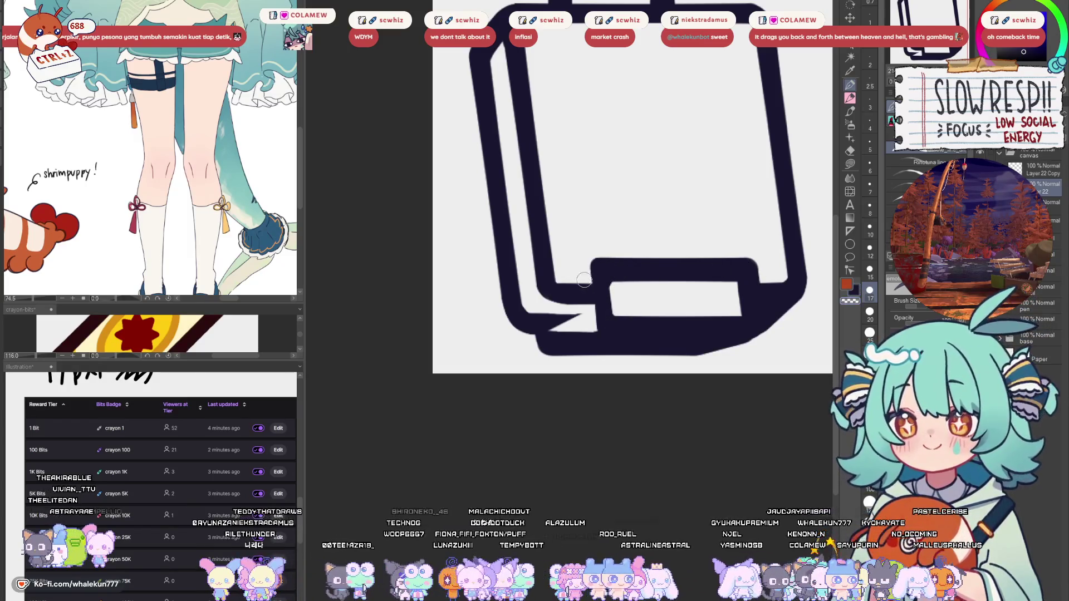
mouse_move(598, 270)
mouse_down()
mouse_move(573, 319)
mouse_move(595, 328)
mouse_up()
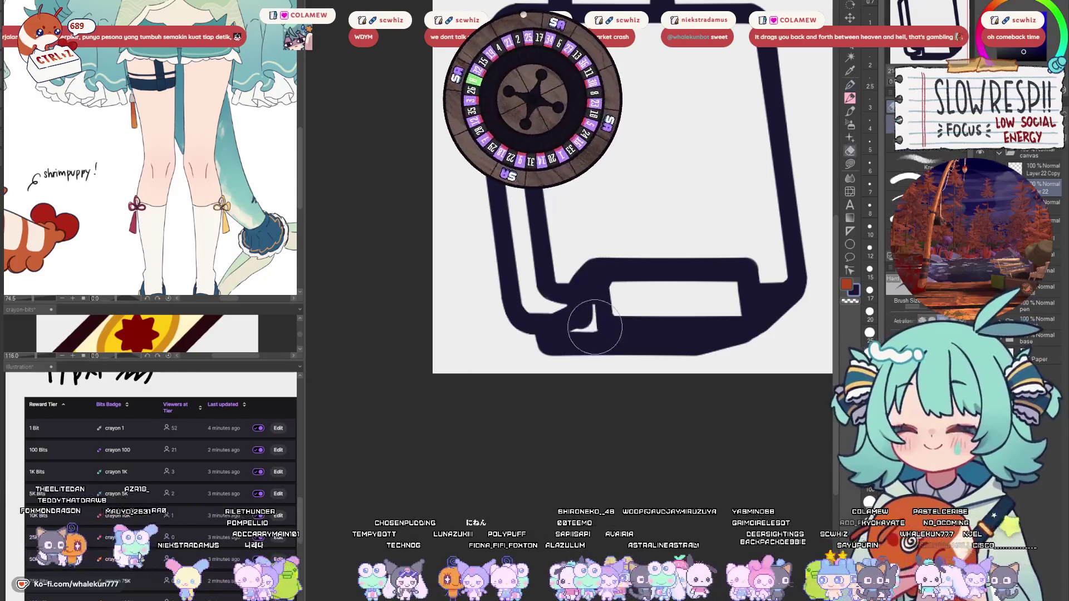
key(bracketleft)
key(bracketleft)
key(bracketleft)
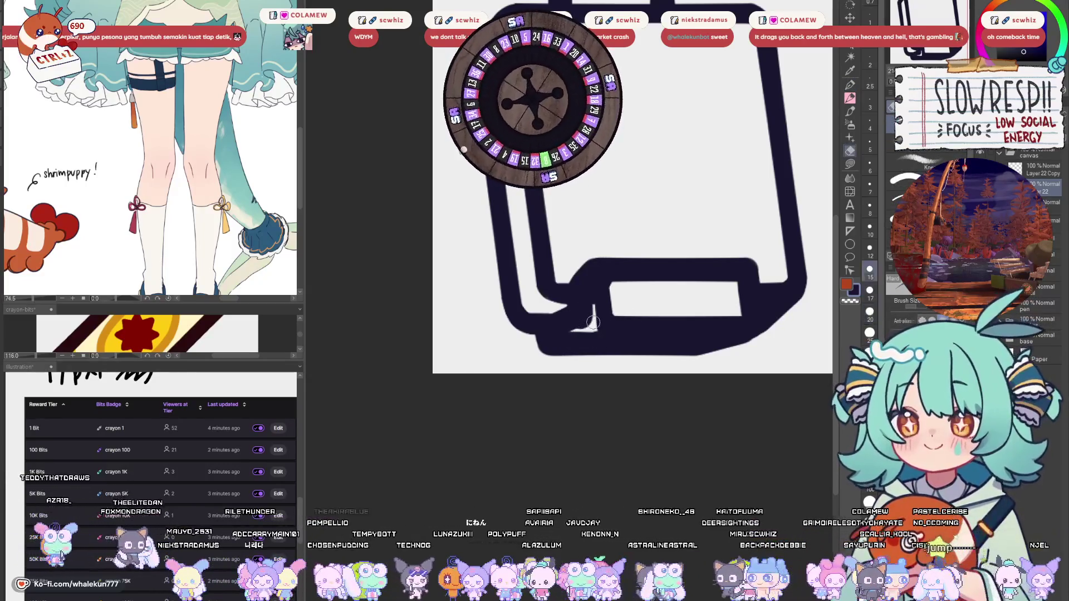
key(bracketleft)
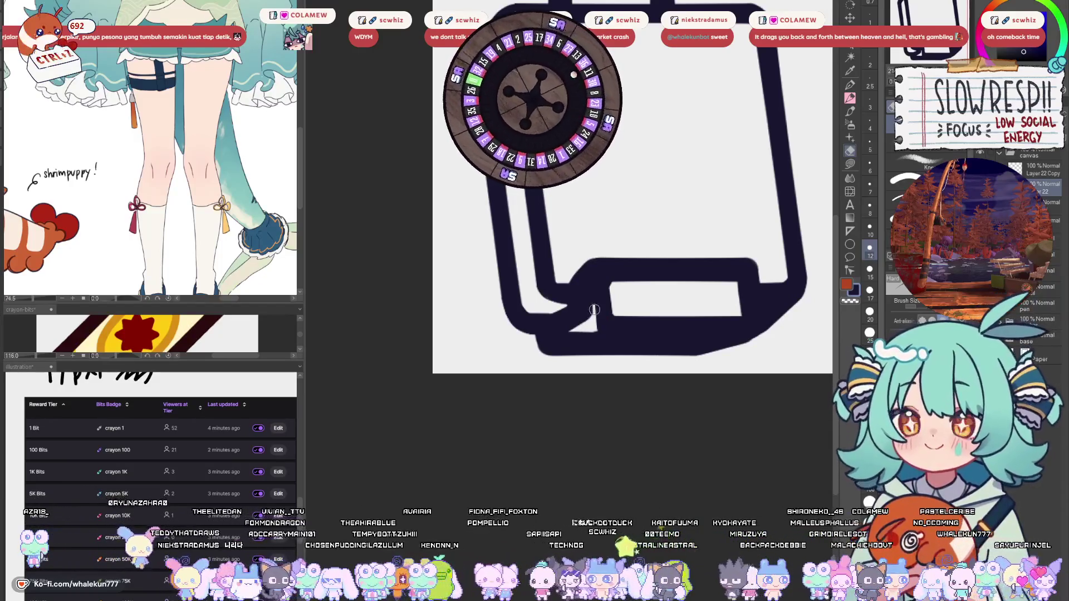
drag(594, 309, 597, 333)
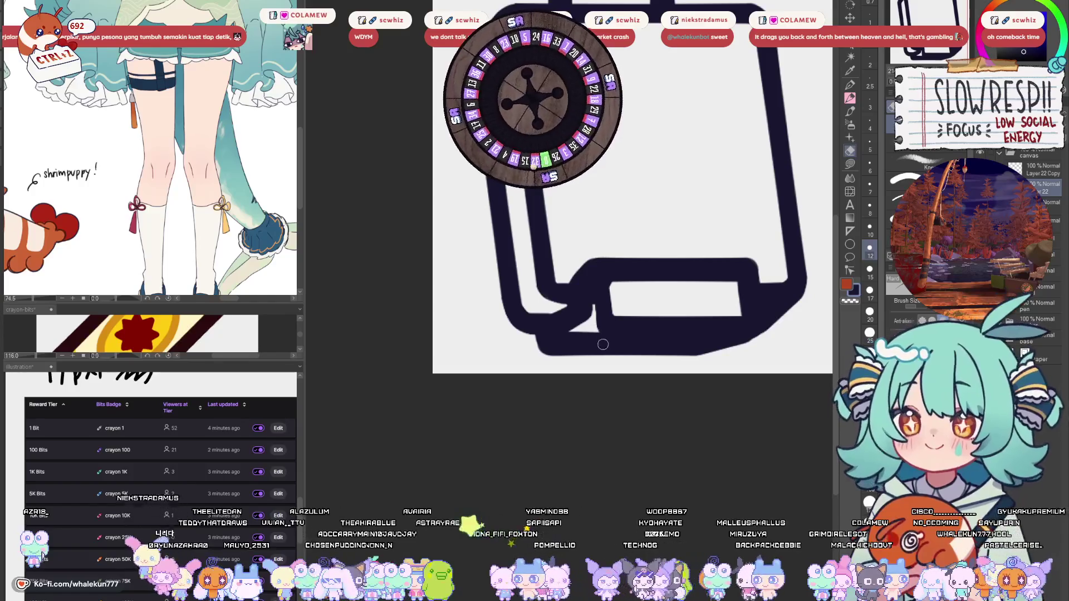
key(bracketright)
key(bracketright)
key(bracketright)
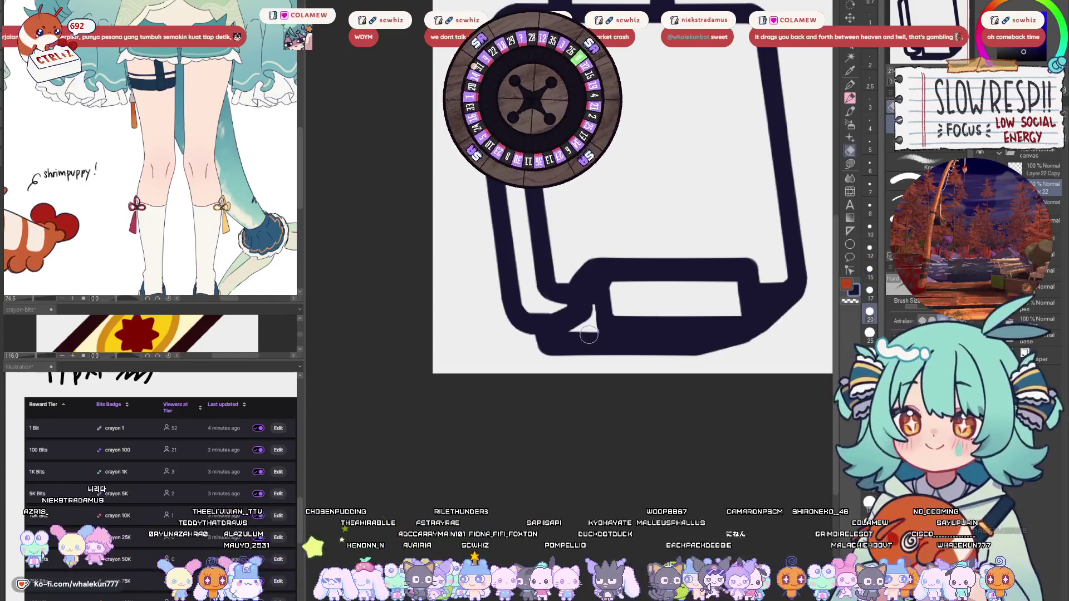
drag(571, 333, 720, 340)
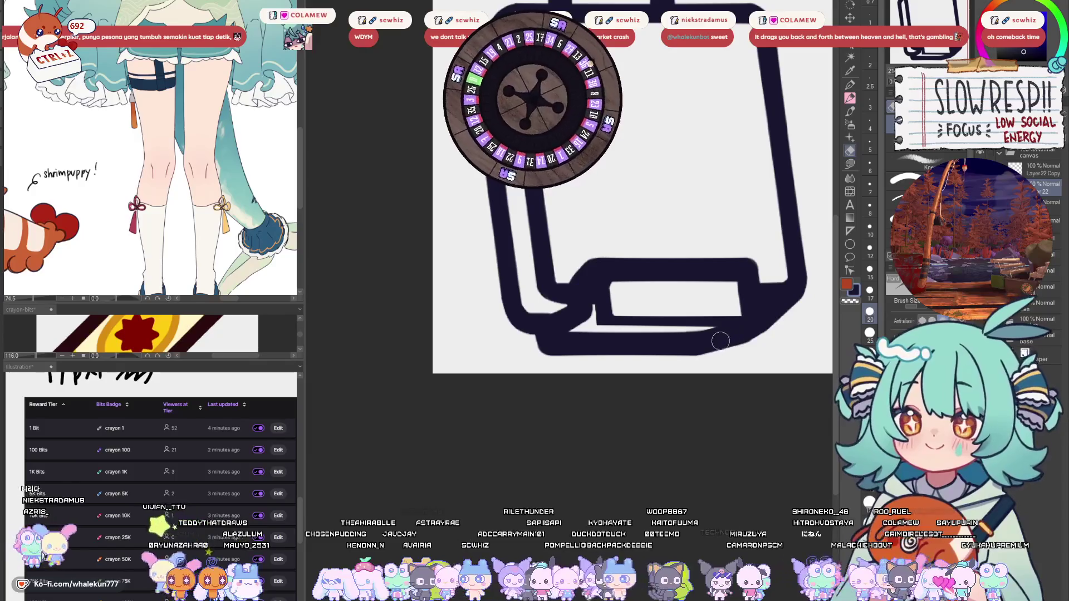
click(787, 312)
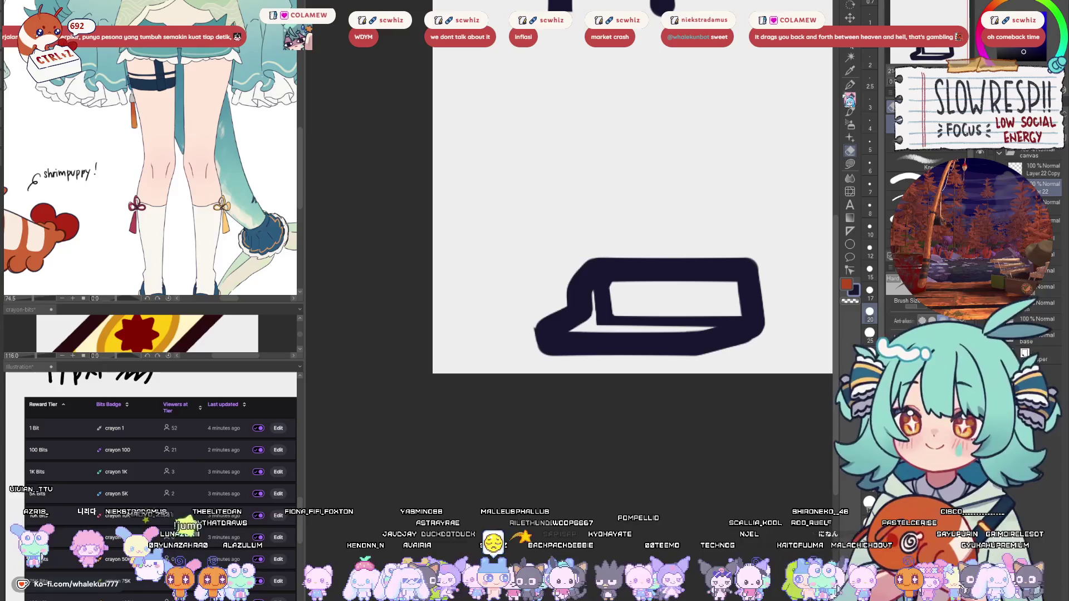
- Merge the bar's copy layer down, draw a thin line inside the bar's bottom edge, and fit the canvas
click(849, 100)
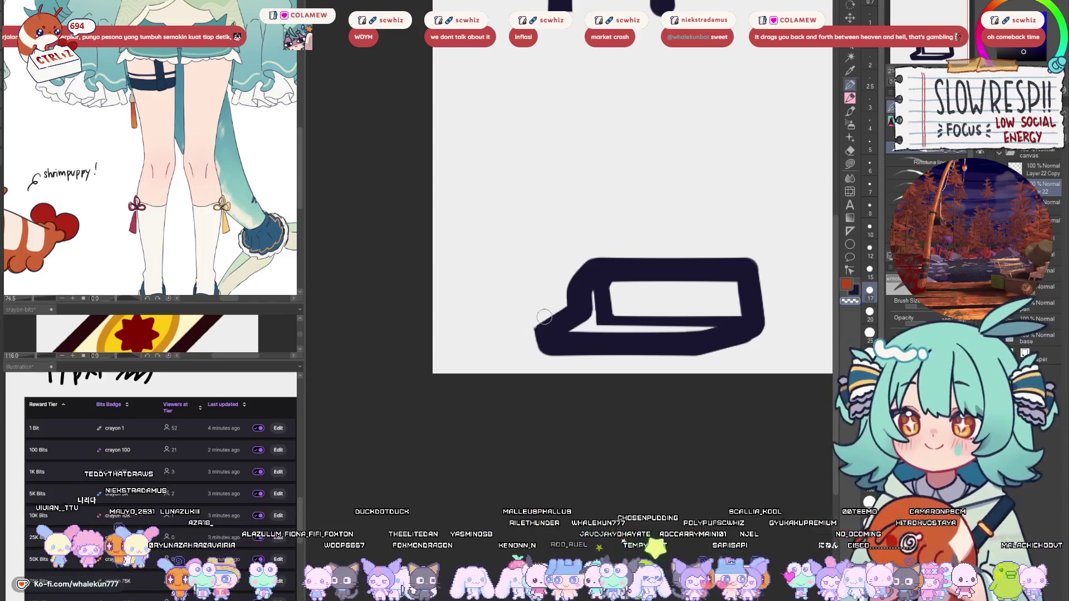
key(ctrl+e)
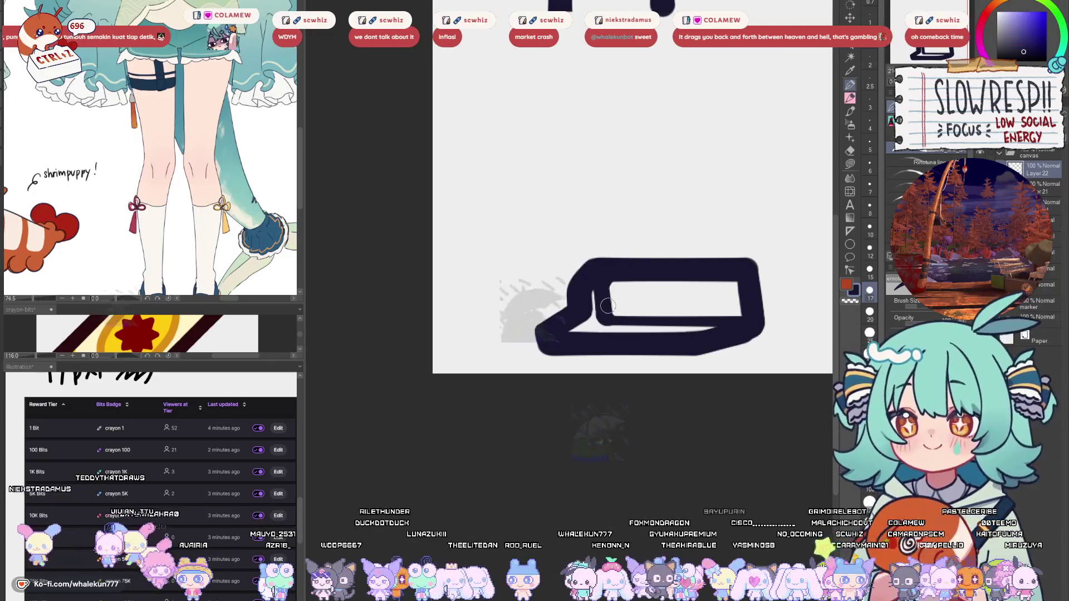
drag(607, 319, 711, 317)
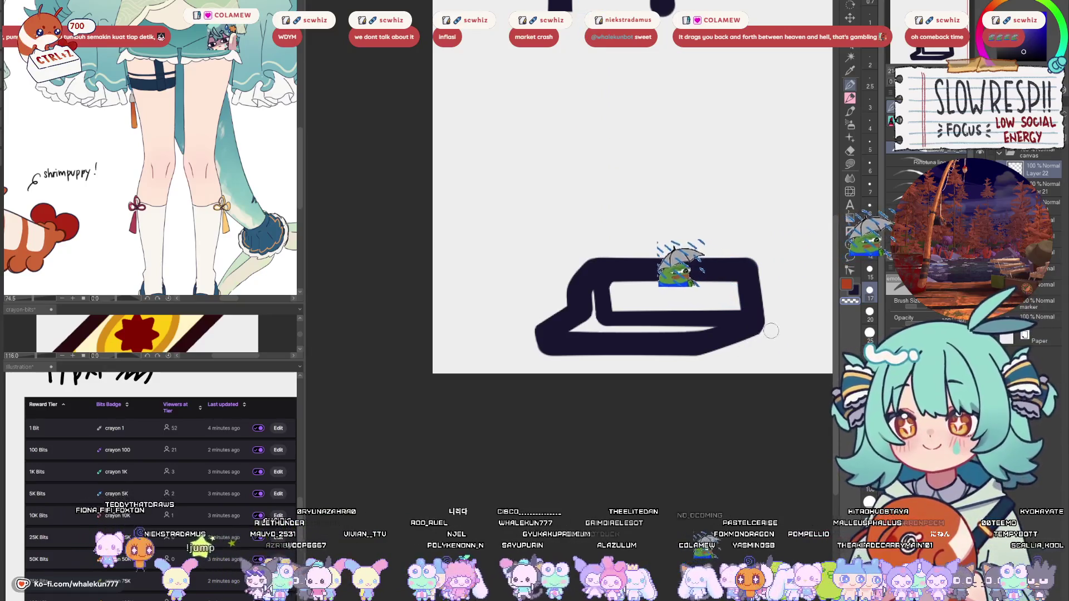
drag(762, 341, 690, 364)
key(ctrl+0)
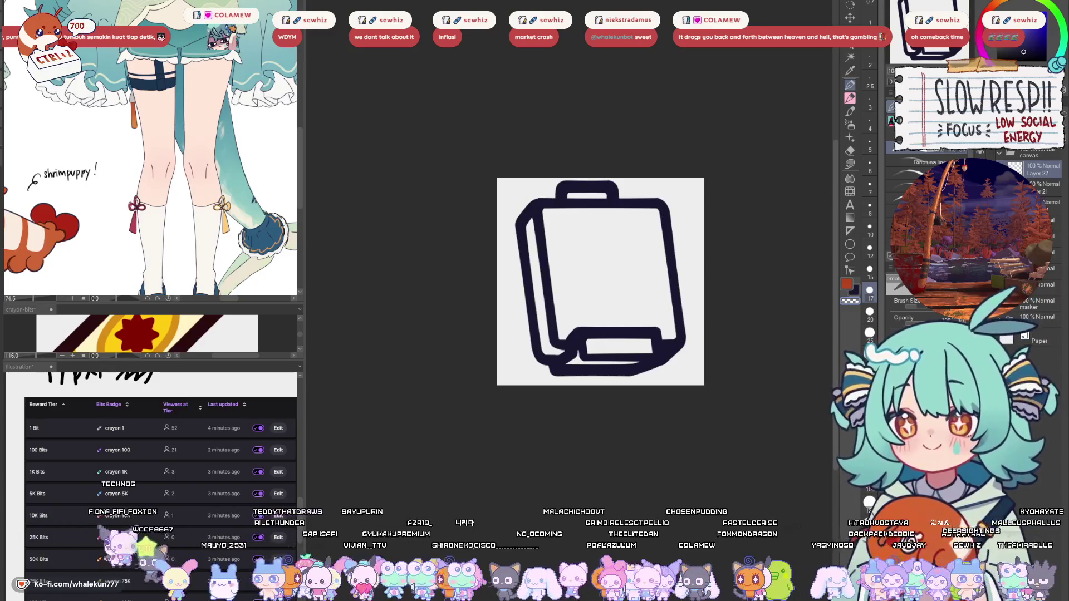
- Return to the Pen and fit the whole backpack outline to the window for review
key(e)
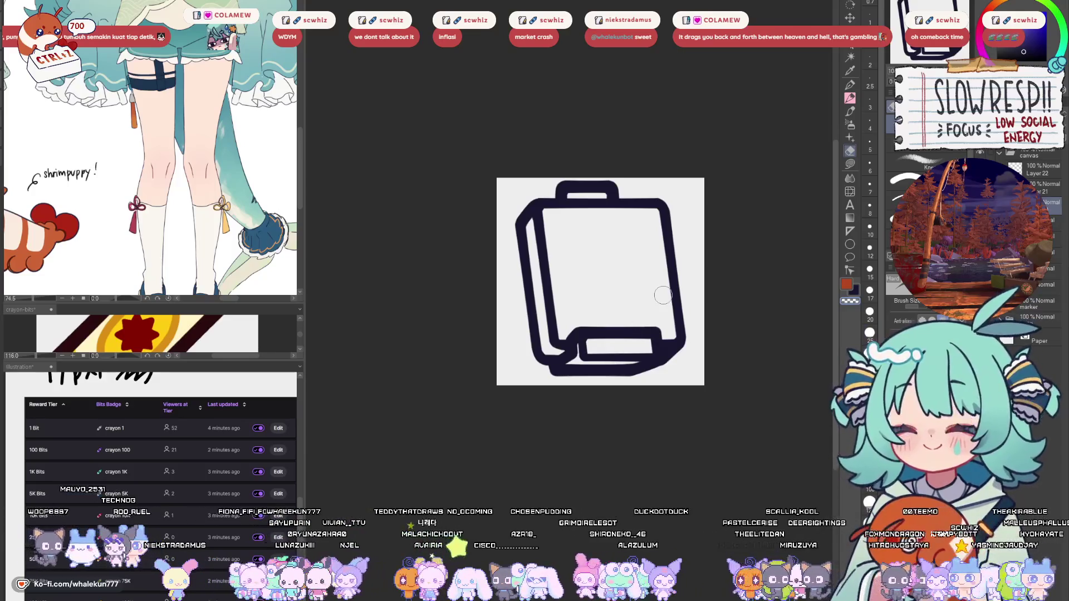
key(p)
key(ctrl+0)
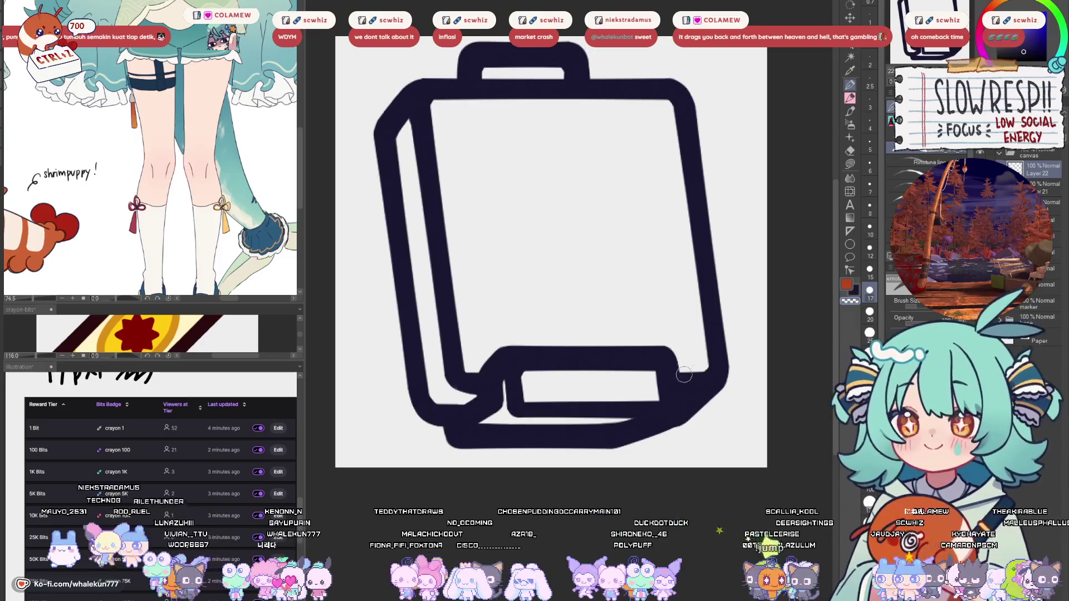
scroll(592, 345, down, 1)
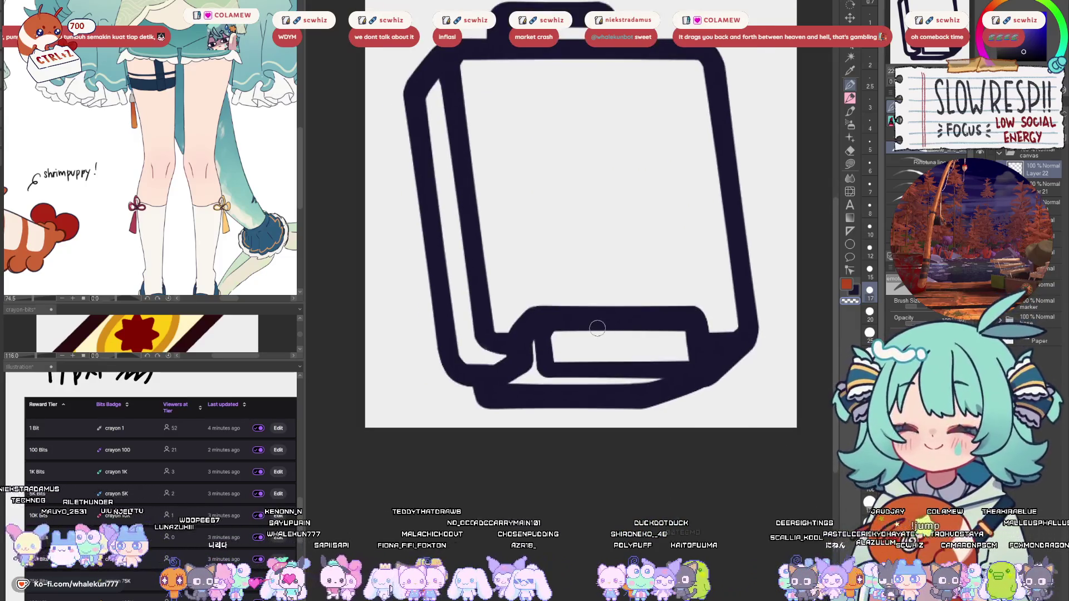
scroll(606, 384, down, 4)
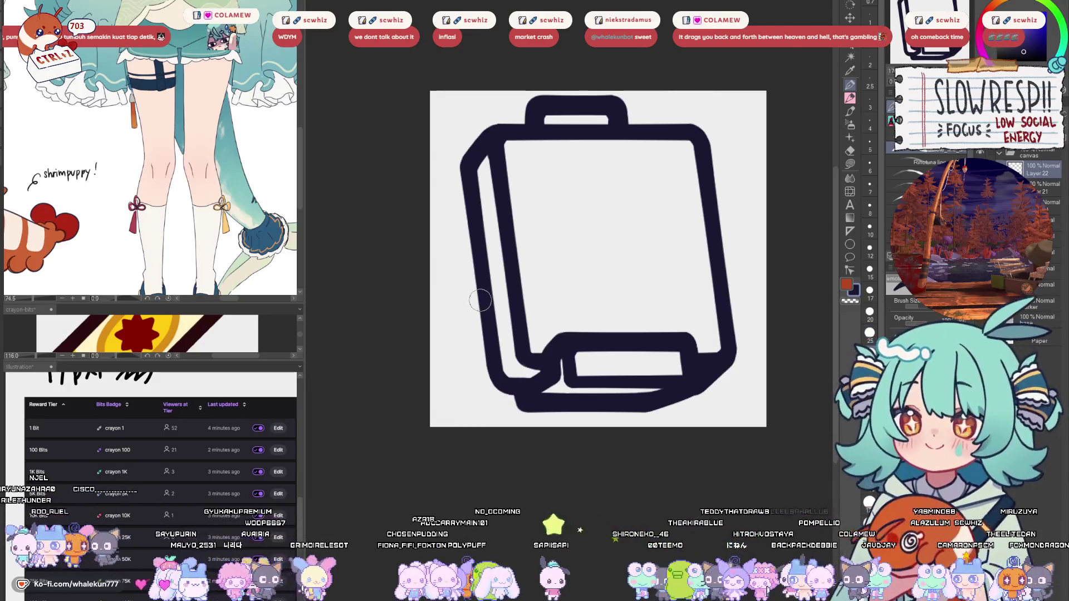
- Draw a thick slanted line from the backpack's left side down to the canvas bottom
key(u)
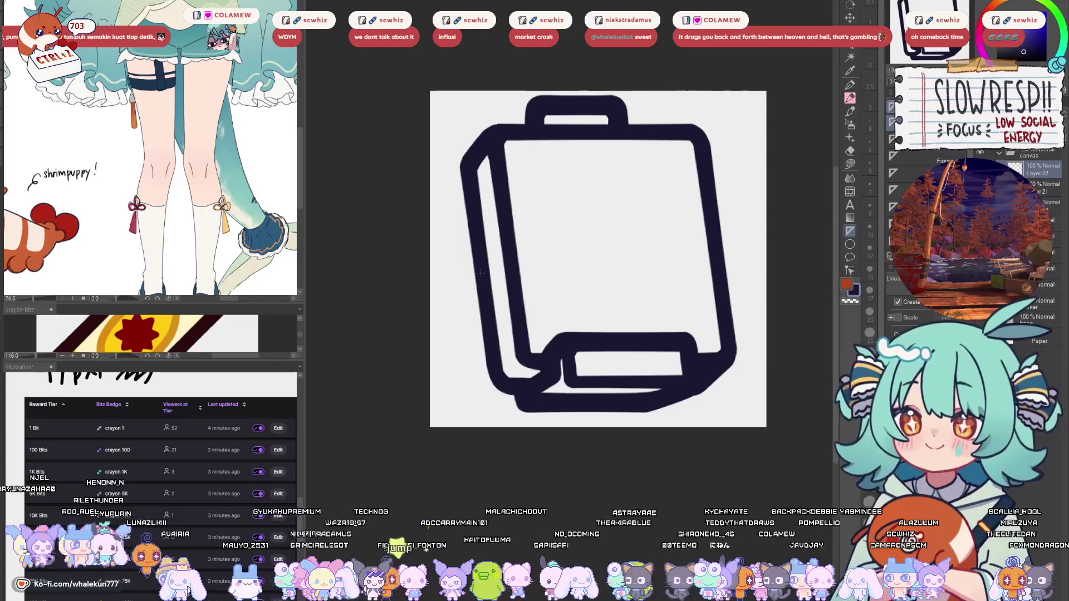
drag(480, 274, 445, 462)
key(p)
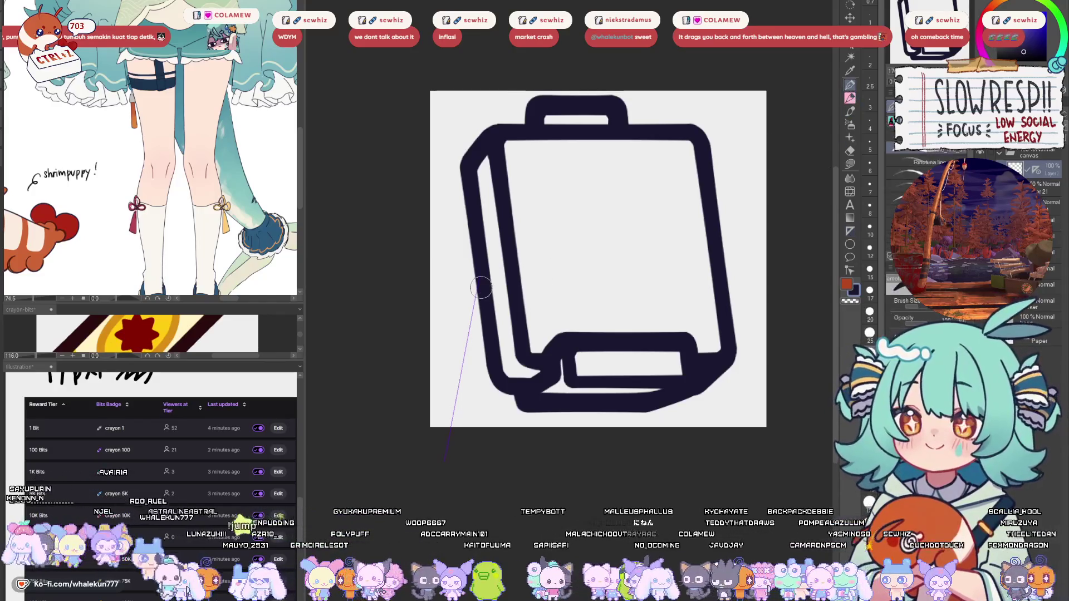
drag(477, 275, 445, 426)
key(ctrl+z)
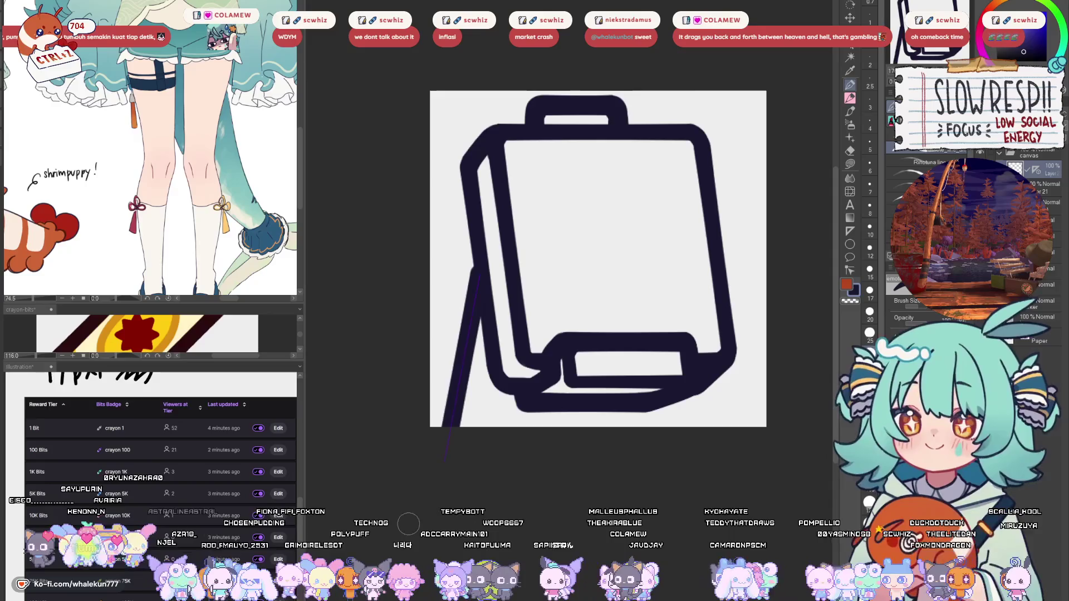
key(ctrl+z)
drag(490, 252, 440, 428)
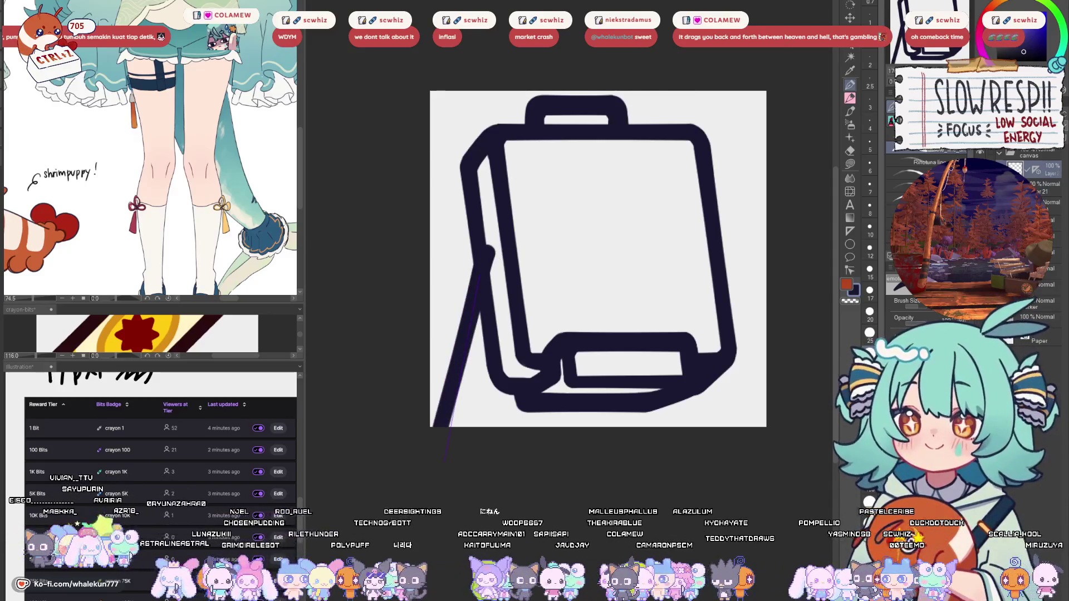
key(ctrl+z)
drag(481, 264, 444, 428)
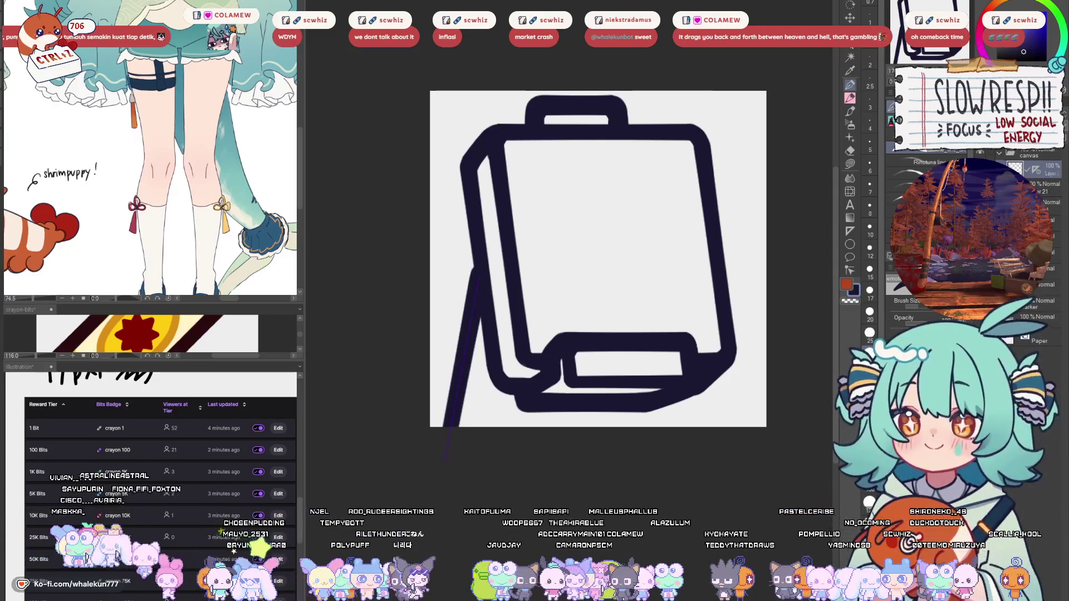
key(m)
key(p)
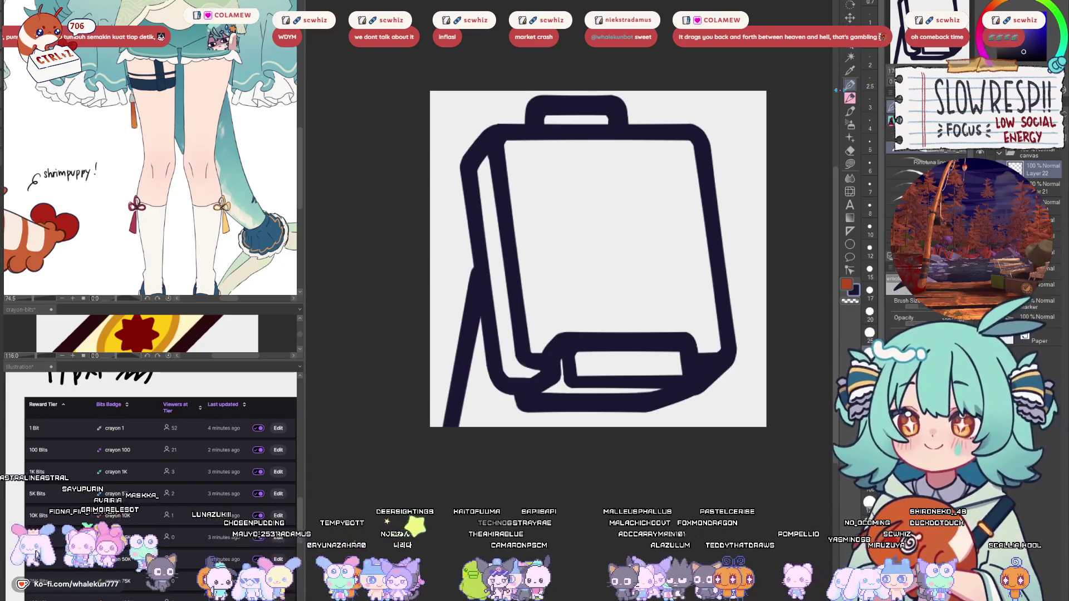
drag(473, 279, 480, 315)
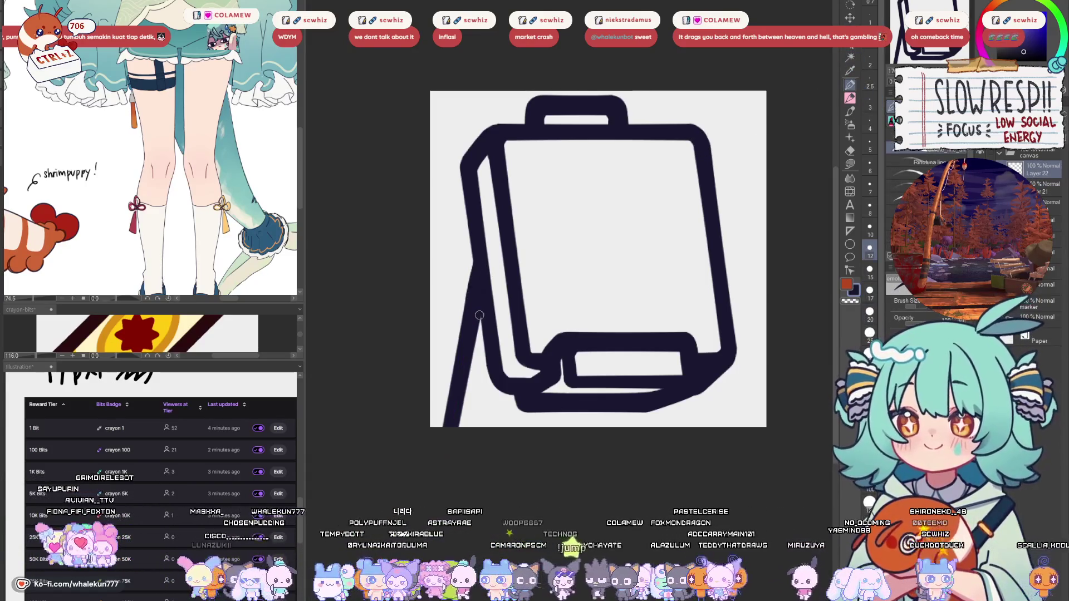
- With the pen at size 17, then 20, add an inner stroke down the left leg
key(bracketright)
key(bracketright)
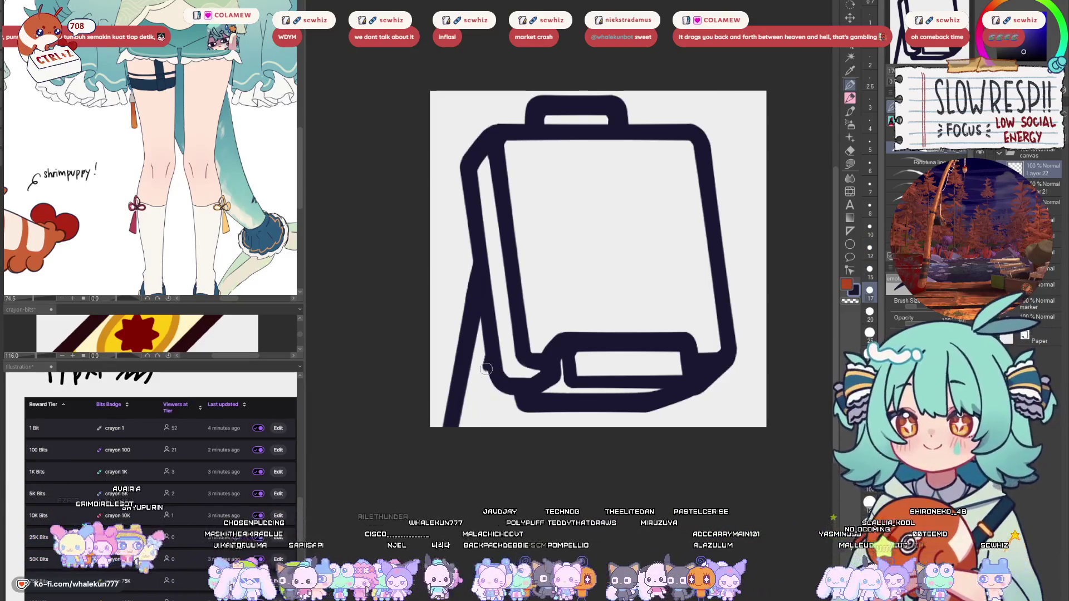
drag(488, 355, 468, 446)
key(ctrl+z)
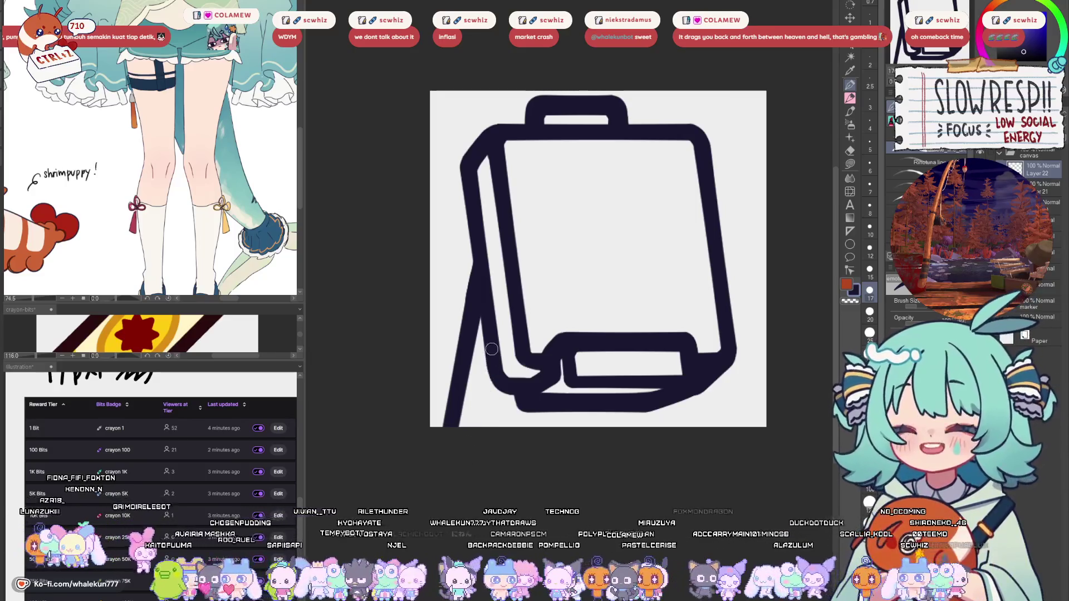
drag(493, 350, 475, 435)
key(bracketright)
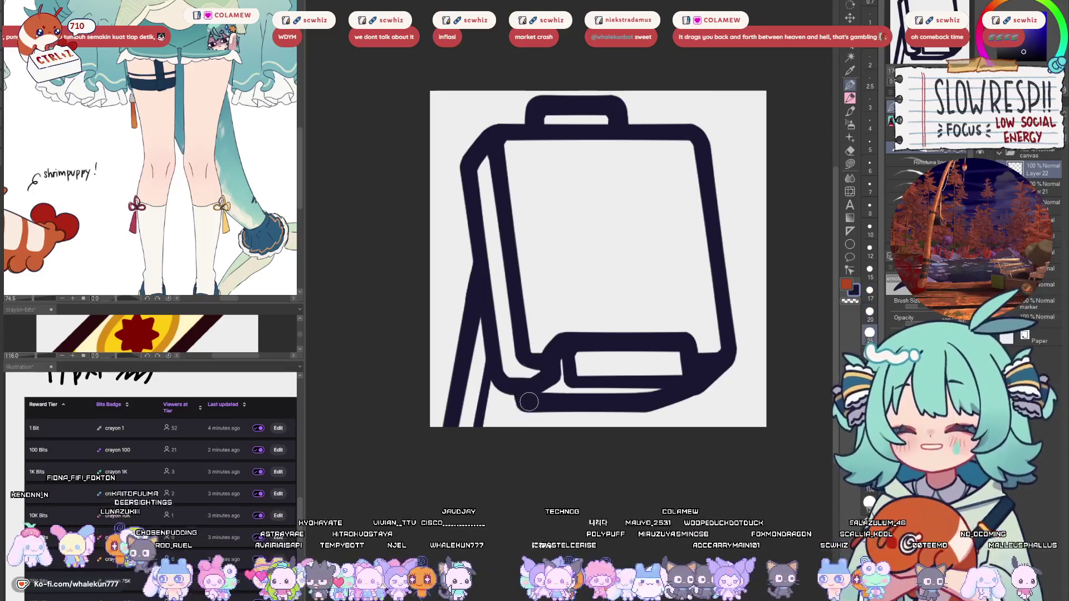
drag(531, 406, 516, 448)
key(ctrl+z)
- Add short leg strokes down to the canvas bottom on the left and right
drag(529, 390, 517, 444)
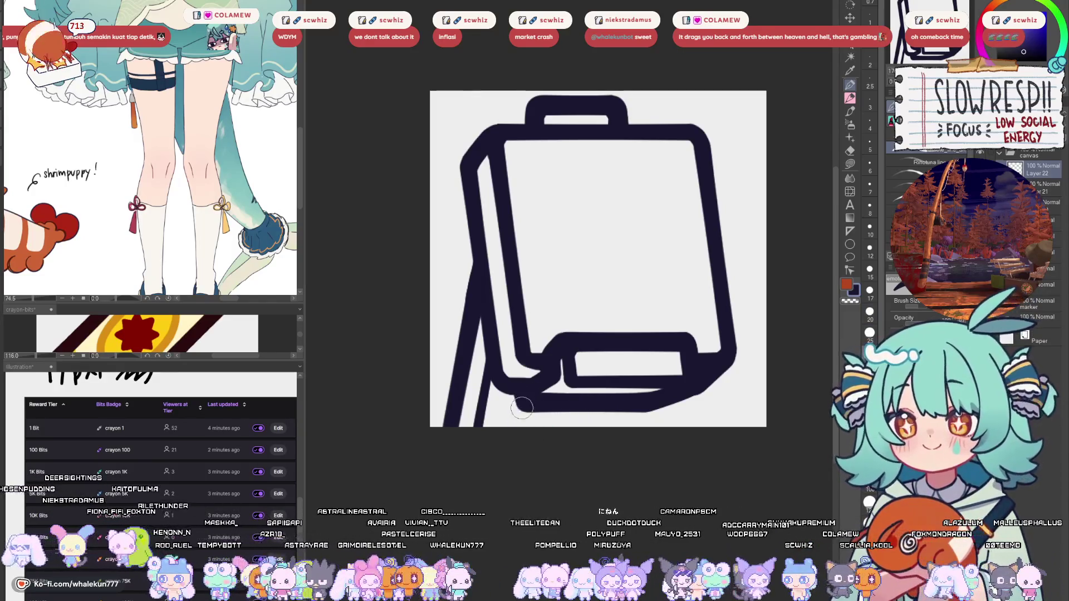
drag(521, 393, 505, 453)
key(ctrl+z)
drag(560, 401, 566, 464)
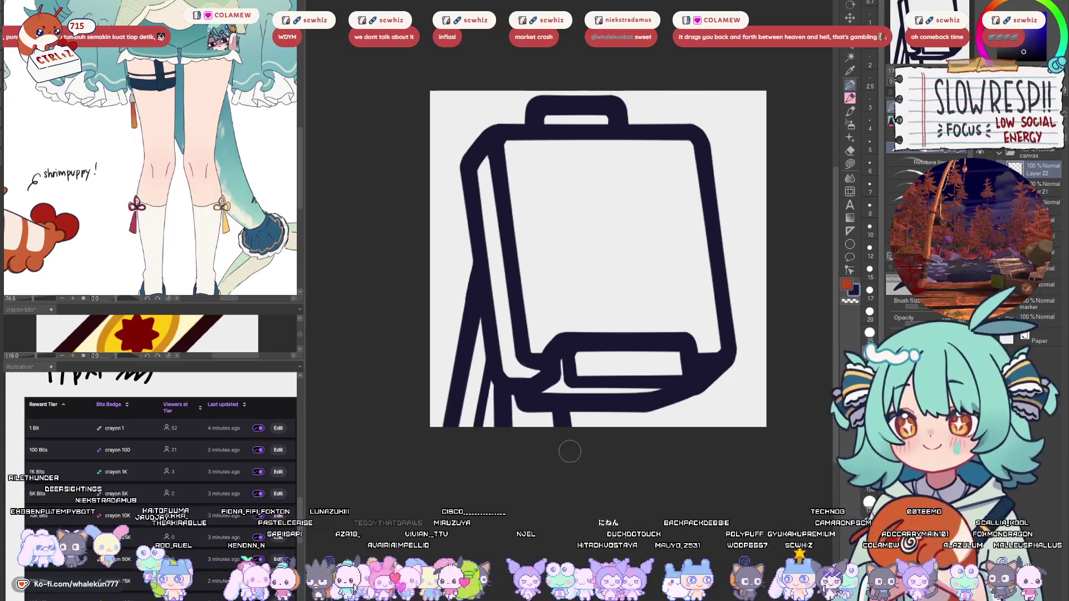
drag(659, 402, 678, 443)
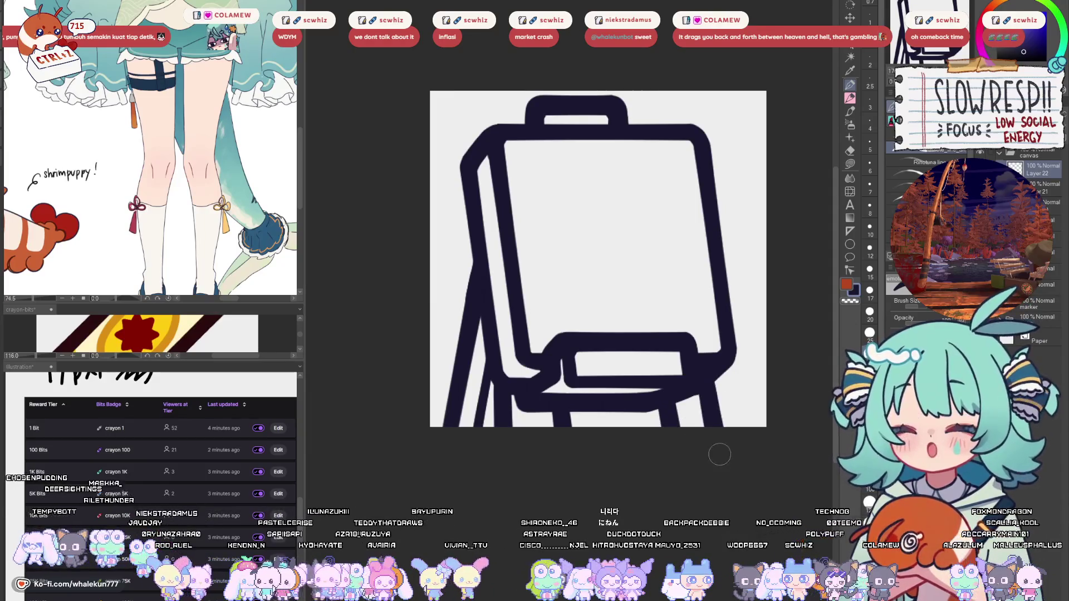
drag(706, 378, 724, 454)
scroll(724, 380, down, 5)
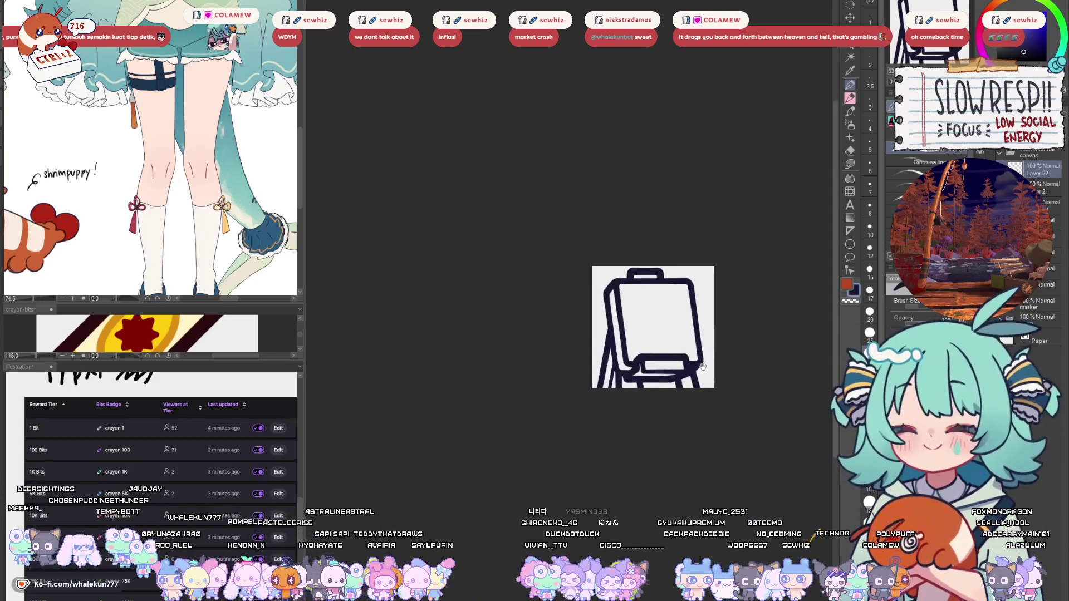
scroll(723, 379, up, 5)
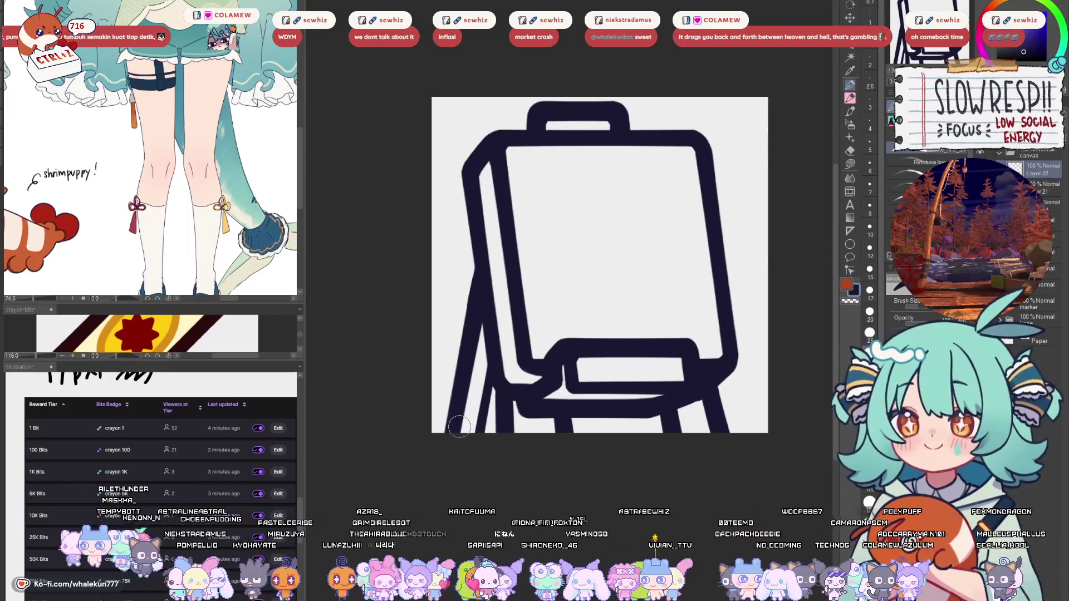
- Try a straight dark strip along the canvas bottom, then undo it
click(850, 231)
drag(454, 427, 718, 425)
key(p)
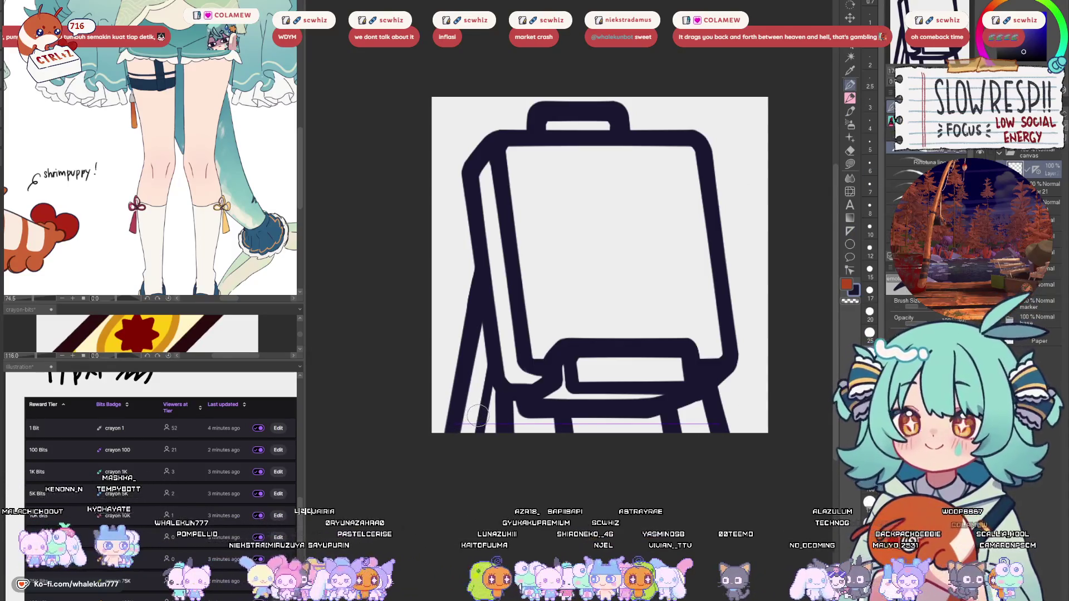
drag(457, 427, 718, 436)
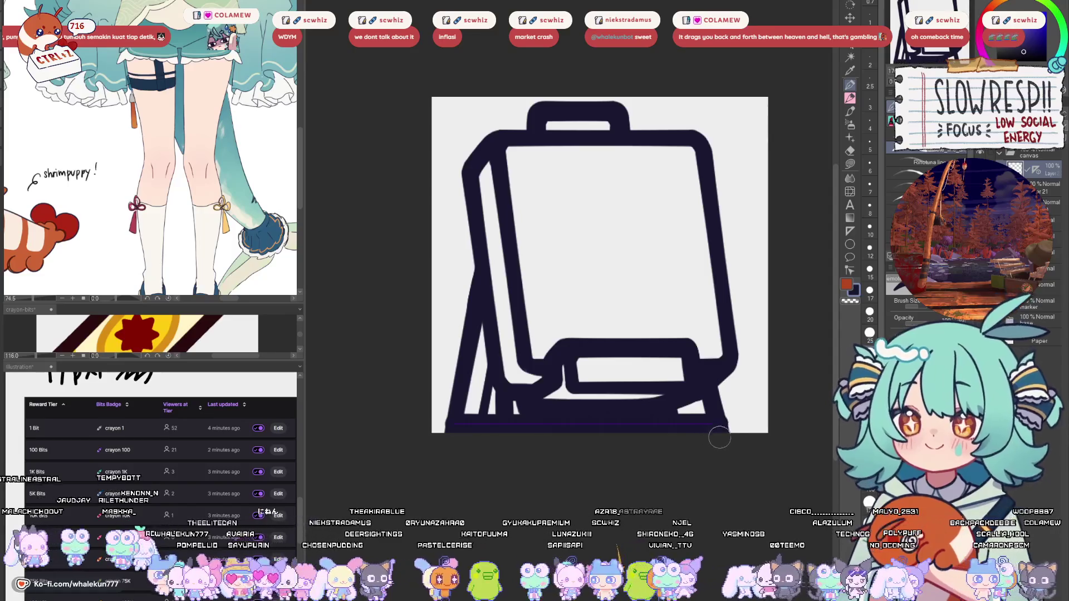
key(ctrl+z)
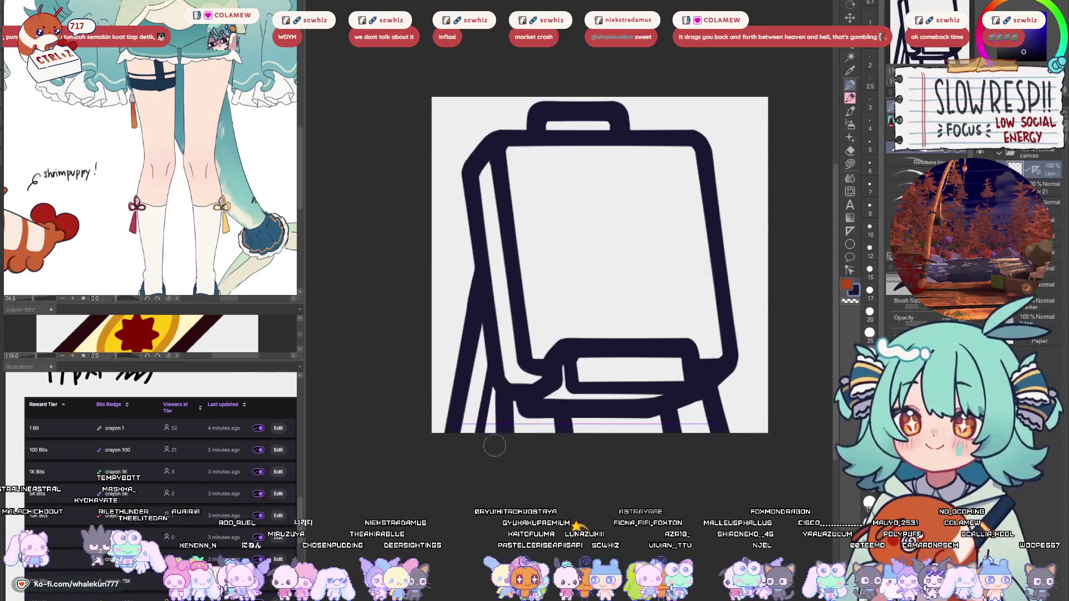
key(ctrl+z)
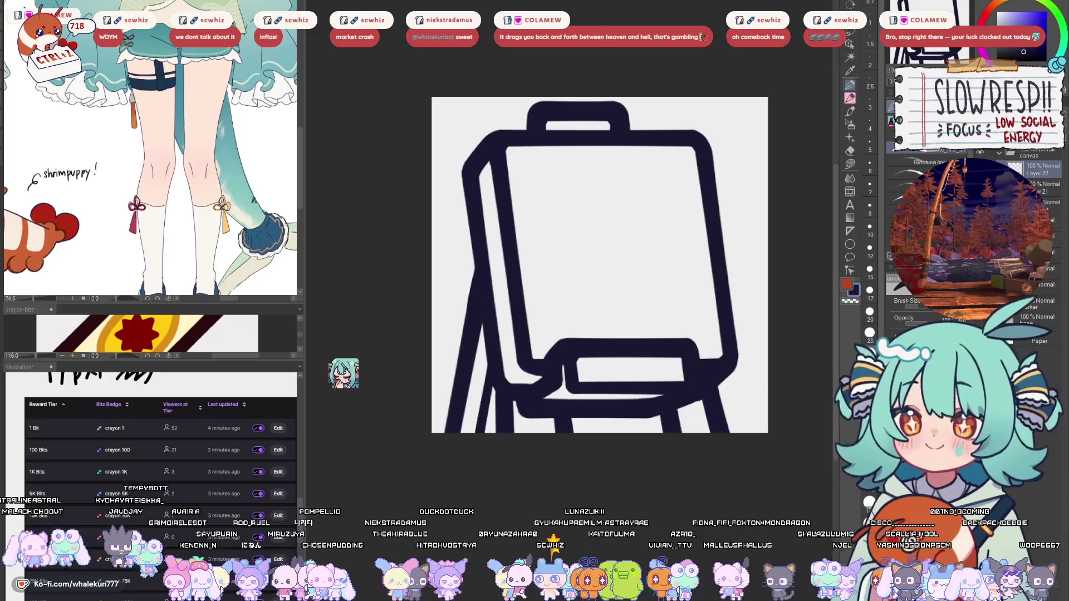
key(ctrl+z)
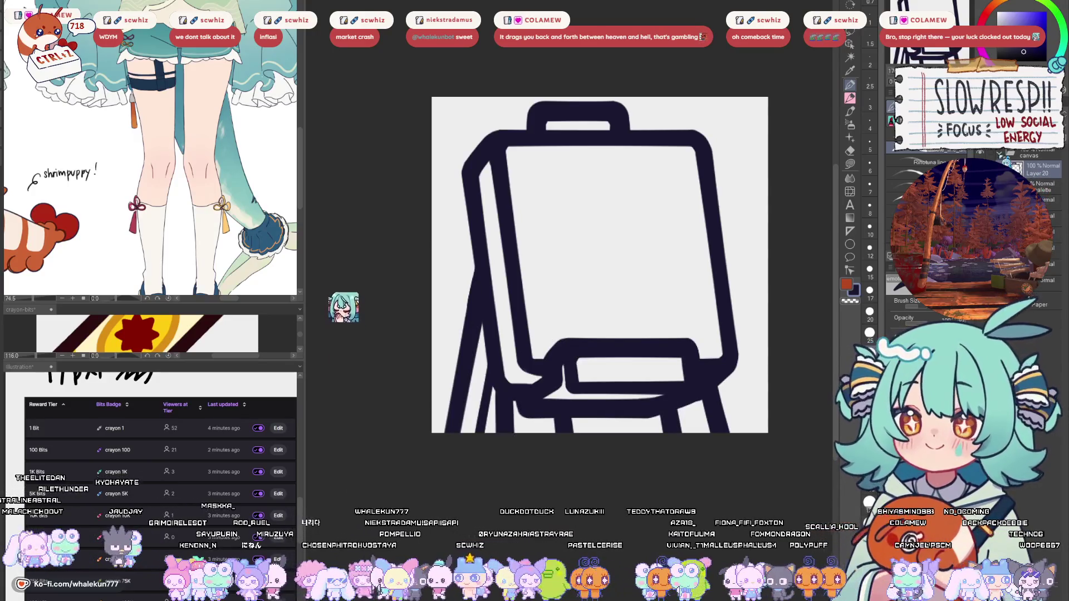
- Shift the drawing slightly up and right, then test a thick base line and undo it
key(k)
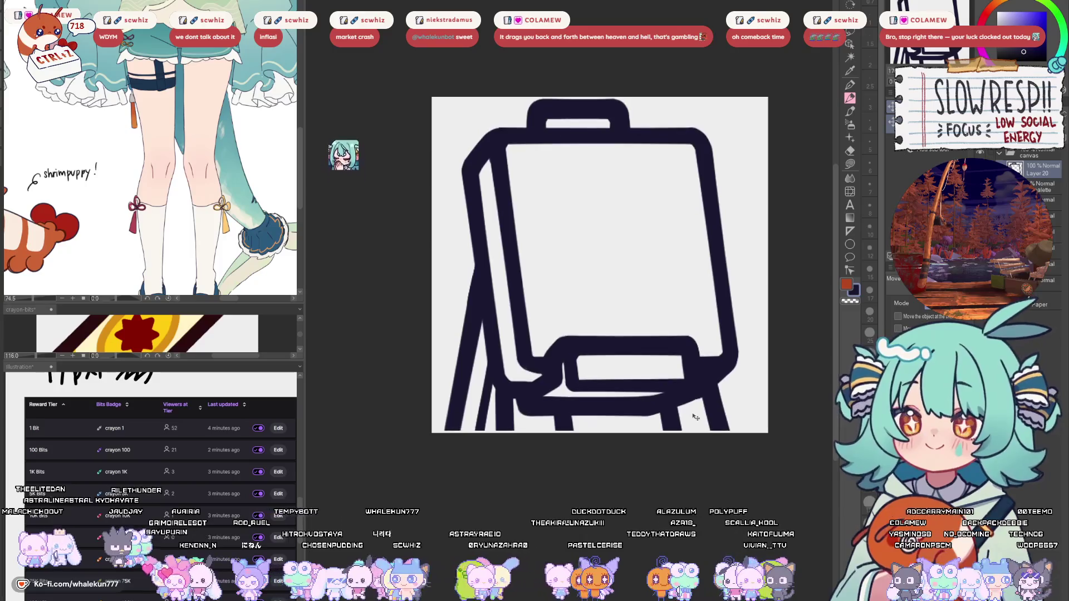
drag(696, 417, 703, 408)
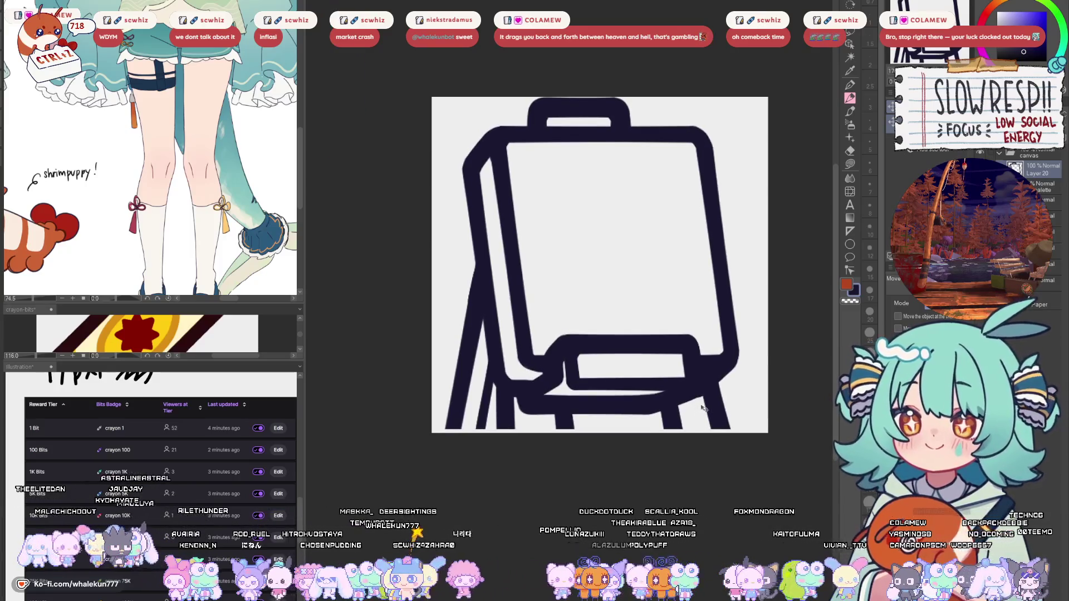
key(p)
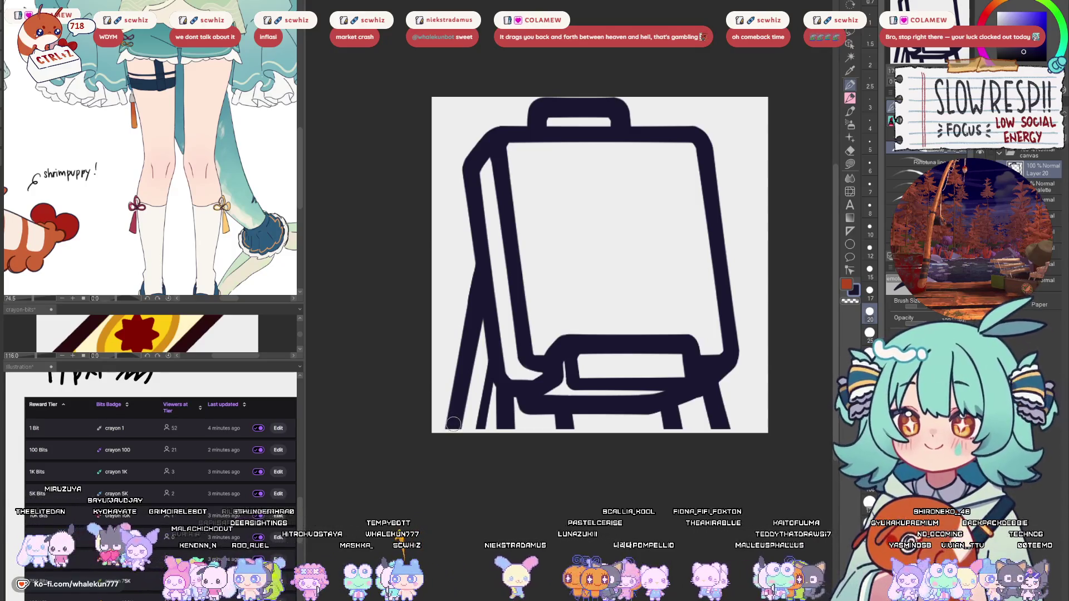
drag(452, 424, 722, 426)
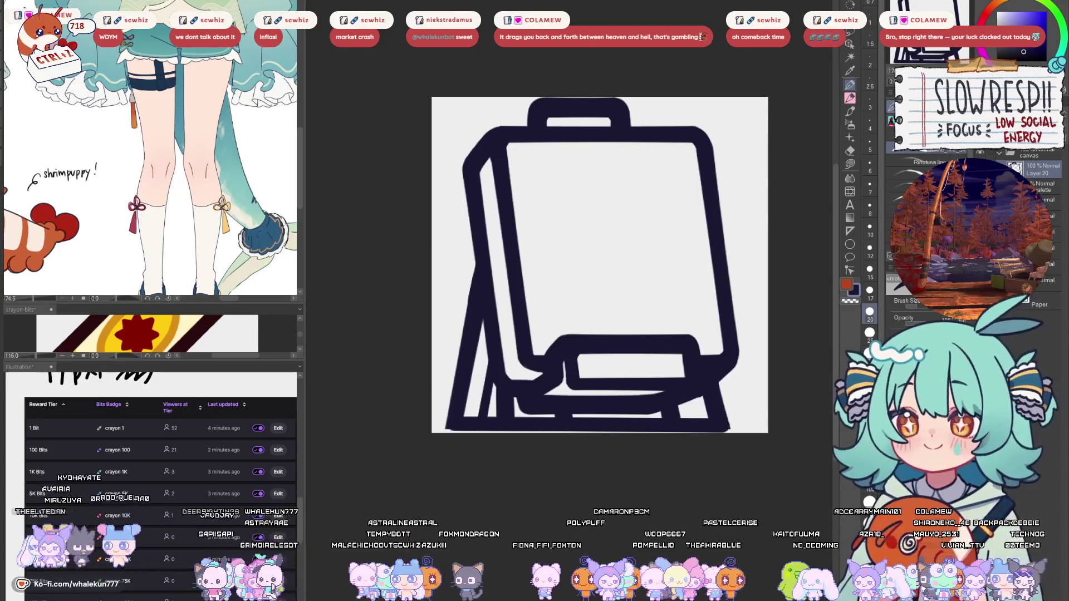
key(ctrl+z)
- On a new layer, paint a thick dark base bar along the bottom and nudge it down
key(ctrl+shift+n)
key(u)
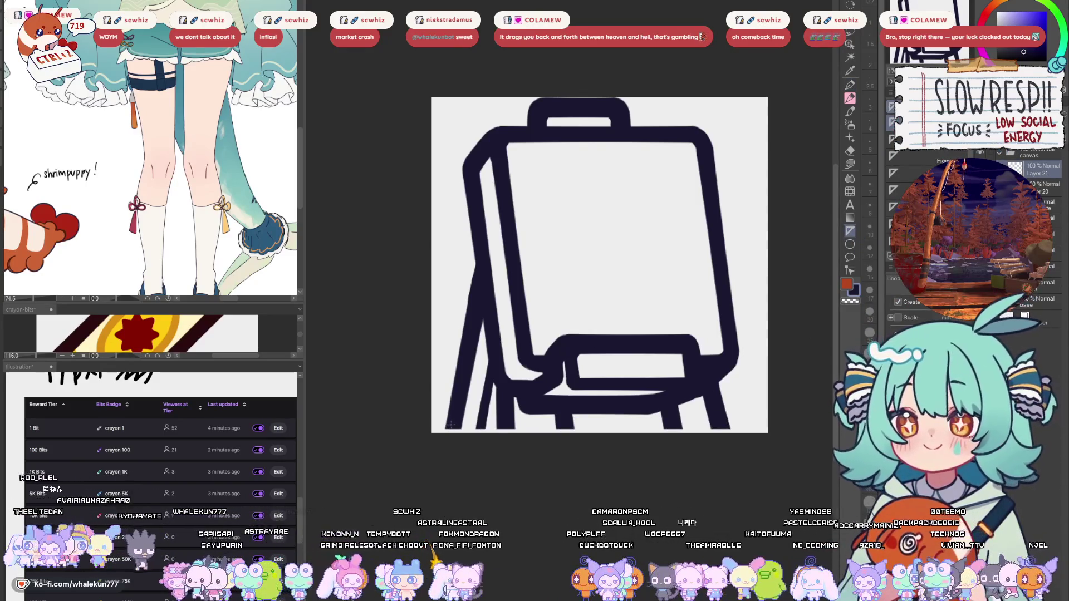
drag(726, 434, 725, 434)
click(852, 96)
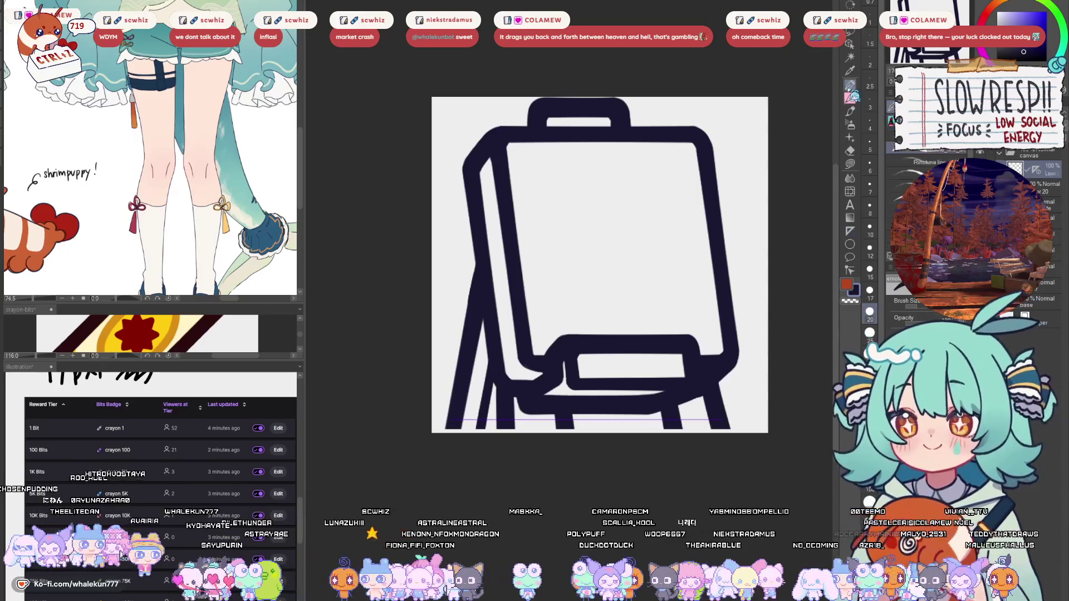
mouse_move(452, 421)
mouse_down()
mouse_move(726, 440)
mouse_move(688, 430)
mouse_move(699, 425)
mouse_up()
key(k)
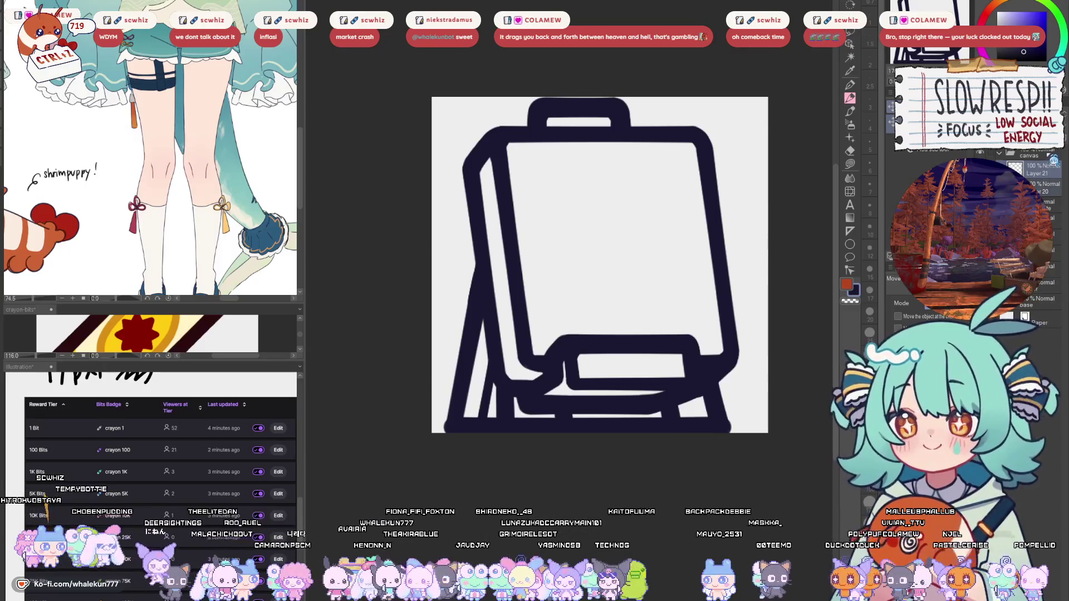
key(ctrl+t)
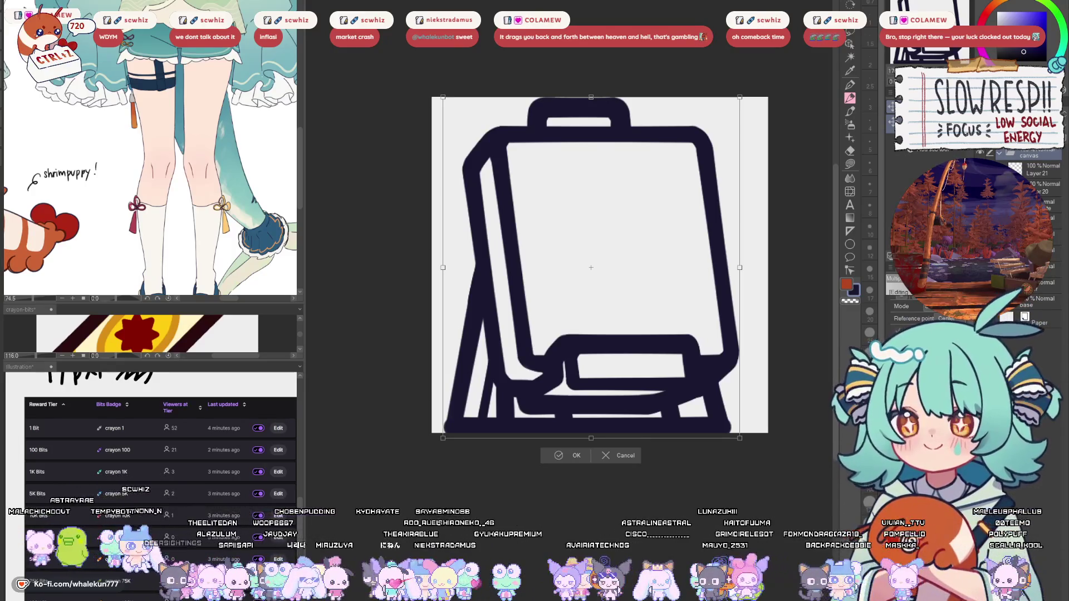
- Shift the drawing slightly right and up and commit the transform
drag(591, 267, 600, 265)
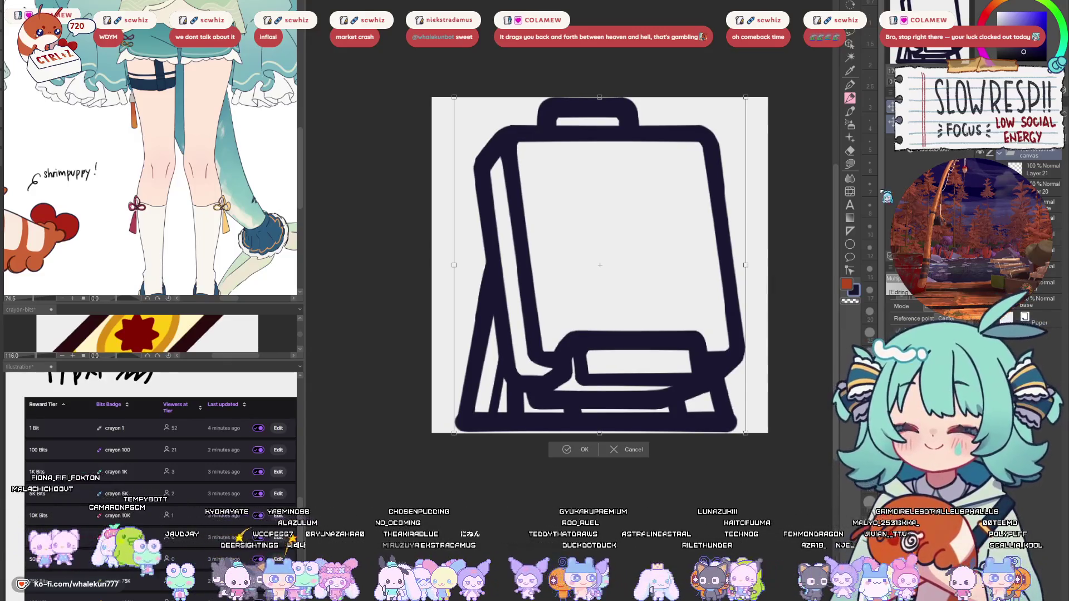
key(Return)
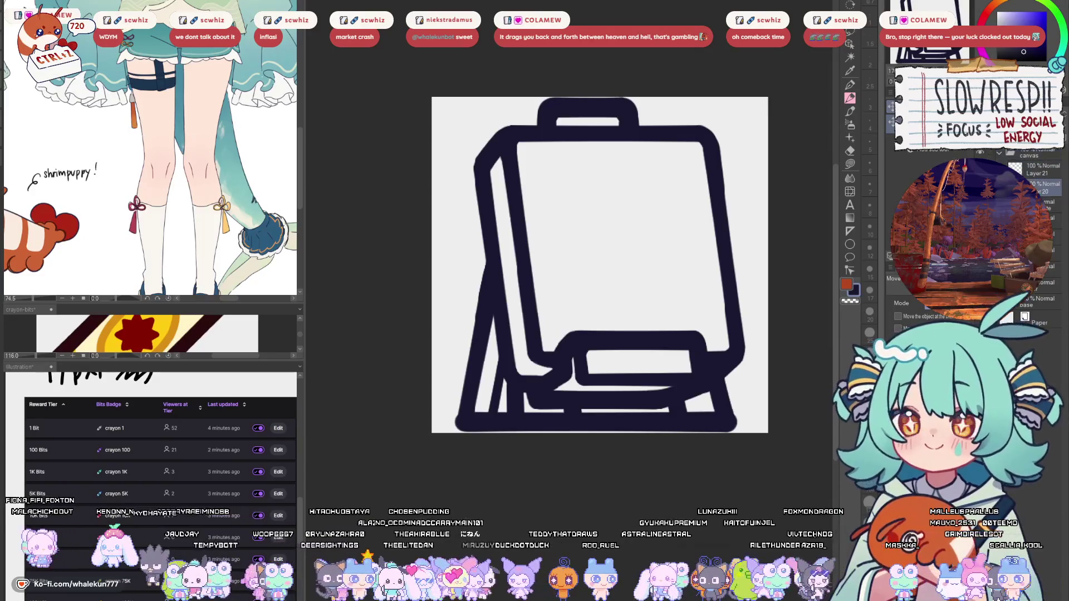
key(e)
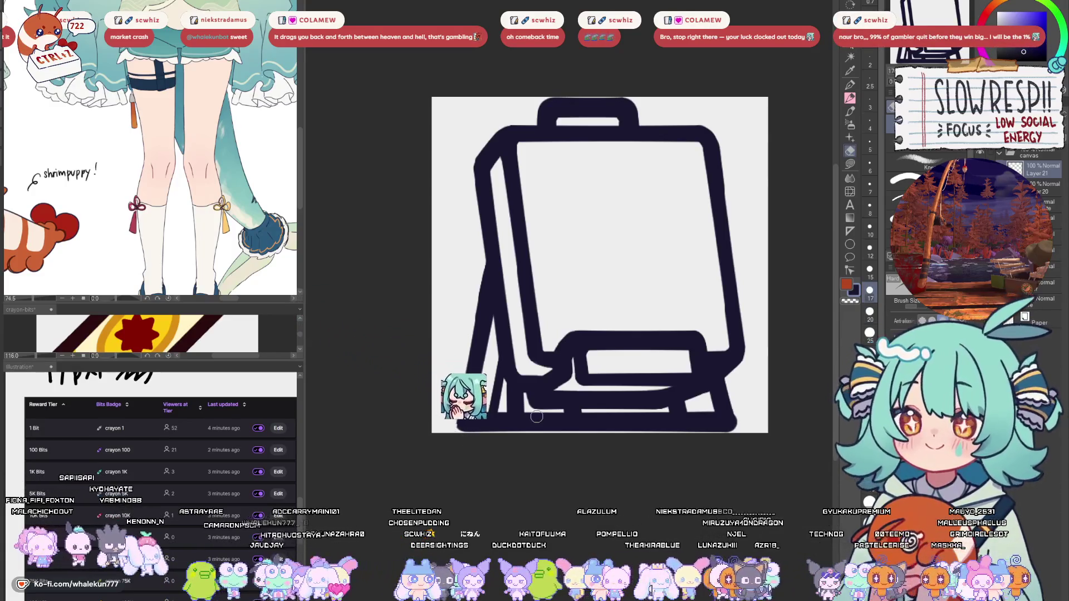
- Erase a notch in the easel's bottom bar and redraw the gap with a size 20 pen
drag(584, 418, 680, 423)
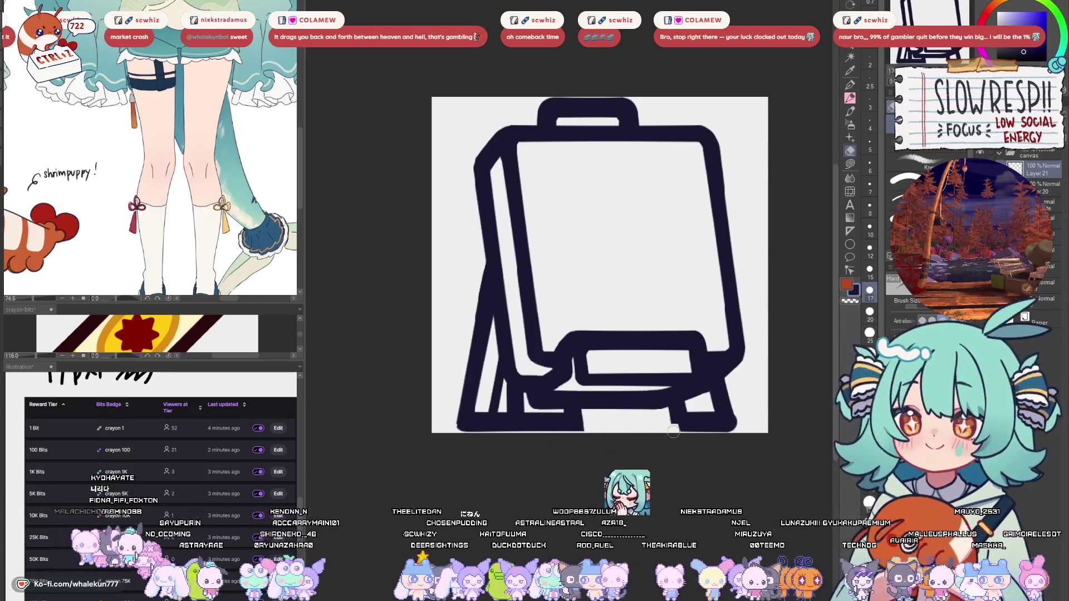
key(ctrl+plus)
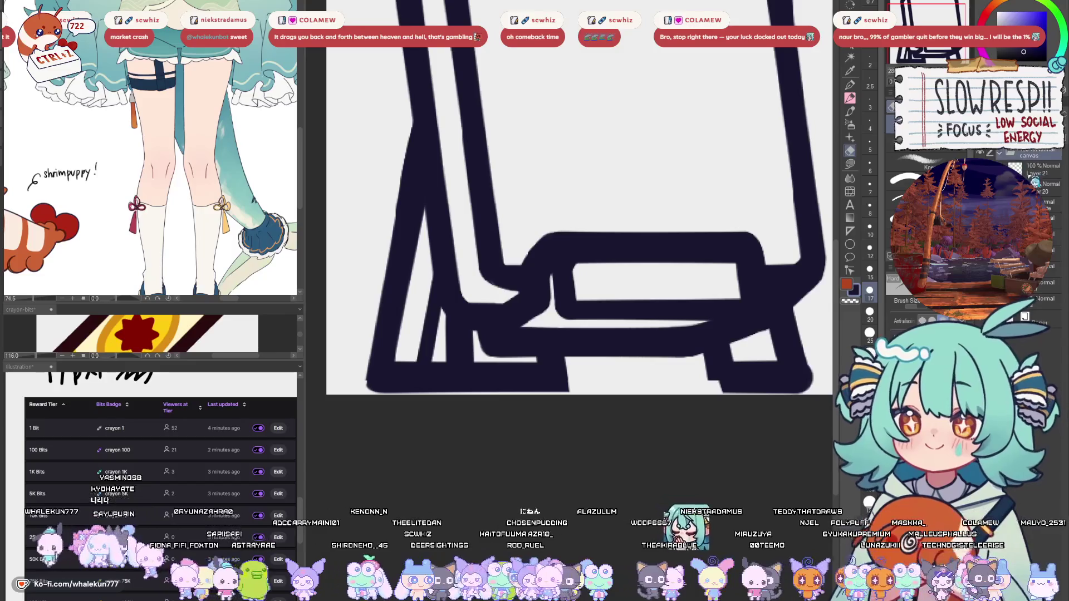
drag(675, 382, 700, 386)
key(ctrl+z)
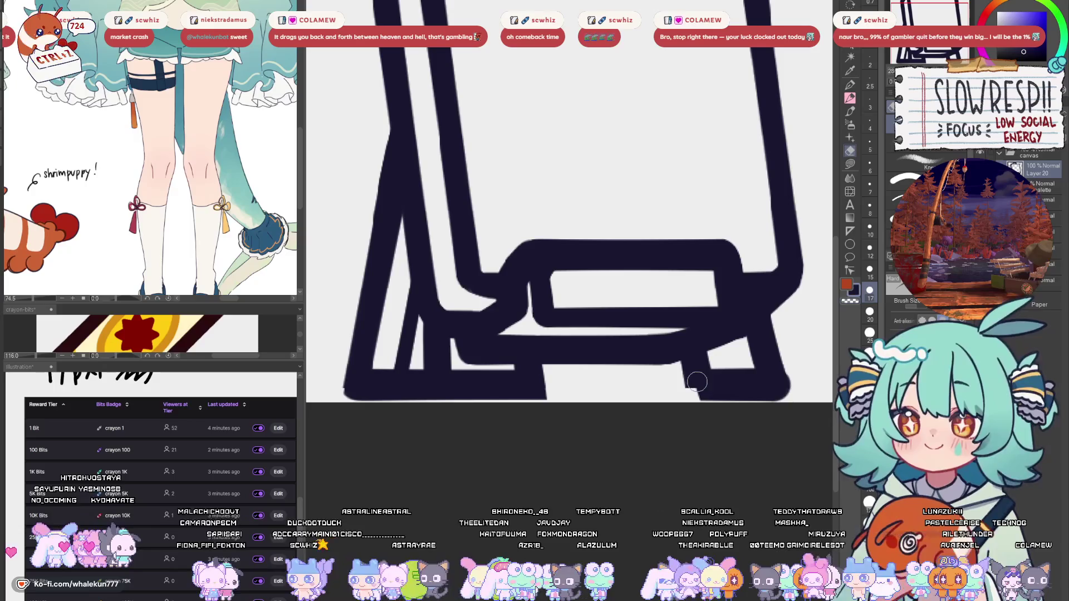
key(p)
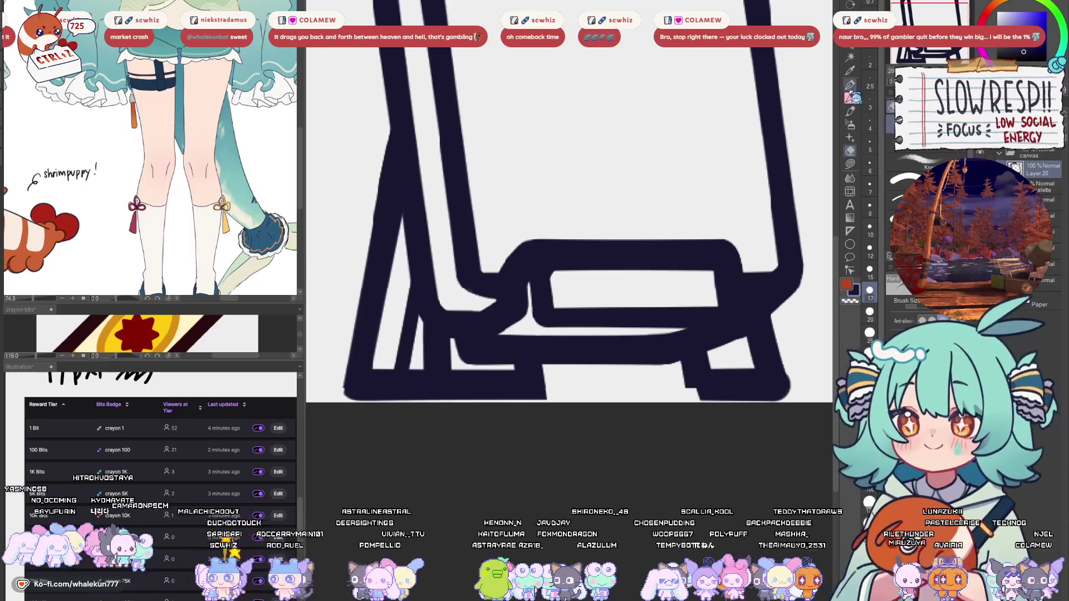
key(bracketleft)
key(bracketleft)
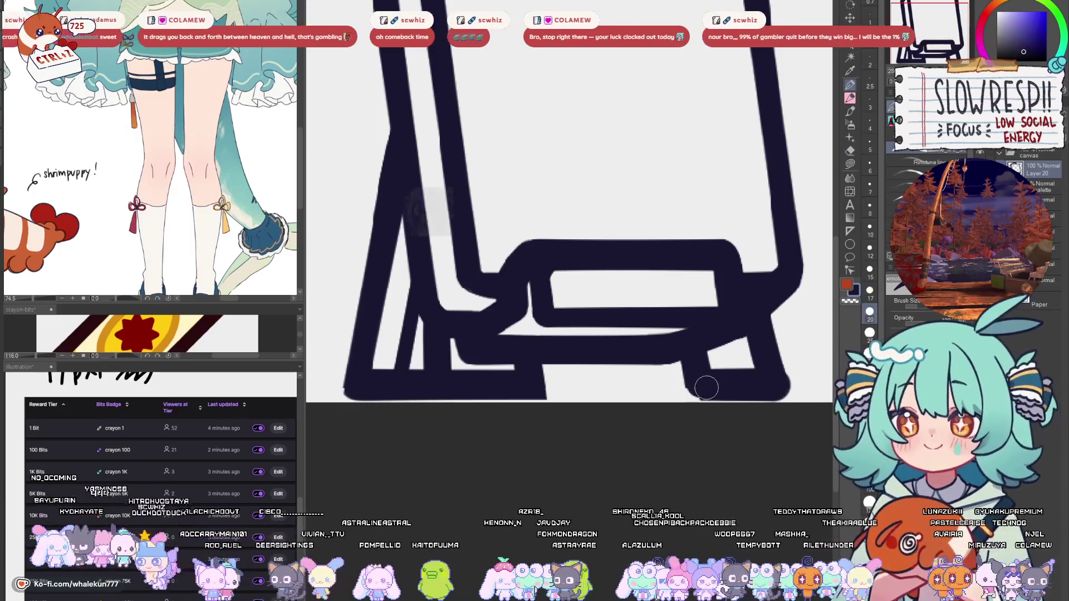
mouse_move(706, 389)
mouse_down()
mouse_move(697, 385)
mouse_move(766, 370)
mouse_move(794, 391)
mouse_up()
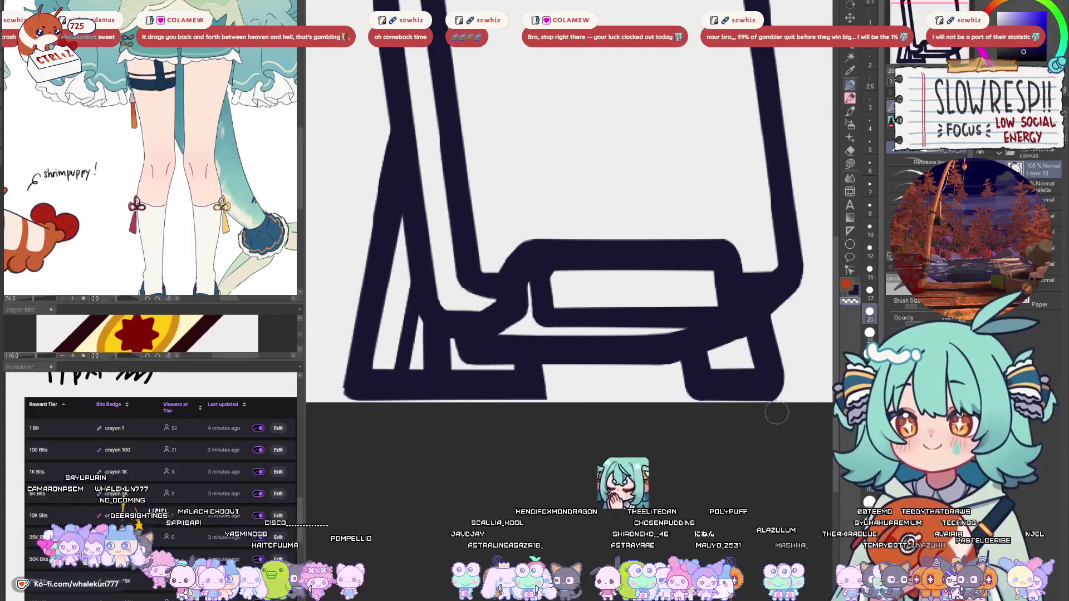
- Check the whole outline and add a new layer for colouring
drag(505, 381, 663, 387)
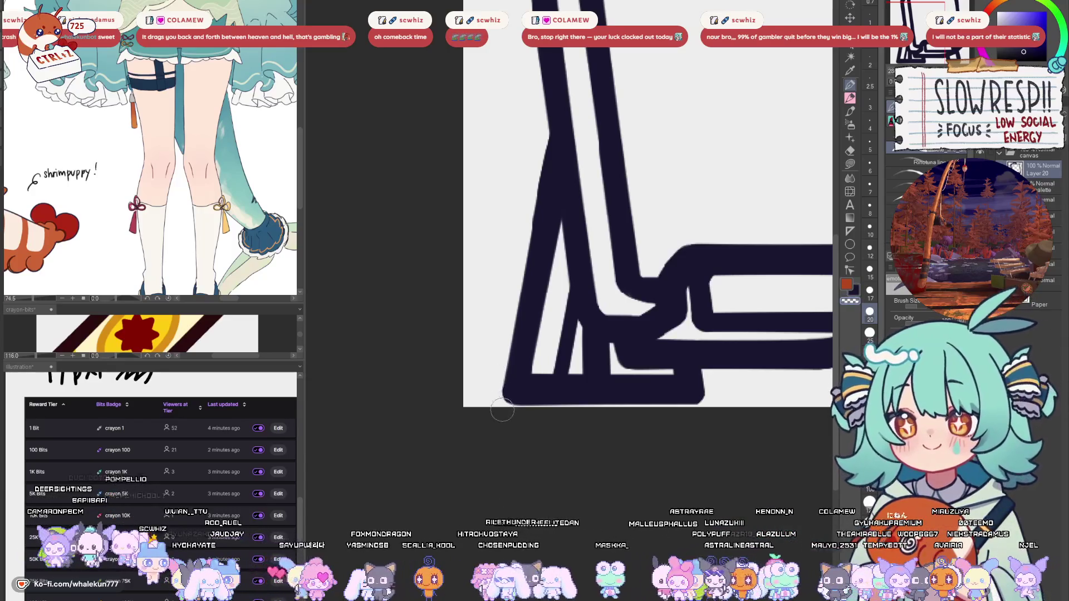
scroll(631, 344, down, 8)
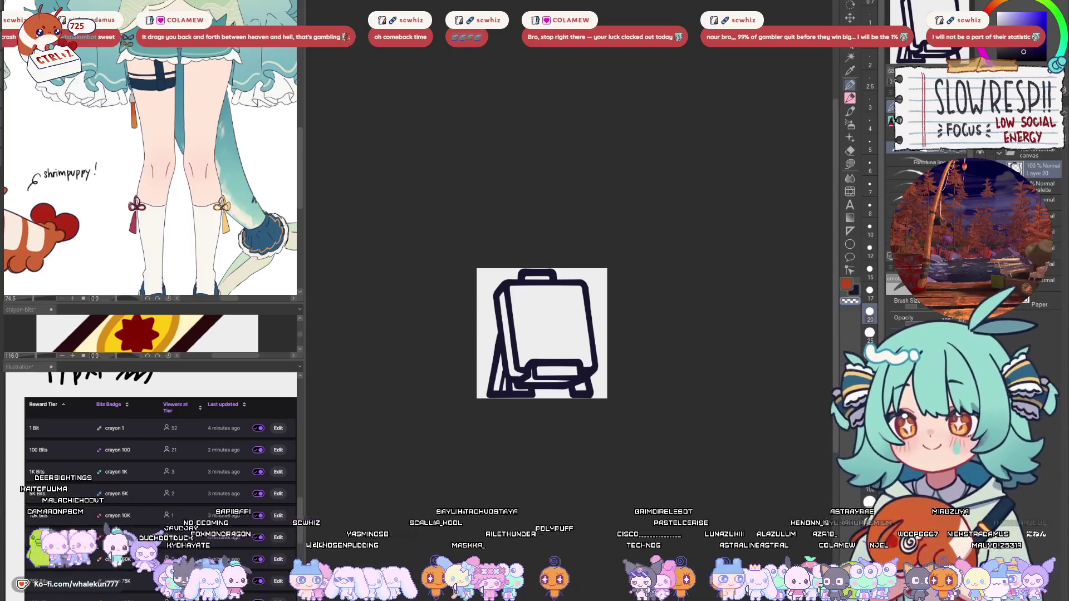
scroll(598, 354, up, 3)
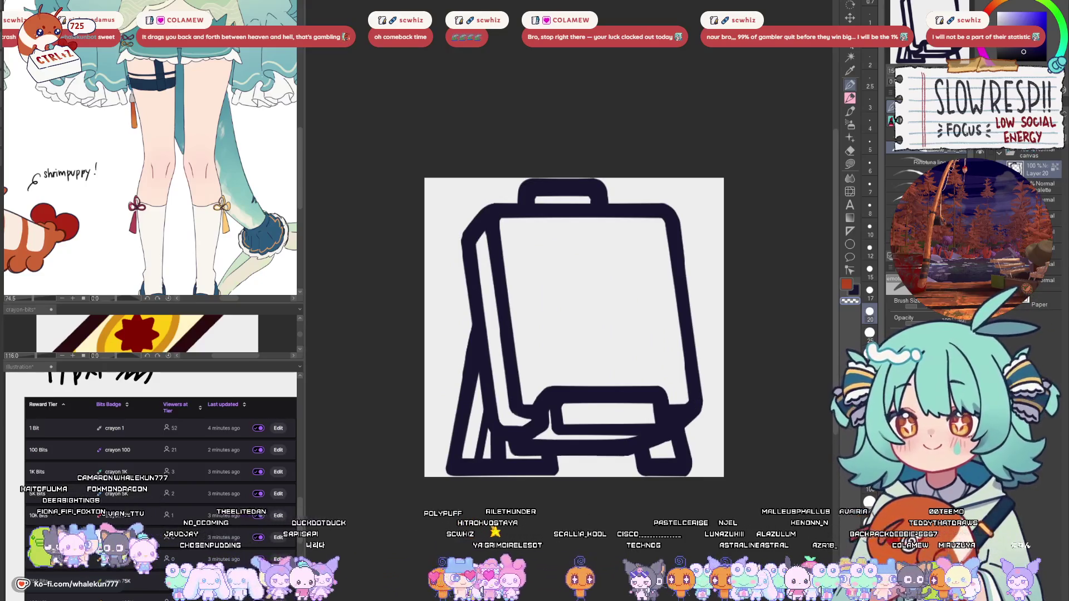
key(ctrl+shift+n)
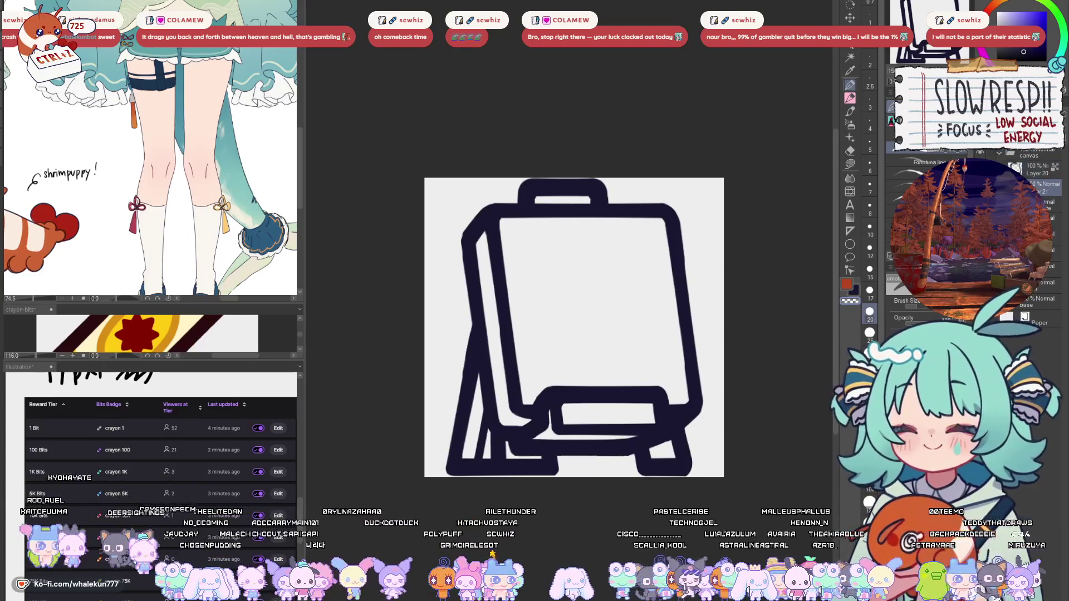
click(850, 163)
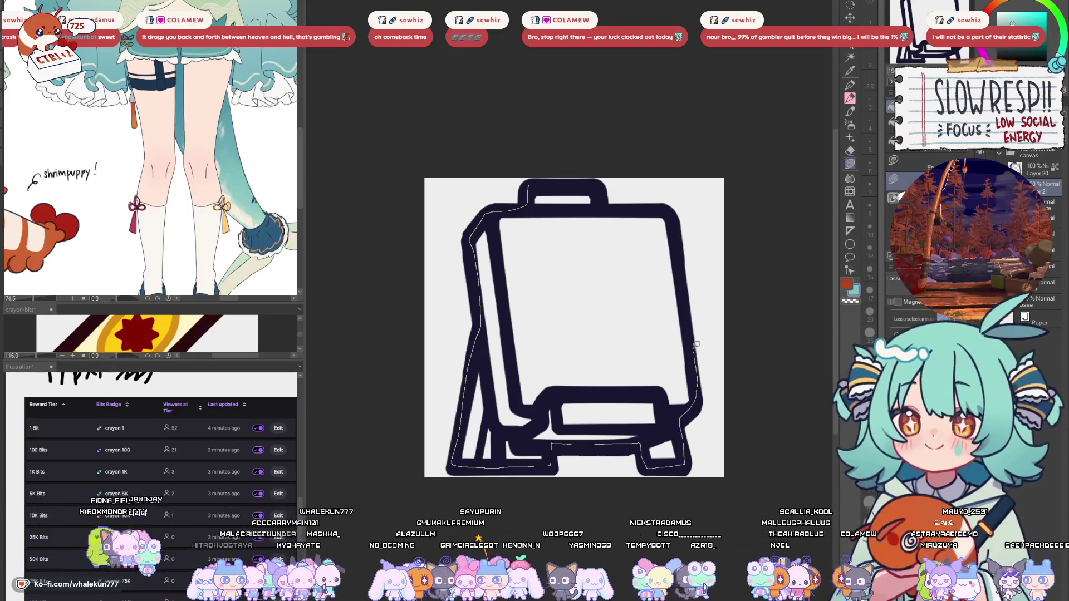
- Lasso-fill the easel teal and erase stray fill along its left and right edges
drag(696, 344, 671, 216)
drag(599, 185, 596, 175)
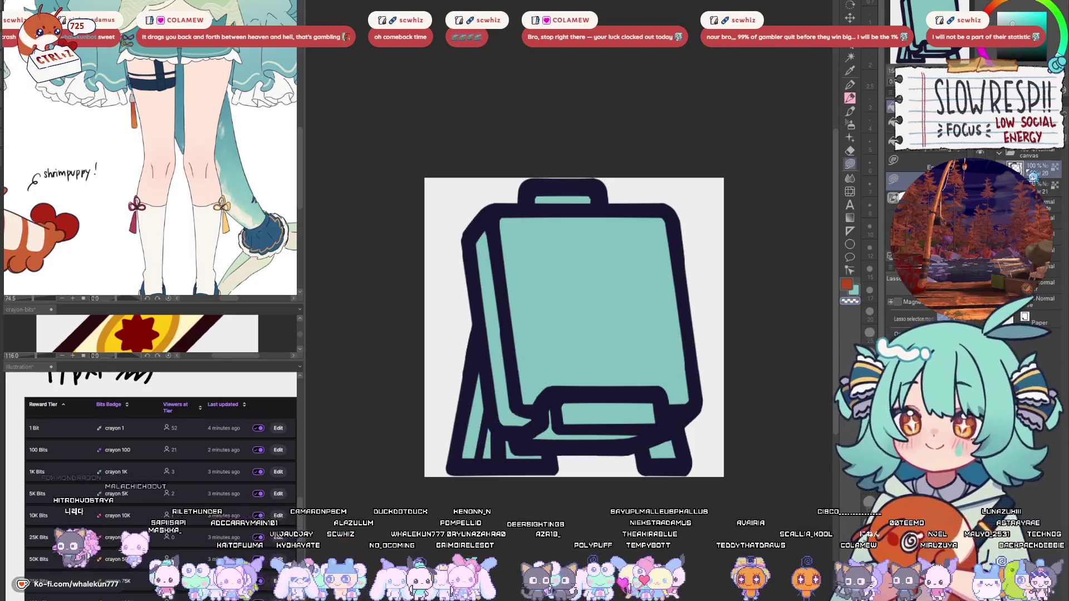
key(p)
scroll(458, 363, up, 2)
key(e)
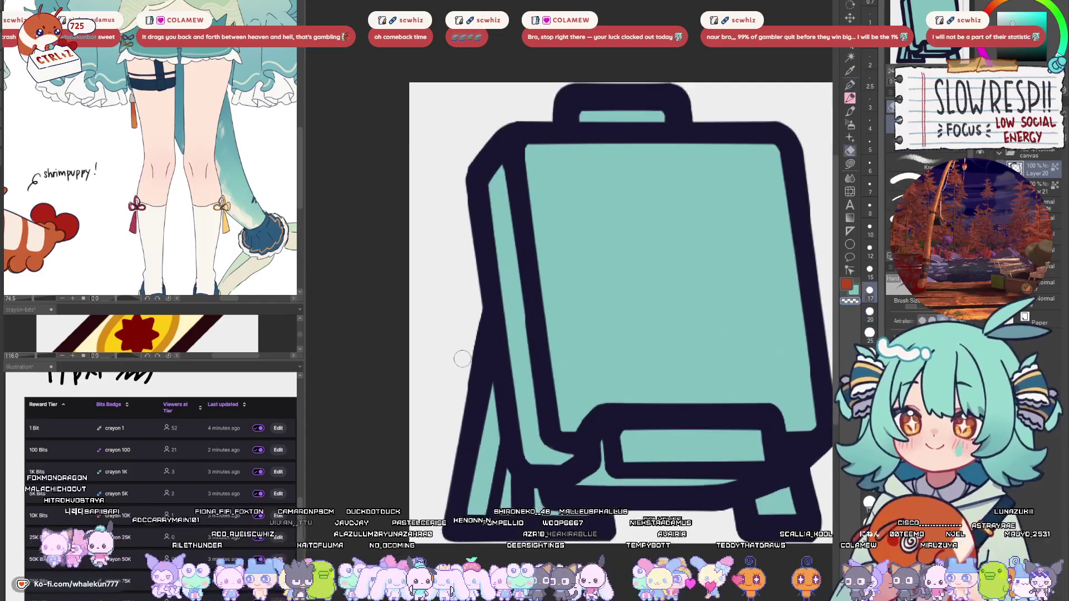
key(bracketleft)
key(bracketleft)
key(bracketleft)
mouse_move(458, 407)
mouse_down()
mouse_move(471, 334)
mouse_move(454, 433)
mouse_up()
drag(584, 349, 481, 379)
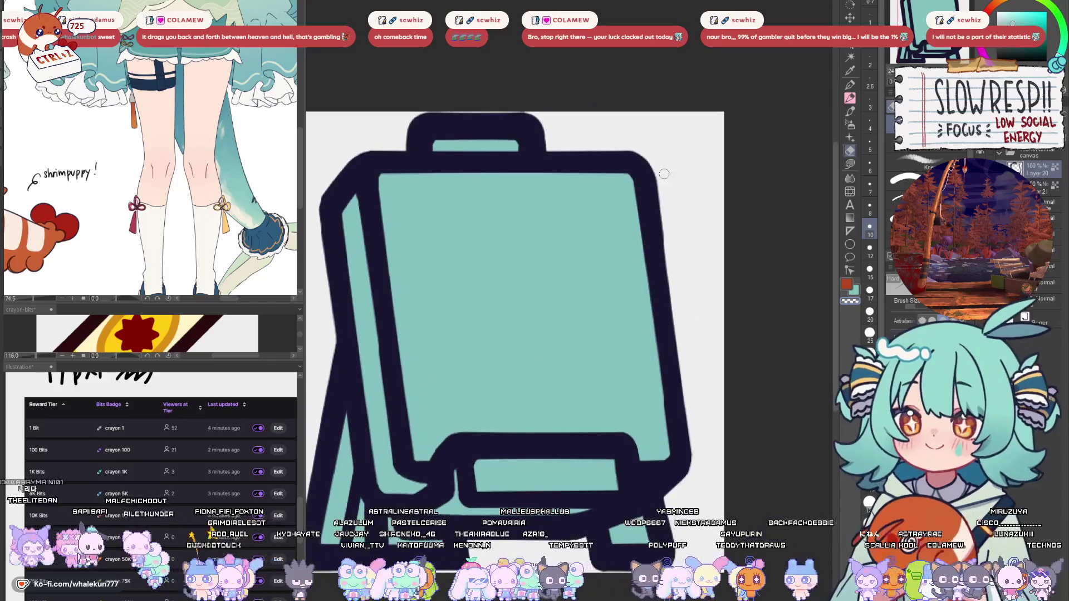
drag(657, 171, 698, 467)
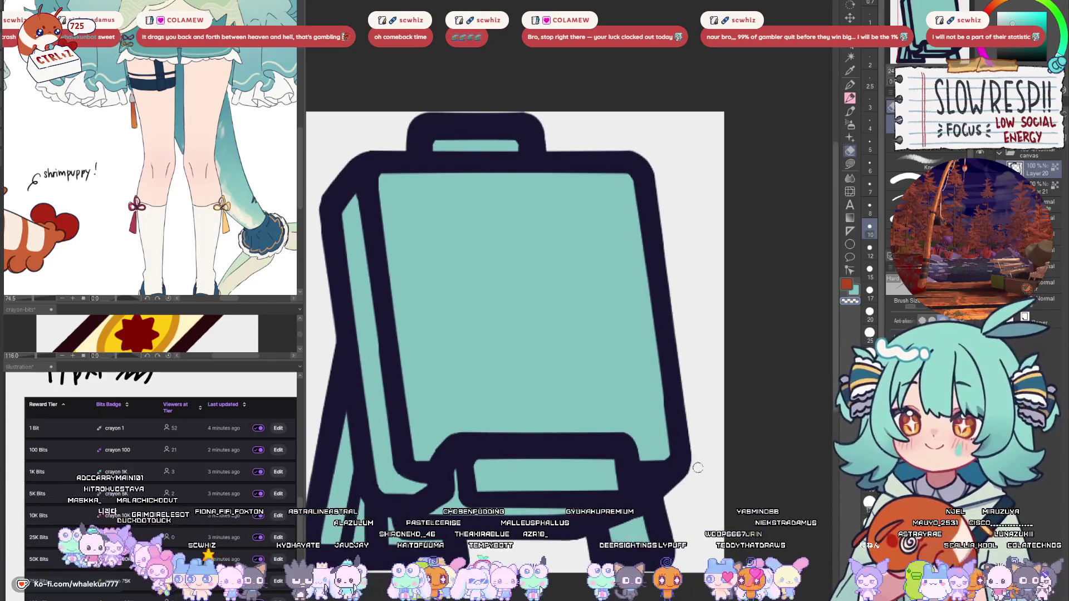
- Zoom out and delete the easel's teal fill
scroll(717, 403, down, 5)
drag(717, 403, 669, 423)
scroll(653, 439, up, 2)
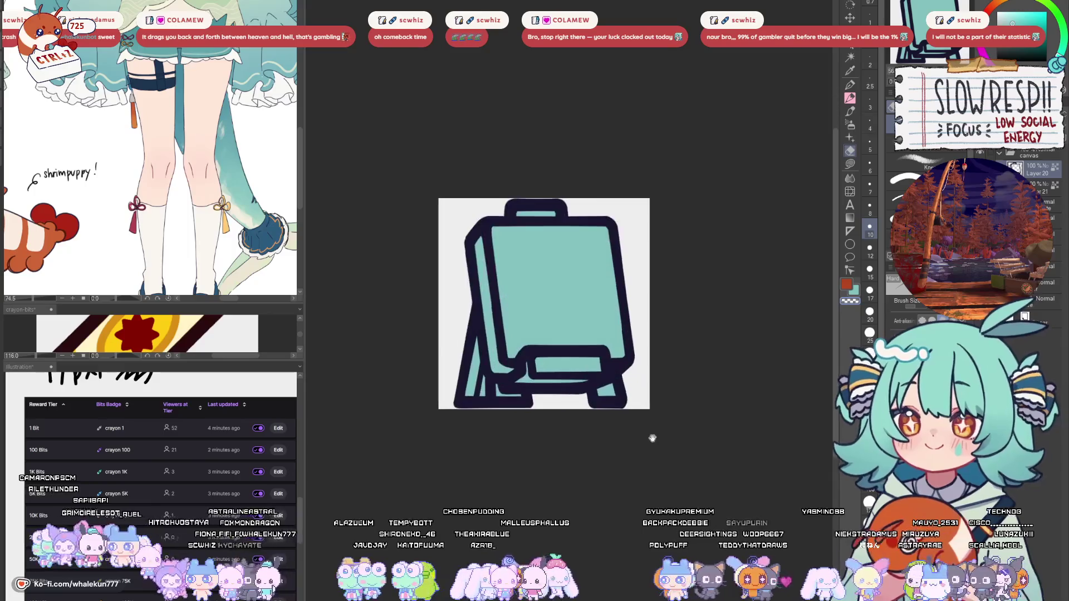
key(m)
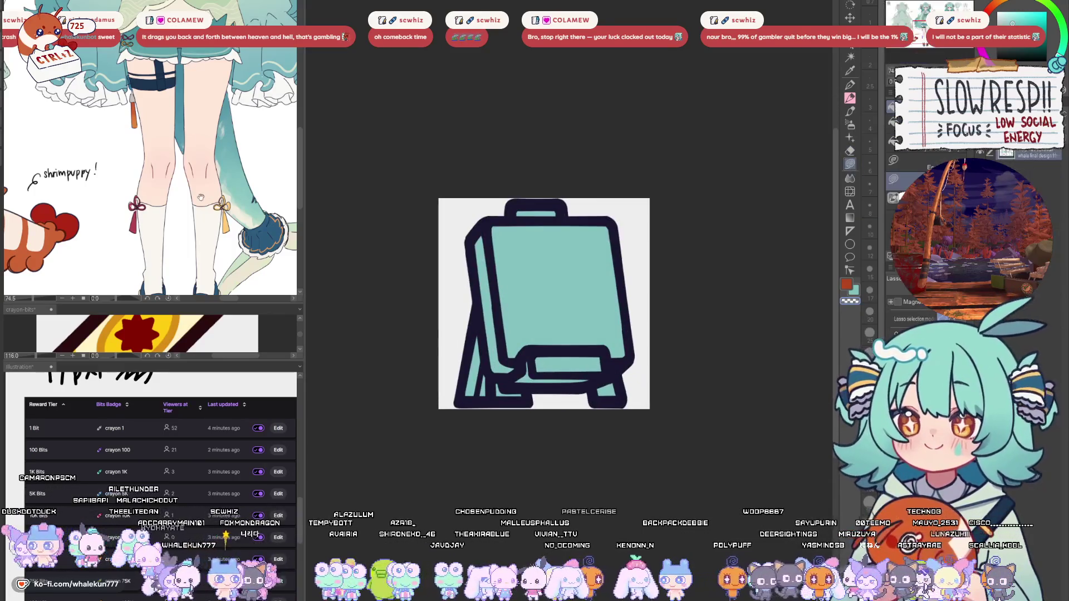
key(Delete)
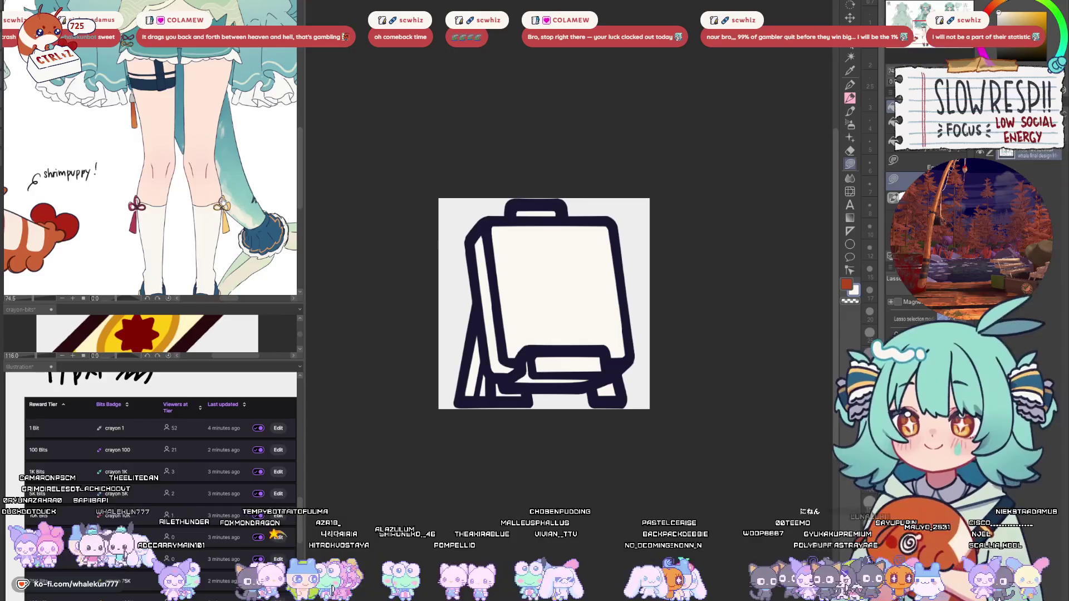
- Fill the top handle's inner strip, the lower-left area and the lower bar with teal
scroll(150, 147, down, 3)
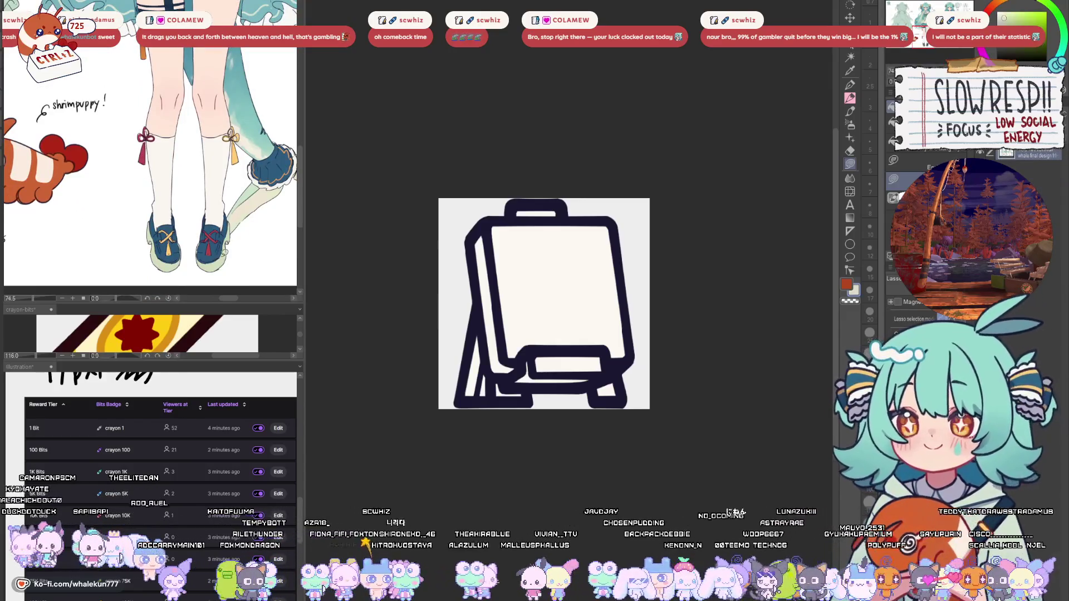
drag(572, 264, 566, 278)
scroll(235, 236, up, 10)
scroll(235, 236, up, 5)
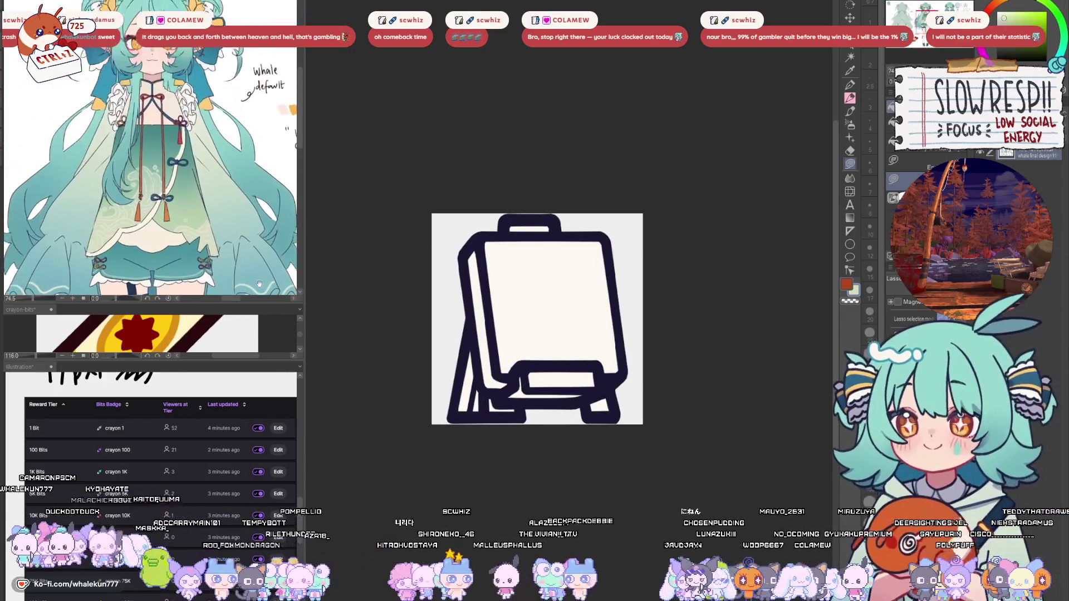
click(553, 223)
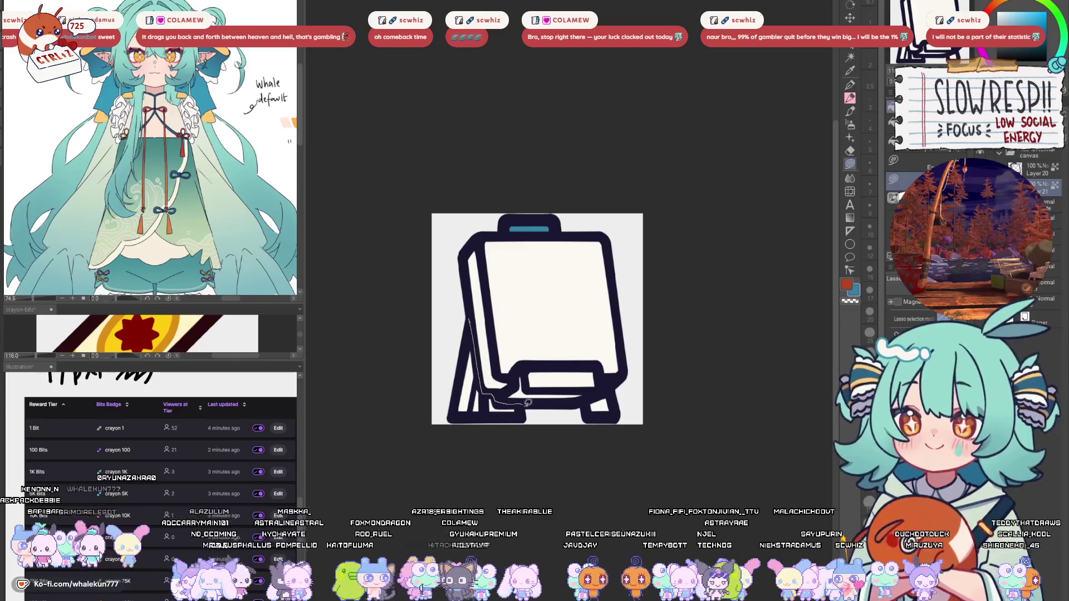
drag(527, 400, 447, 440)
mouse_move(599, 379)
mouse_down()
mouse_move(511, 444)
mouse_move(498, 399)
mouse_up()
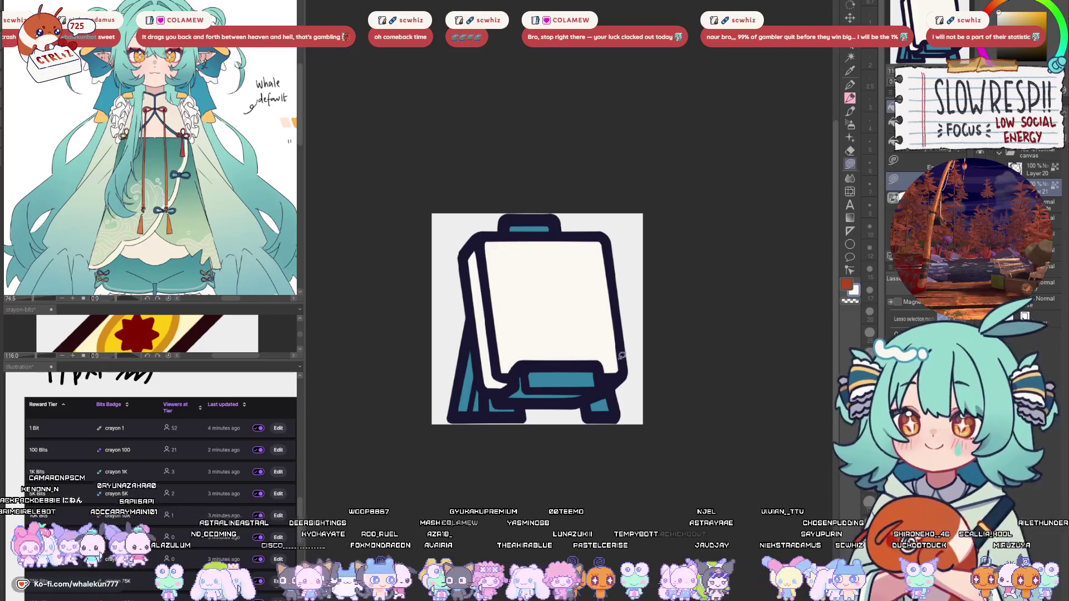
- Select both teal areas, try a lighter mint tint, and undo it
key(w)
click(540, 227)
shift+click(560, 382)
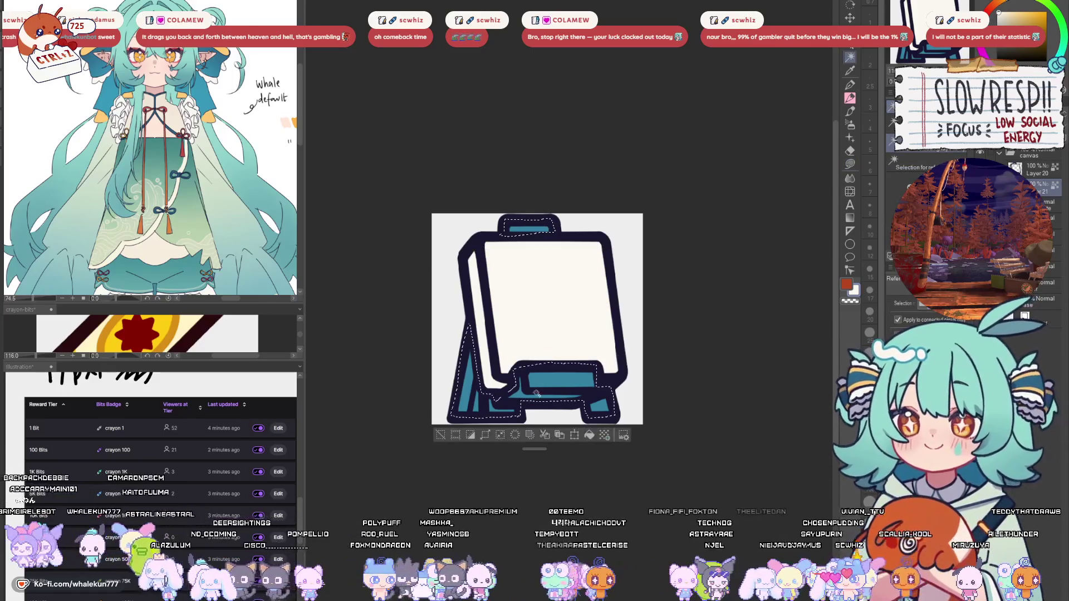
key(m)
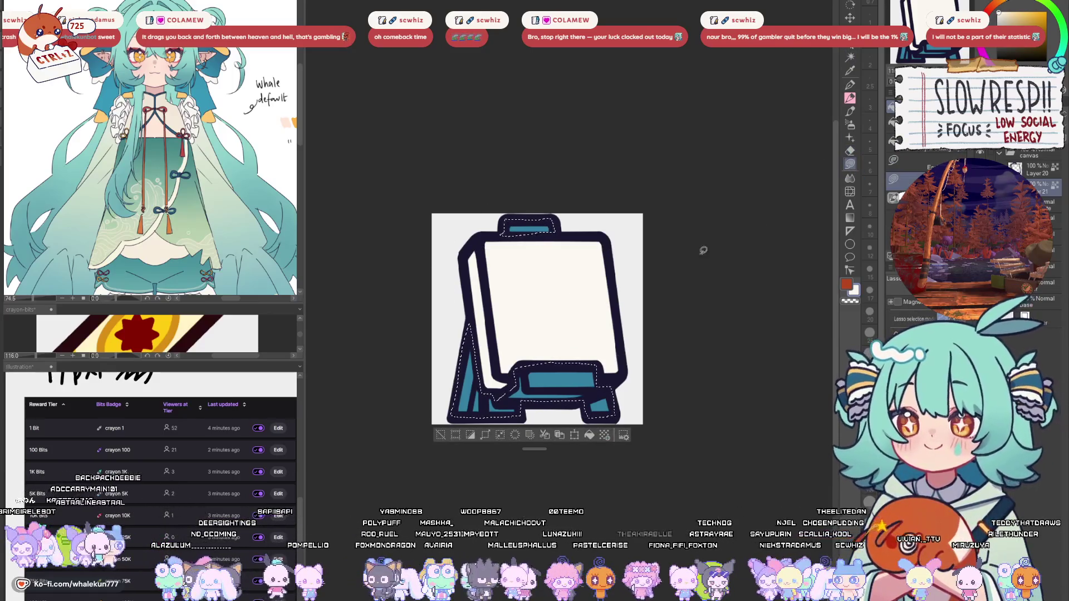
key(ctrl+d)
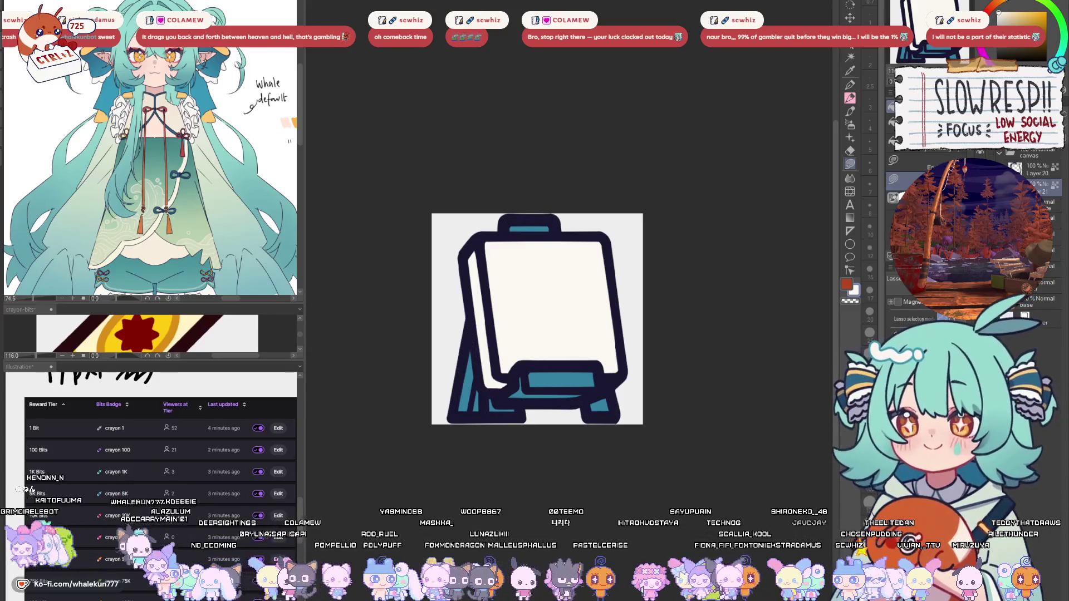
key(ctrl+z)
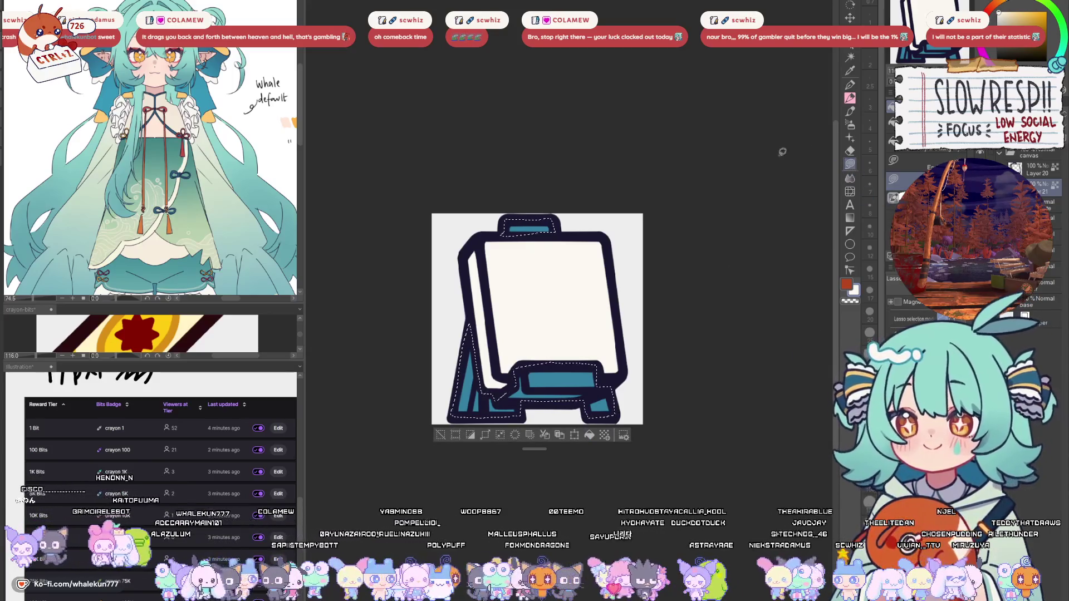
key(alt+BackSpace)
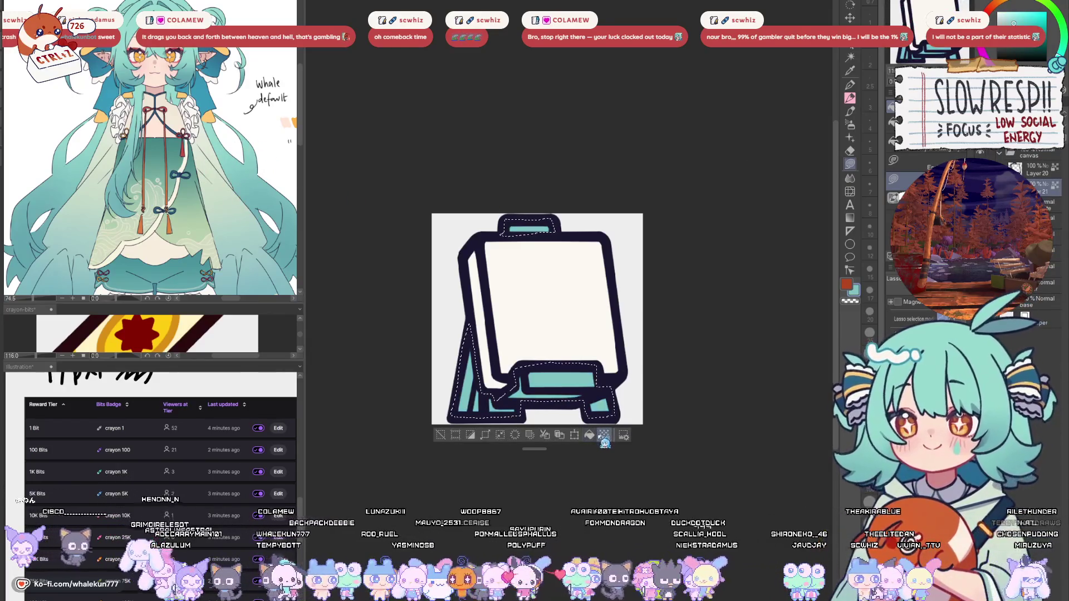
key(ctrl+d)
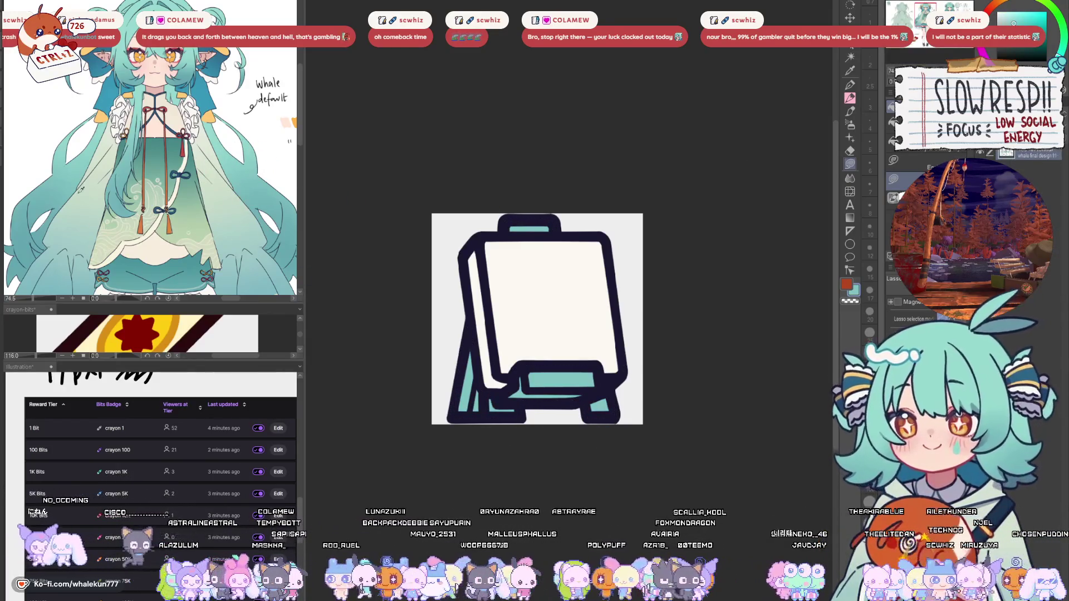
key(ctrl+z)
key(ctrl+z)
key(ctrl+z)
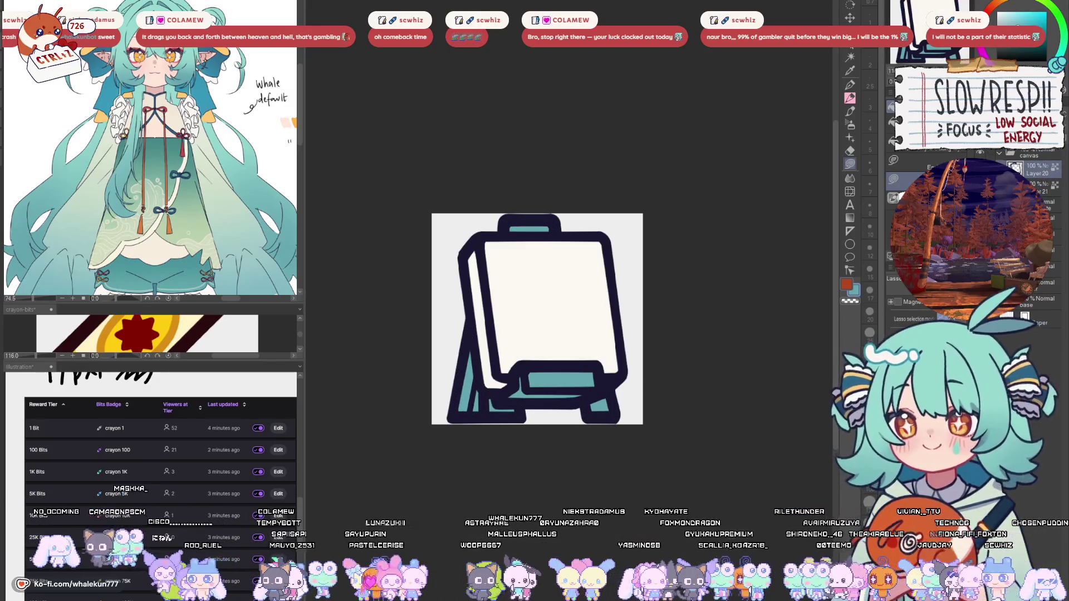
- Switch the reference to the shrimp image and pick the outline's dark navy colour
click(851, 84)
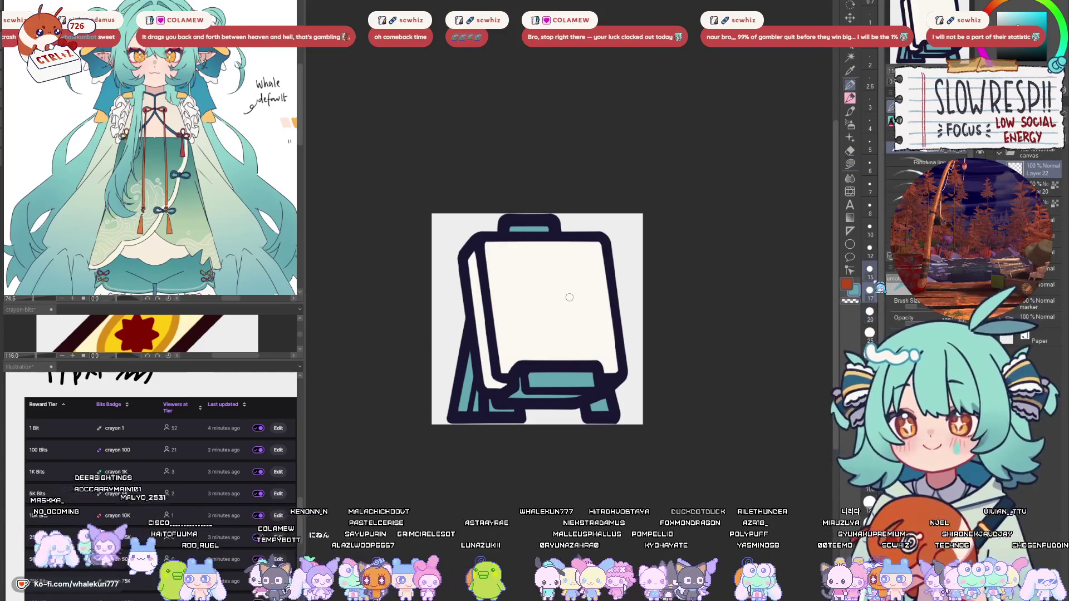
drag(211, 303, 211, 266)
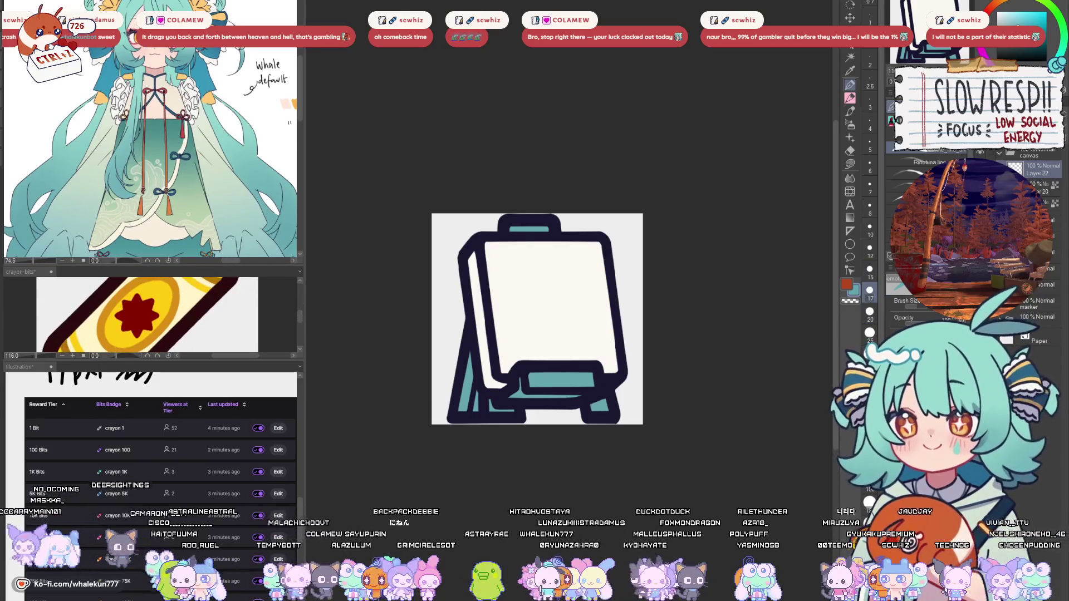
key(ctrl+Tab)
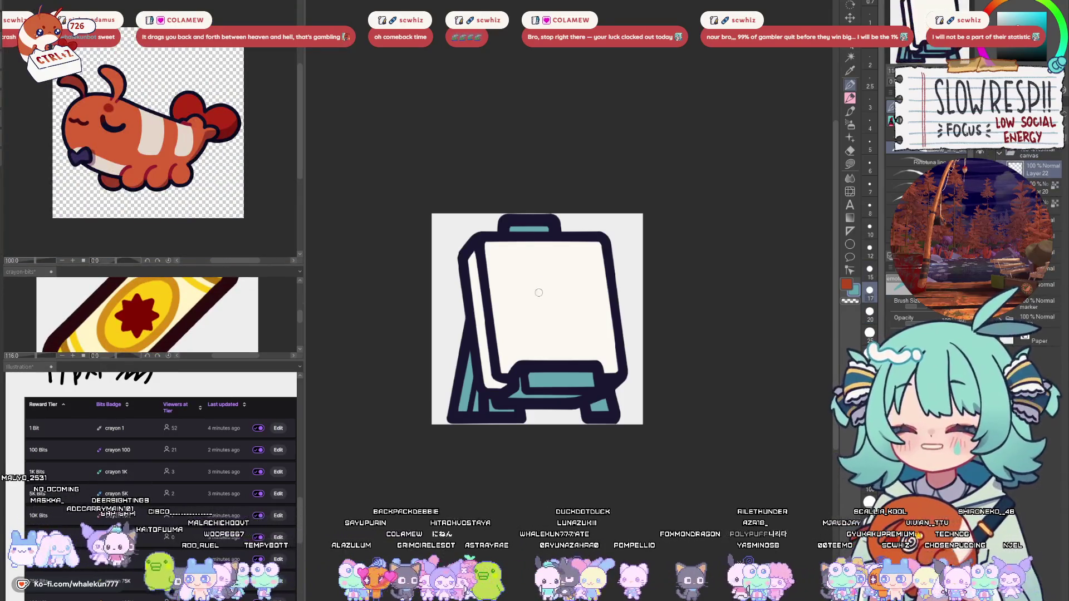
scroll(550, 290, up, 2)
drag(533, 253, 627, 315)
key(ctrl+z)
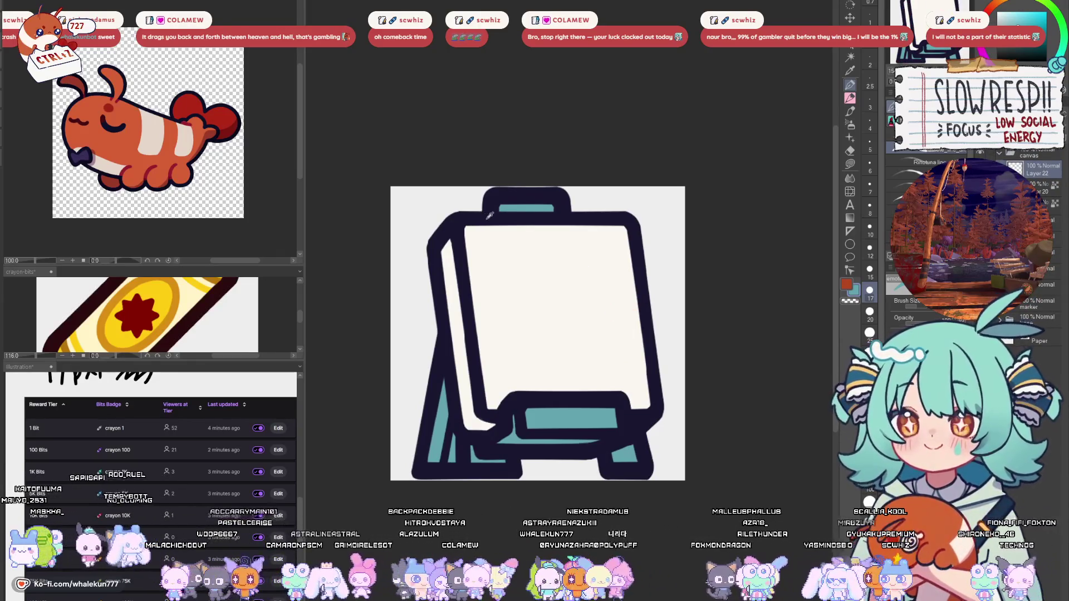
alt+click(487, 217)
mouse_move(522, 266)
mouse_down()
mouse_move(585, 277)
mouse_move(616, 334)
mouse_up()
key(ctrl+z)
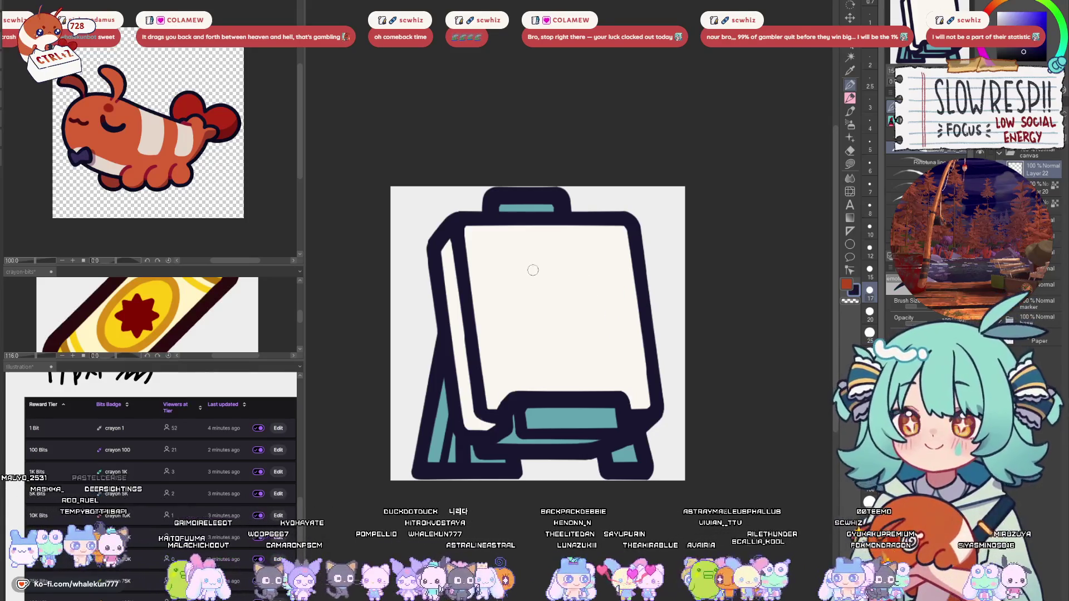
- Draw the navy line beside the bowtie and move Layer 22 below Layer 20
mouse_move(529, 257)
mouse_down()
mouse_move(503, 272)
mouse_move(491, 327)
mouse_move(549, 357)
mouse_move(522, 258)
mouse_move(491, 309)
mouse_move(535, 361)
mouse_move(558, 359)
mouse_move(582, 376)
mouse_move(529, 383)
mouse_move(532, 359)
mouse_up()
key(ctrl+z)
key(ctrl+z)
key(ctrl+z)
key(ctrl+z)
drag(599, 357, 579, 396)
key(ctrl+z)
drag(601, 354, 574, 393)
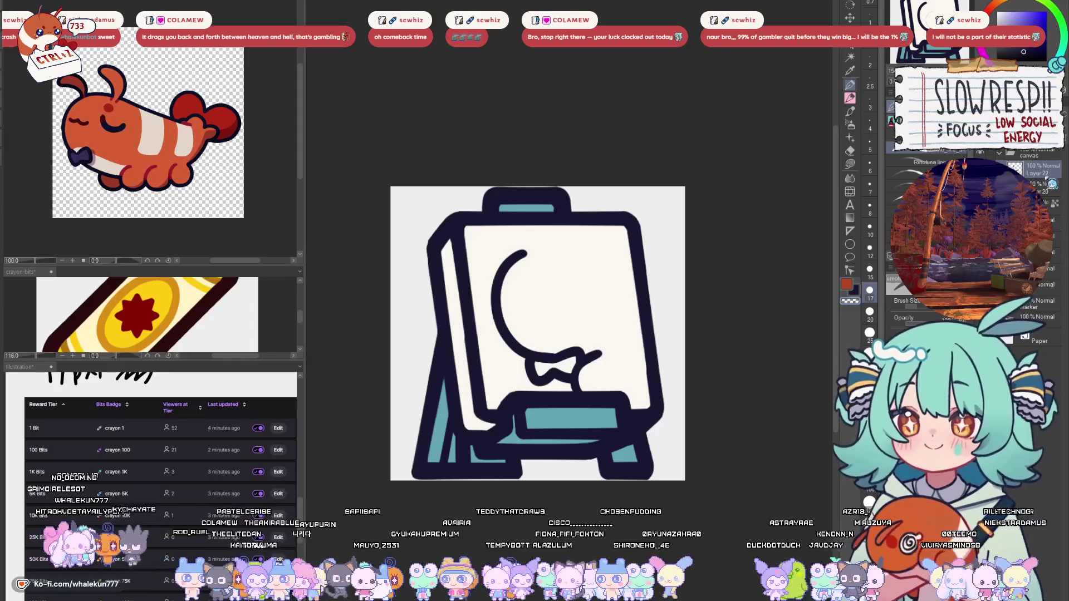
drag(1050, 172, 1047, 201)
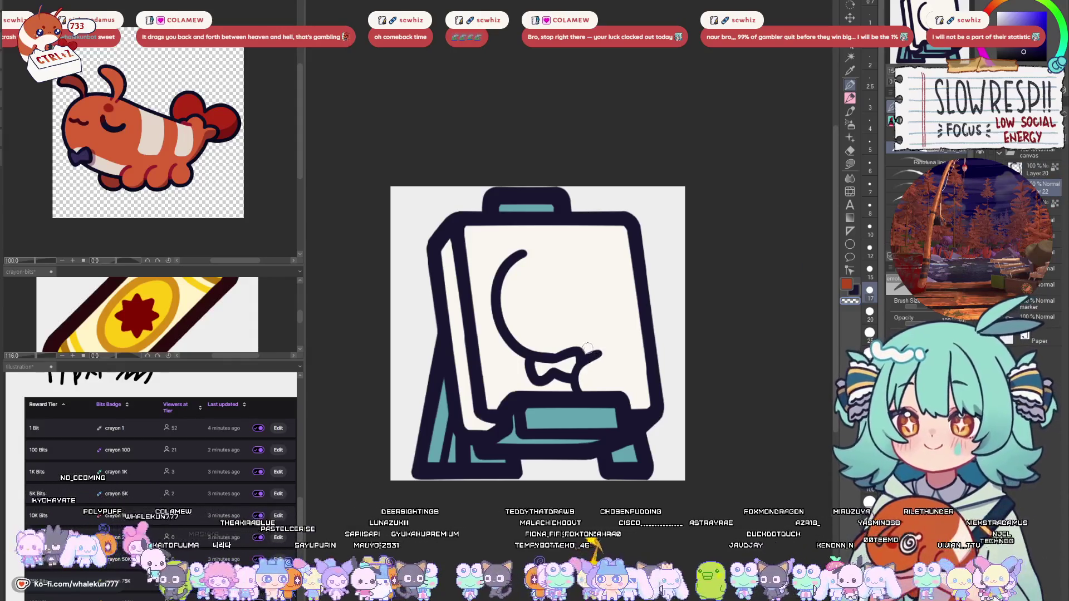
- Ink the head outline's top arc and left side, then mirror the view to check
mouse_move(497, 289)
mouse_down()
mouse_move(510, 265)
mouse_move(573, 240)
mouse_move(610, 242)
mouse_up()
key(ctrl+z)
mouse_move(497, 294)
mouse_down()
mouse_move(518, 257)
mouse_move(610, 238)
mouse_move(632, 249)
mouse_up()
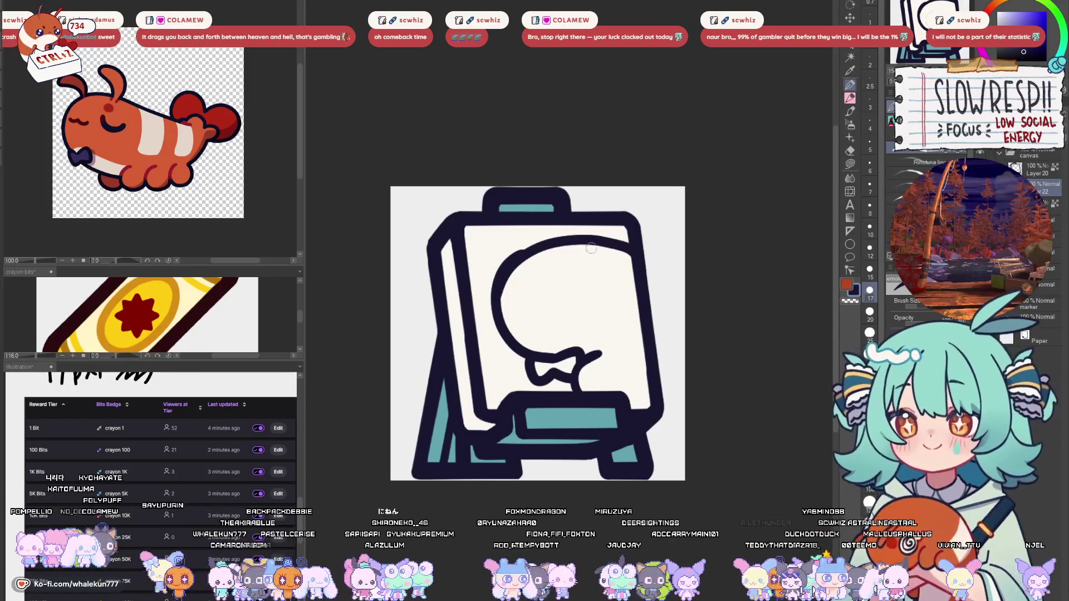
mouse_move(529, 240)
mouse_down()
mouse_move(498, 272)
mouse_move(493, 331)
mouse_up()
mouse_move(526, 251)
mouse_down()
mouse_move(497, 311)
mouse_move(512, 343)
mouse_move(497, 298)
mouse_move(516, 346)
mouse_up()
key(ctrl+z)
key(ctrl+z)
mouse_move(528, 250)
mouse_down()
mouse_move(517, 344)
mouse_move(696, 369)
mouse_up()
key(h)
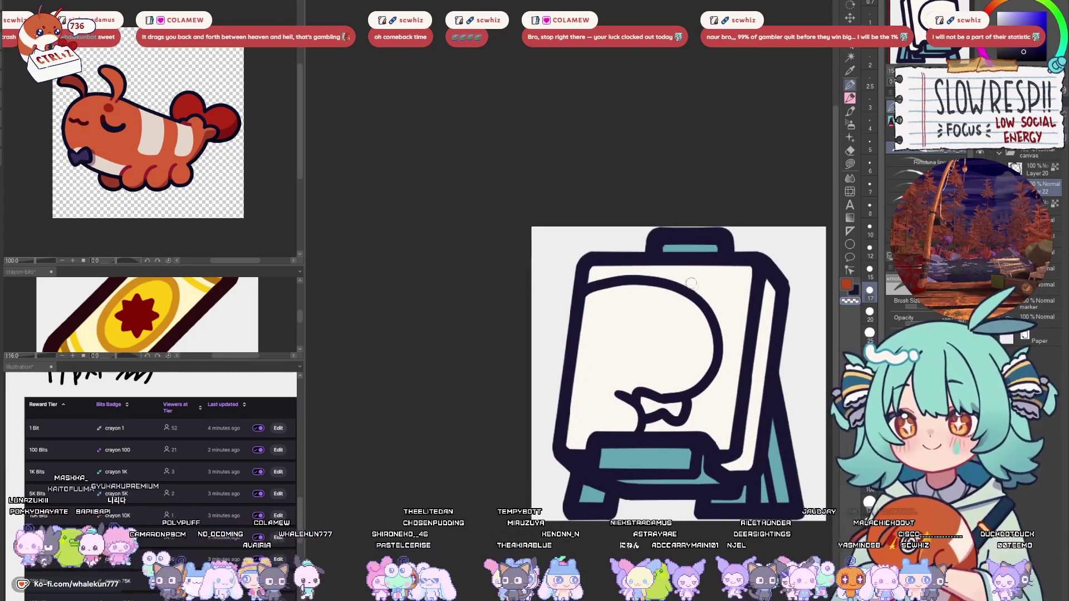
- Draw the body line down from the bowtie and discard a trial closed-eye curve
key(h)
drag(507, 408, 504, 426)
drag(539, 348, 575, 336)
key(ctrl+z)
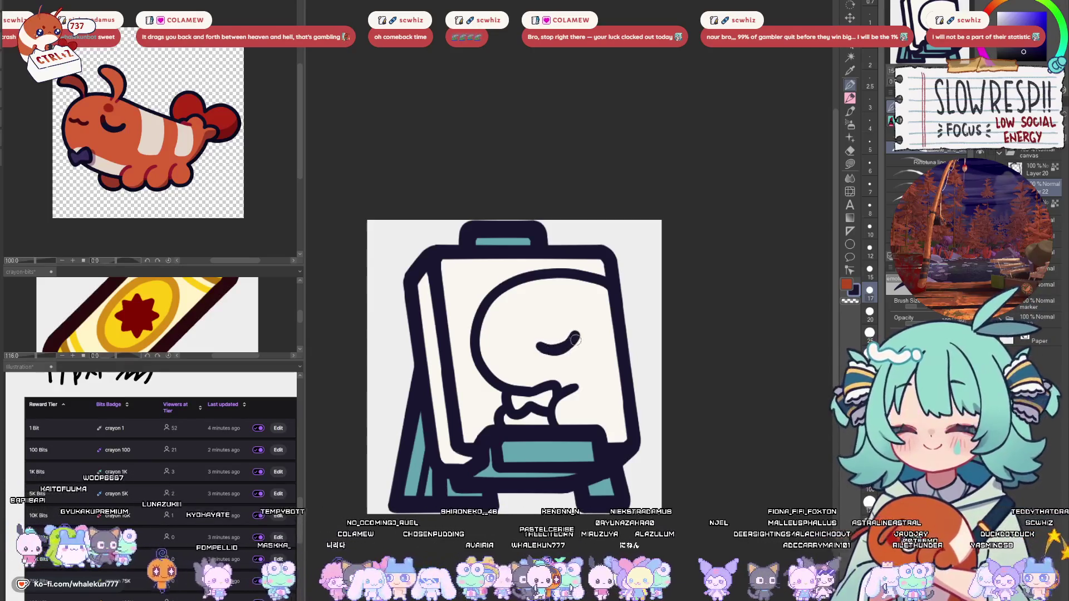
- Redraw the creature's head outline, undoing rejected trial strokes along the way
mouse_move(569, 272)
mouse_down()
mouse_move(554, 257)
mouse_move(576, 274)
mouse_up()
key(ctrl+z)
key(ctrl+z)
mouse_move(502, 260)
mouse_down()
mouse_move(512, 287)
mouse_move(515, 268)
mouse_move(526, 284)
mouse_up()
key(ctrl+z)
key(ctrl+z)
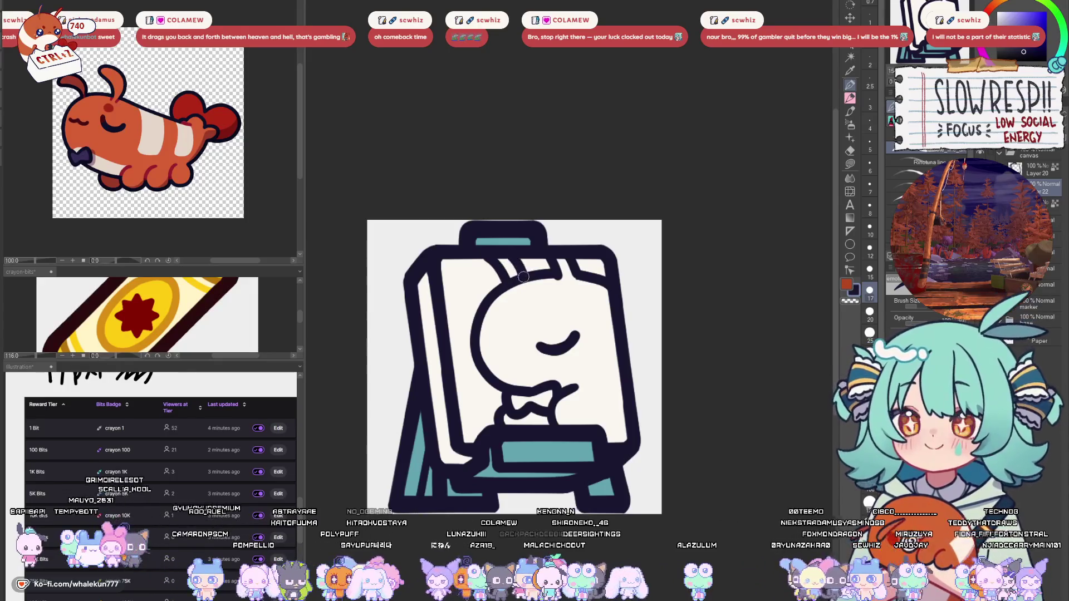
key(h)
key(ctrl+z)
key(ctrl+z)
mouse_move(620, 255)
mouse_down()
mouse_move(601, 278)
mouse_move(620, 287)
mouse_move(660, 251)
mouse_up()
key(ctrl+z)
key(ctrl+z)
drag(617, 281, 639, 261)
key(h)
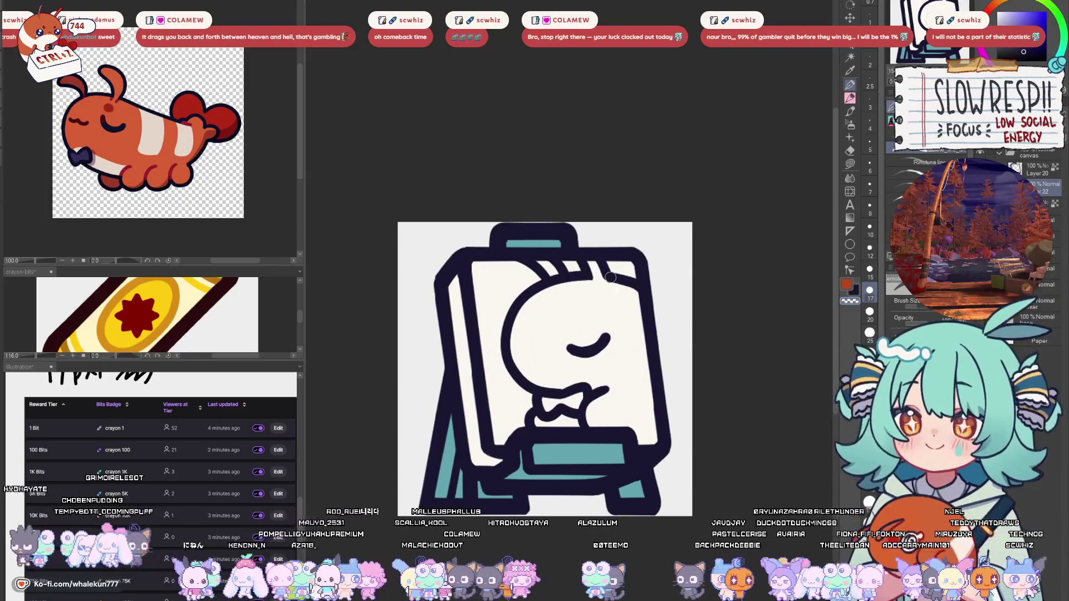
- Thicken the smile curve, dot a nose and solid eye, and add an ear arc on the right
drag(596, 300, 588, 284)
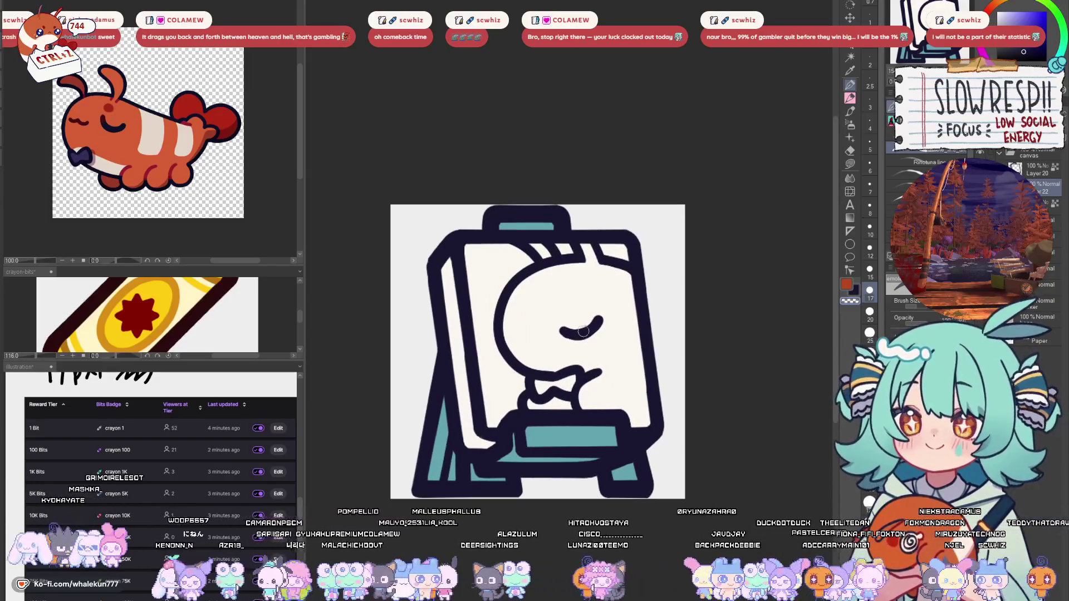
drag(558, 332, 603, 317)
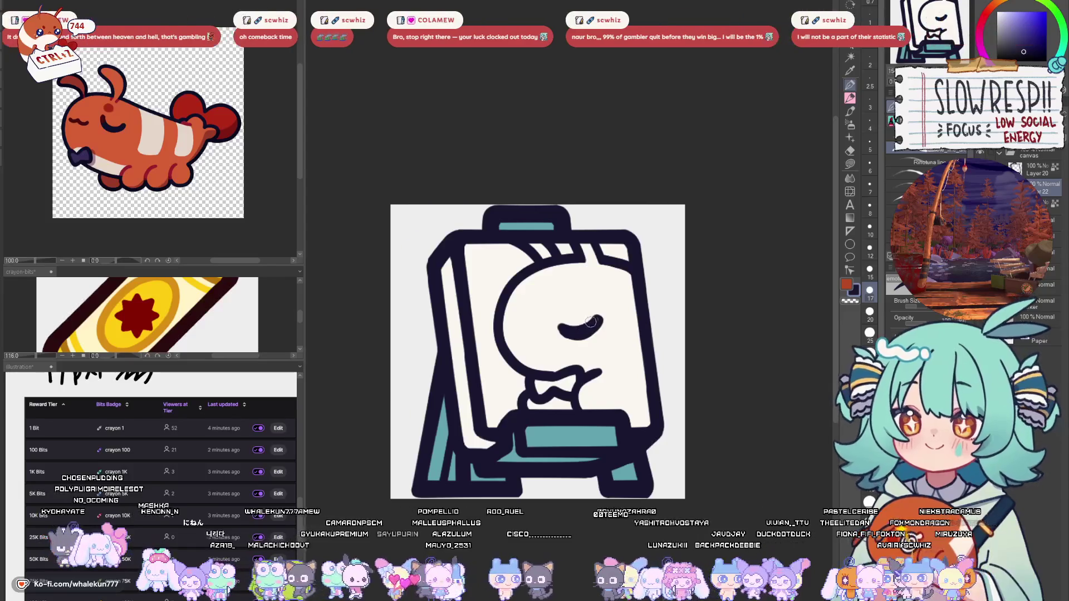
click(525, 355)
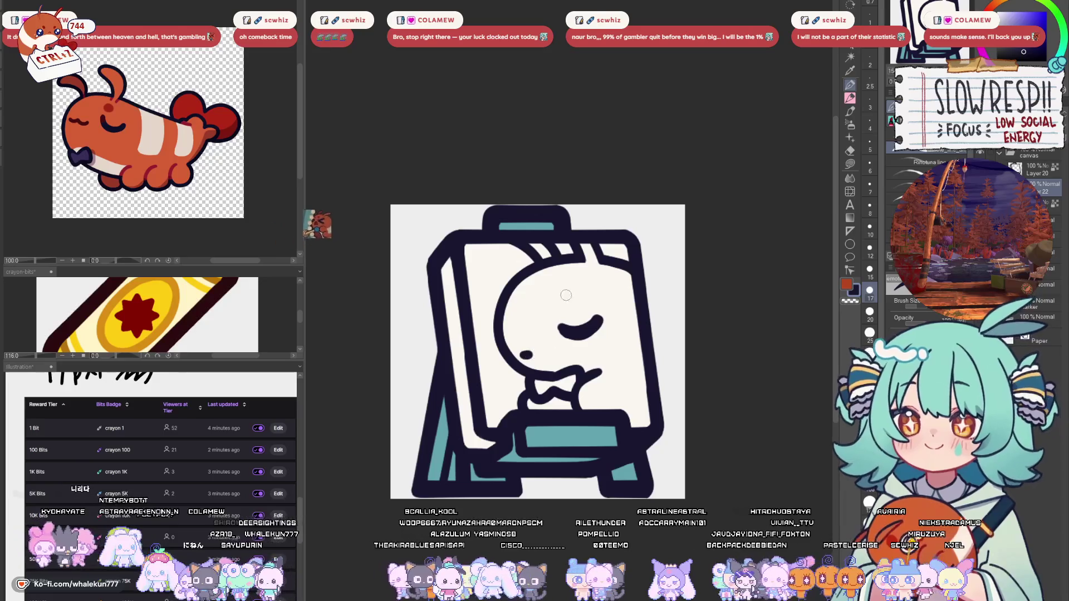
drag(556, 291, 561, 294)
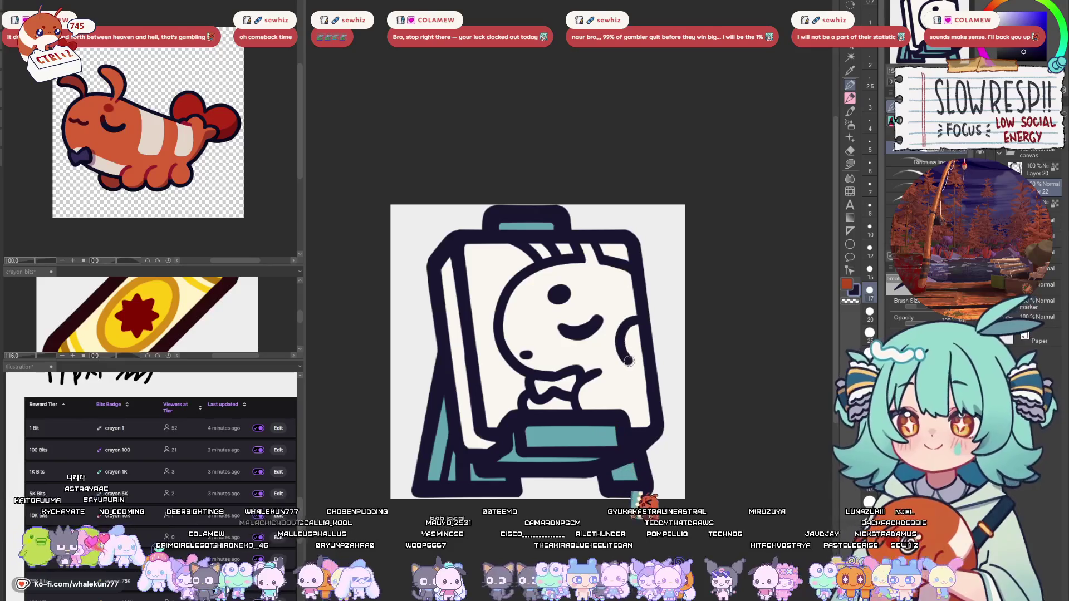
mouse_move(640, 318)
mouse_down()
mouse_move(637, 358)
mouse_move(631, 323)
mouse_up()
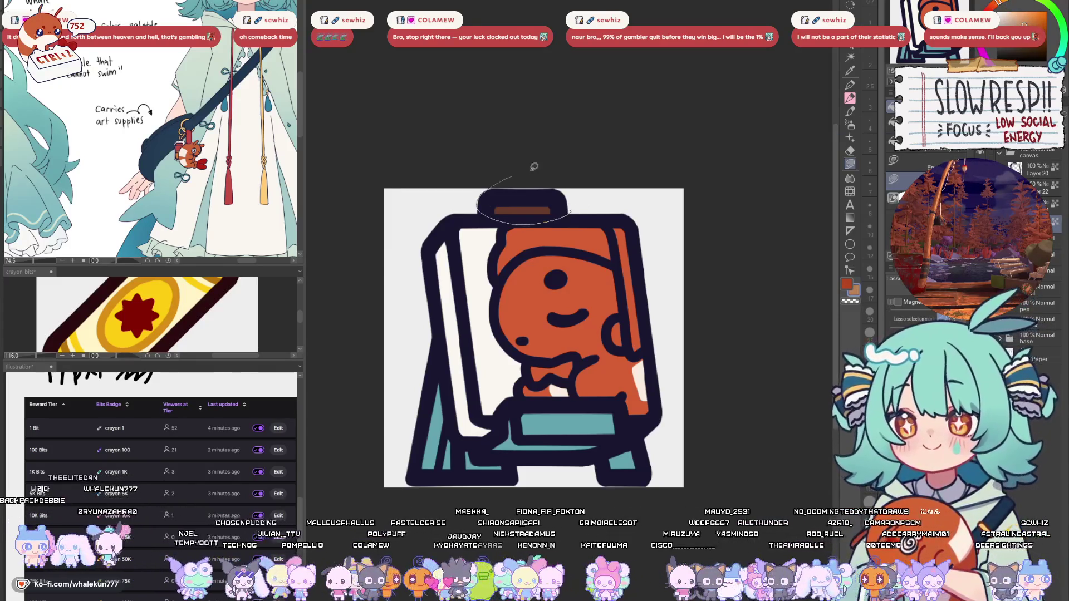
- Lasso-fill the easel's left strip tan, then fill the bowtie area and left board before zooming out
drag(435, 322, 368, 453)
mouse_move(451, 445)
mouse_down()
mouse_move(504, 420)
mouse_move(619, 399)
mouse_move(672, 475)
mouse_move(452, 450)
mouse_up()
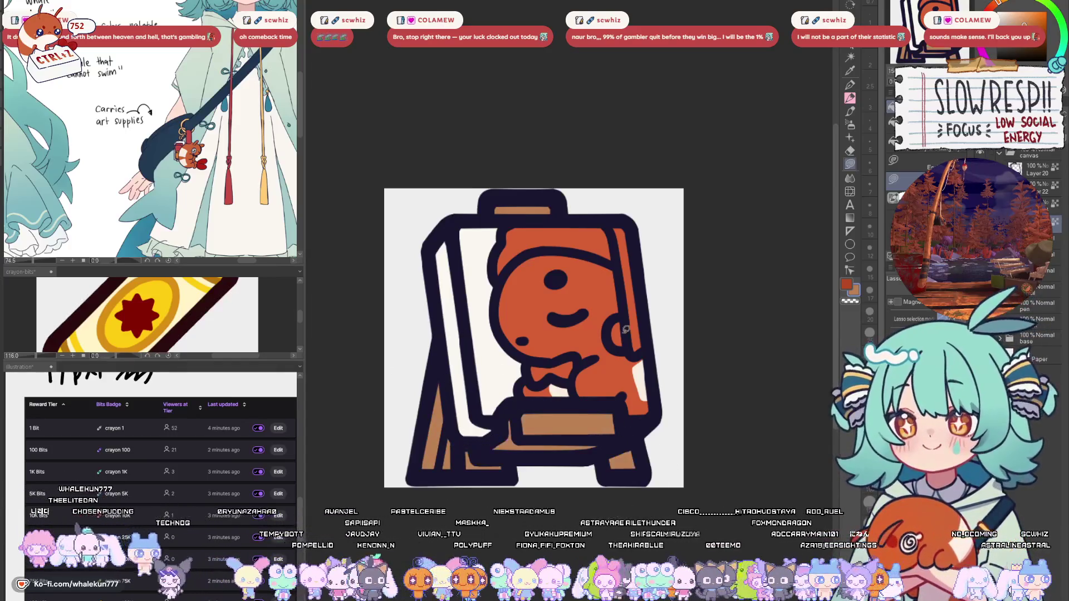
drag(526, 384, 649, 393)
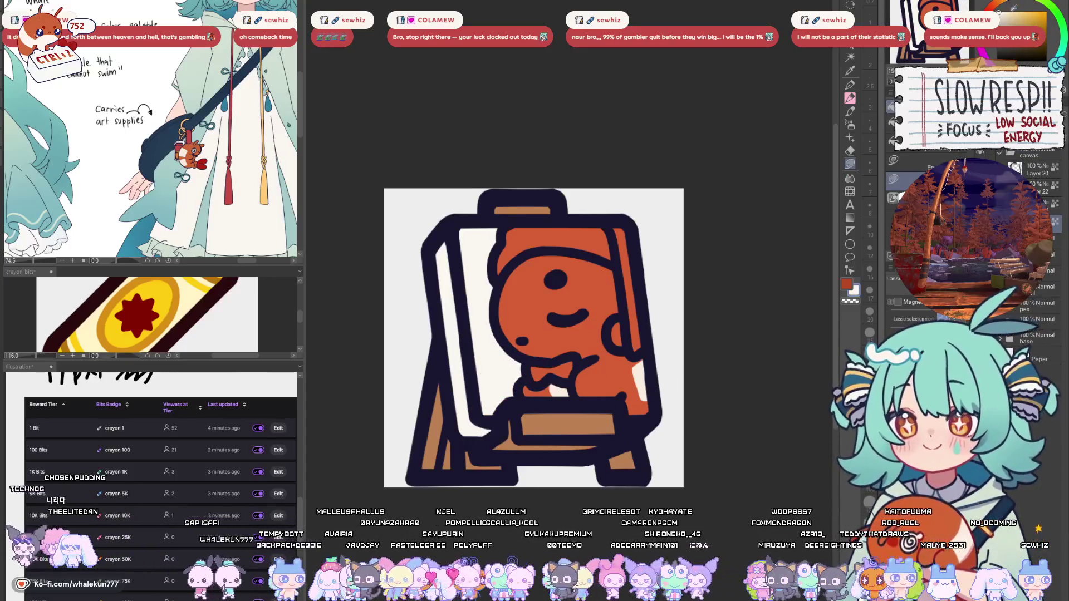
mouse_move(516, 217)
mouse_down()
mouse_move(426, 267)
mouse_move(462, 437)
mouse_move(518, 400)
mouse_move(675, 357)
mouse_up()
scroll(576, 325, down, 8)
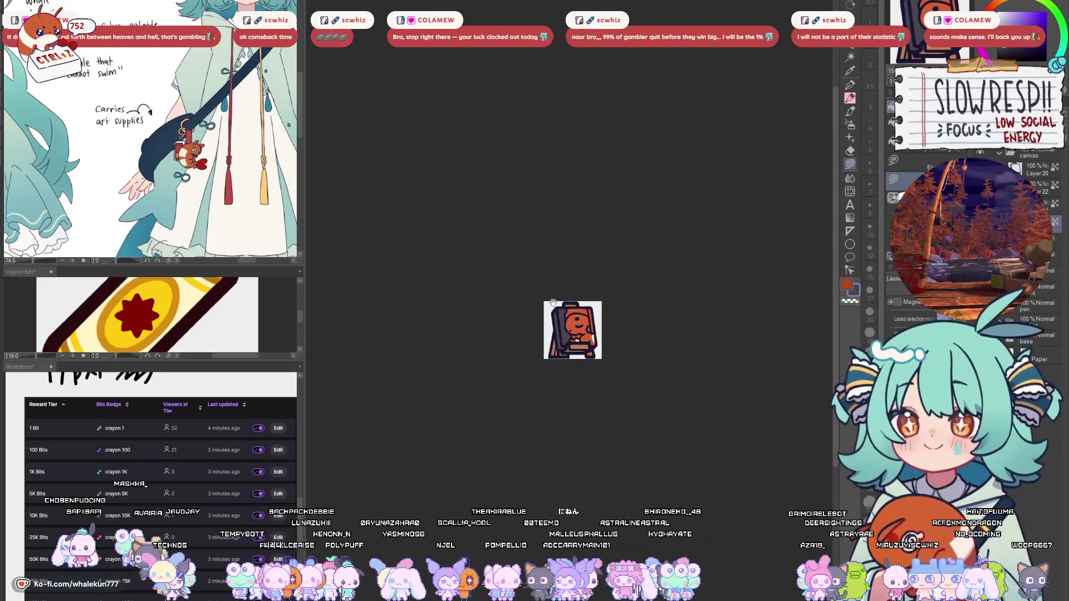
- Undo the grey left-board fill and show the crying shrimp-with-heart reference in the sub-view
scroll(591, 343, up, 5)
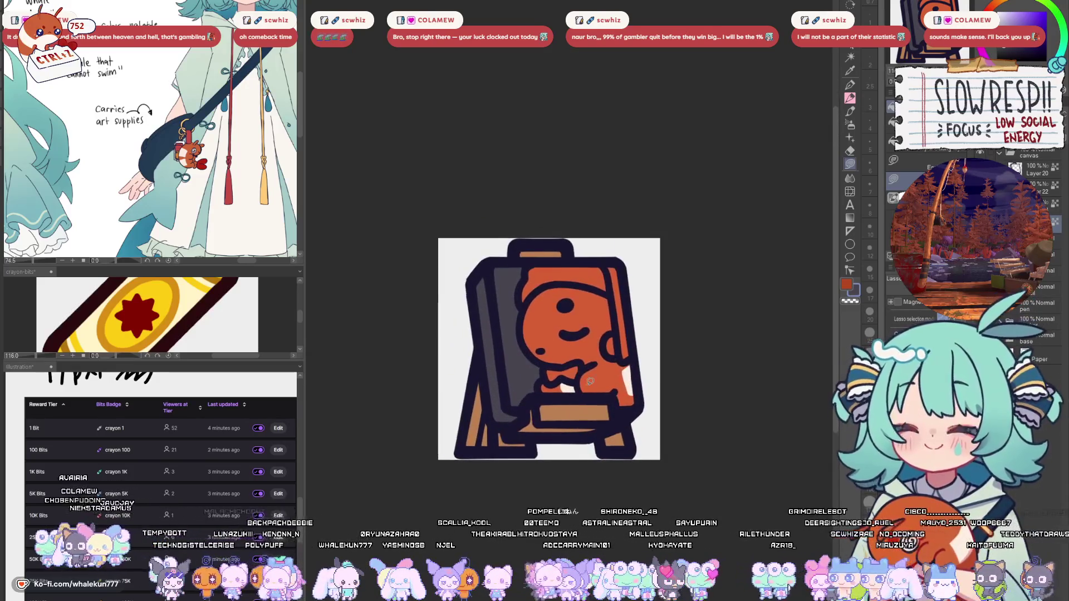
key(ctrl+z)
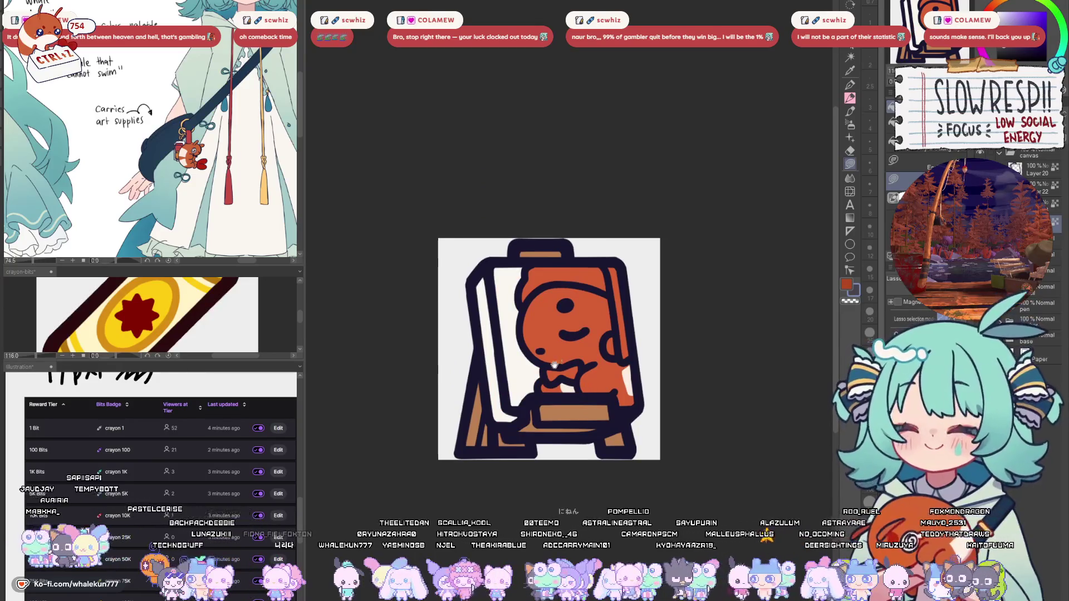
drag(559, 362, 560, 365)
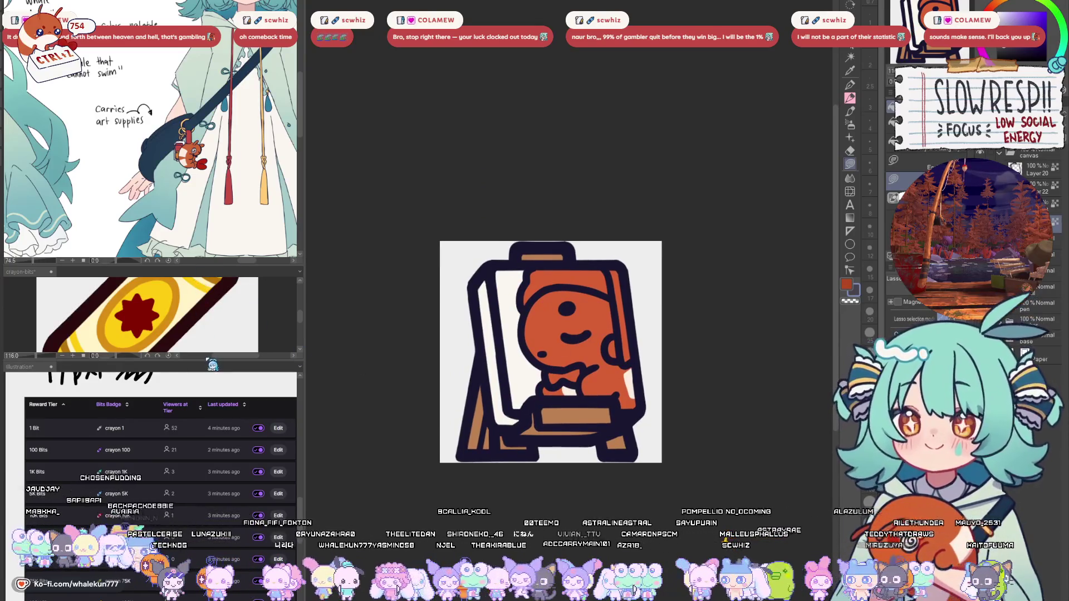
drag(208, 359, 208, 412)
drag(167, 139, 207, 210)
scroll(207, 210, down, 5)
scroll(177, 106, up, 4)
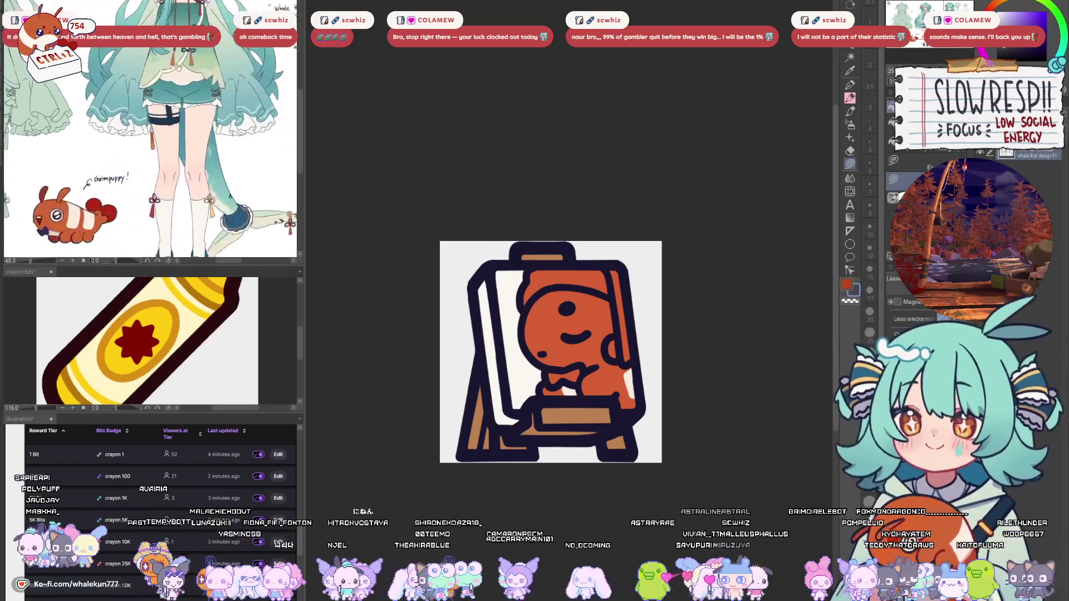
click(177, 260)
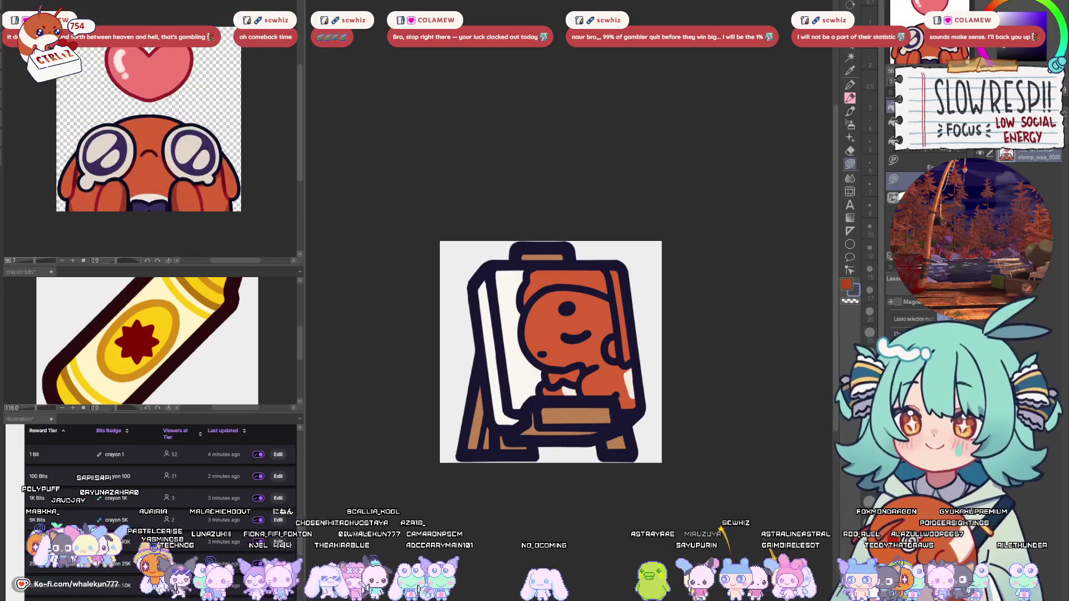
drag(197, 173, 203, 172)
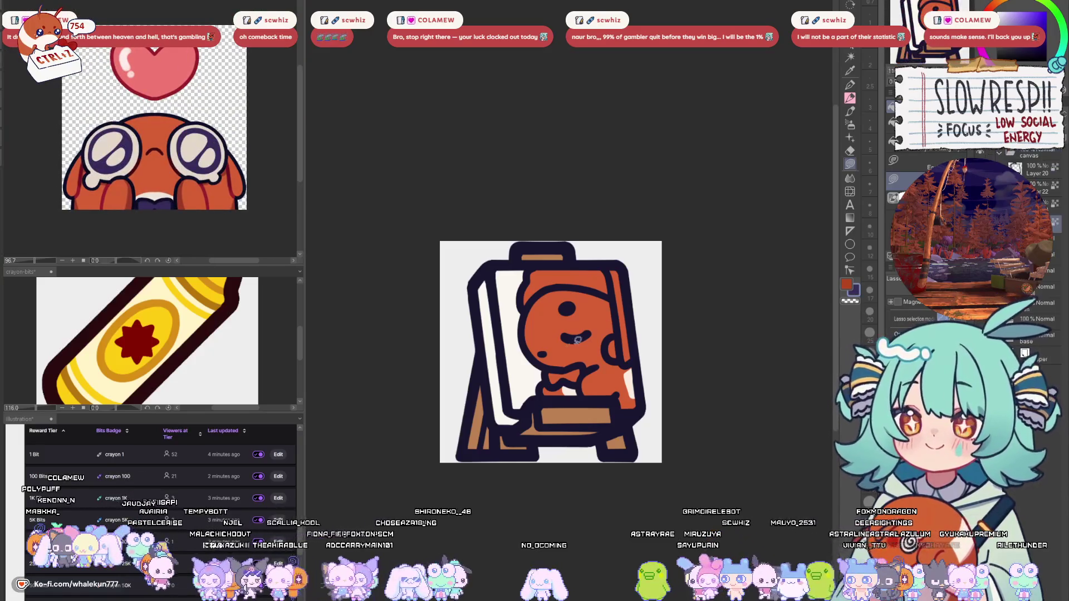
scroll(554, 354, up, 2)
- Fill the bow tie dark purple after discarding a trial purple fill on the white panel
mouse_move(510, 207)
mouse_down()
mouse_move(467, 209)
mouse_move(434, 335)
mouse_move(490, 470)
mouse_move(526, 431)
mouse_up()
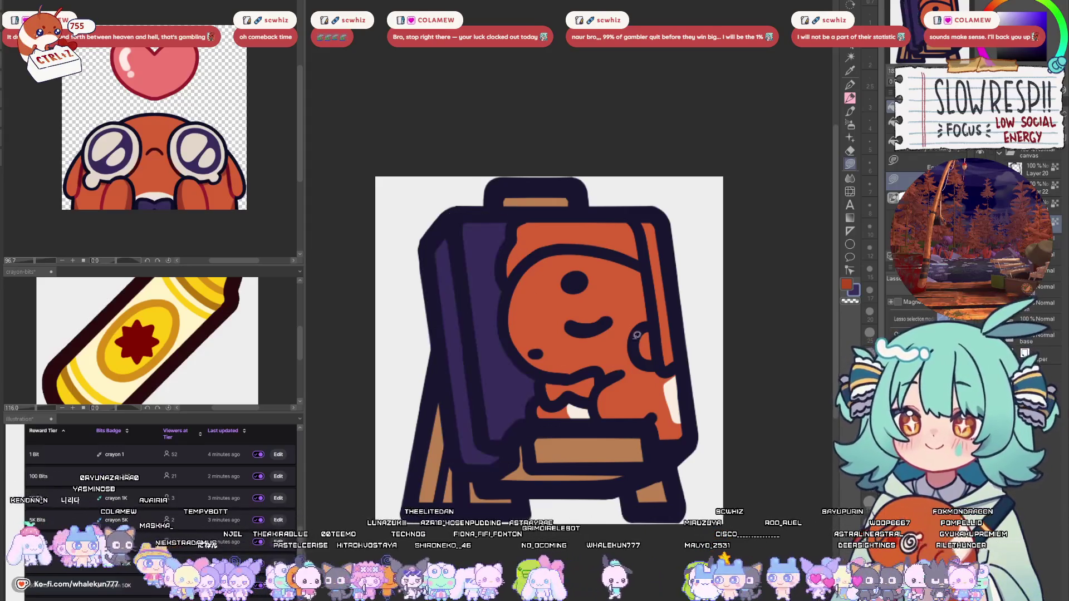
key(ctrl+z)
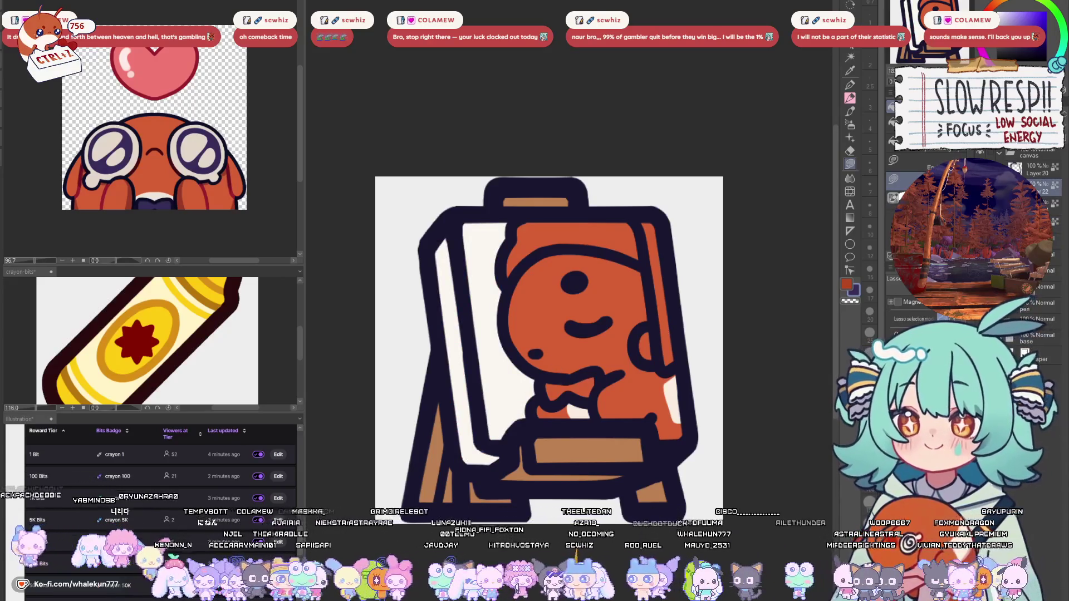
mouse_move(553, 374)
mouse_down()
mouse_move(579, 404)
mouse_move(597, 371)
mouse_move(640, 382)
mouse_up()
- With the character sheet as reference, fill the ear circle, a yellow right-edge strip and a blue cap
drag(679, 335, 667, 313)
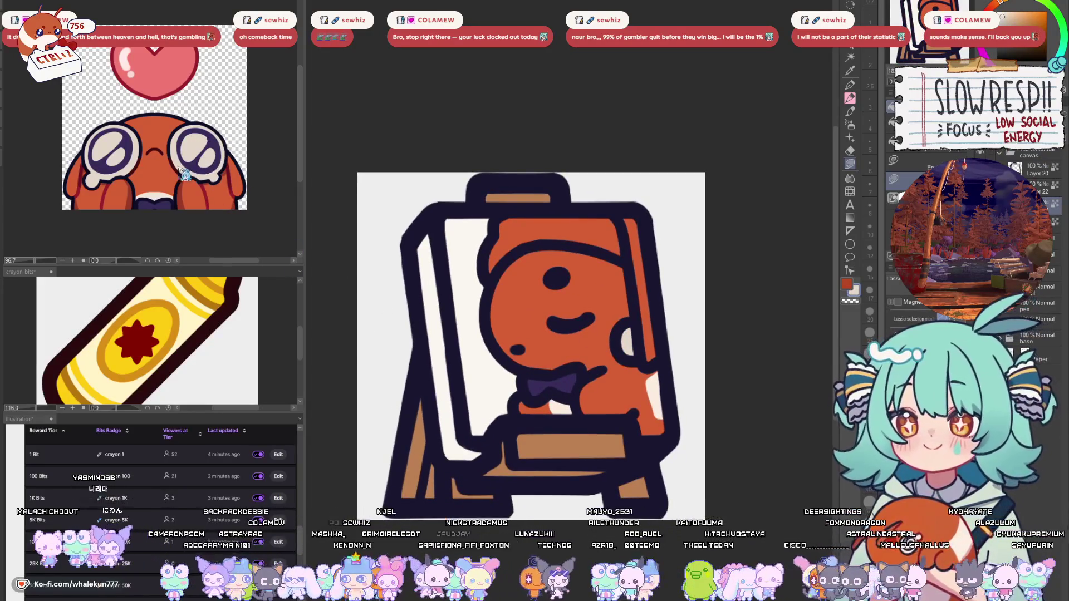
click(170, 94)
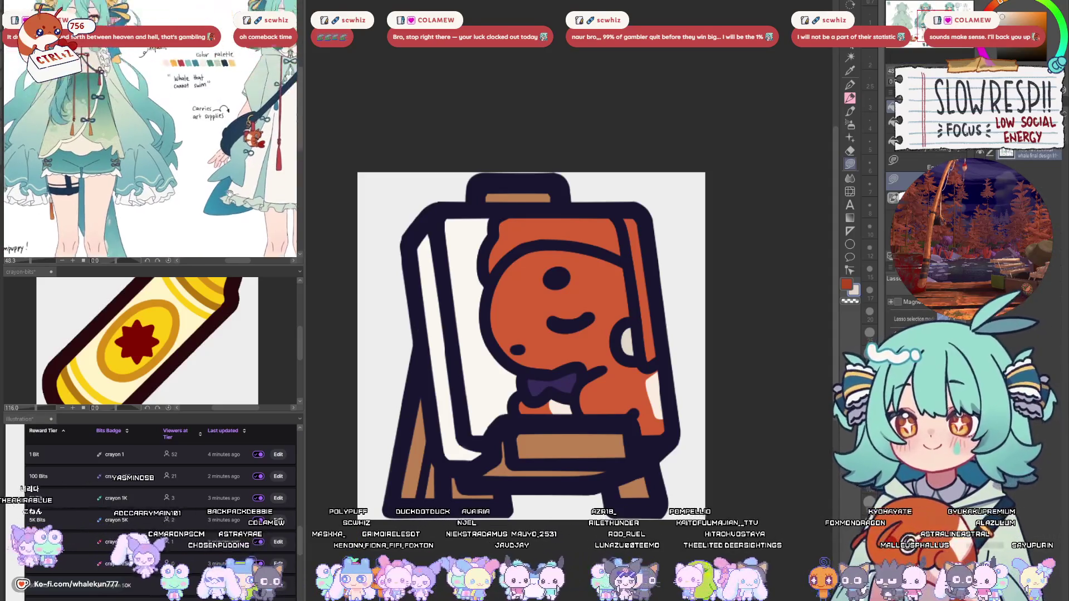
scroll(182, 197, down, 3)
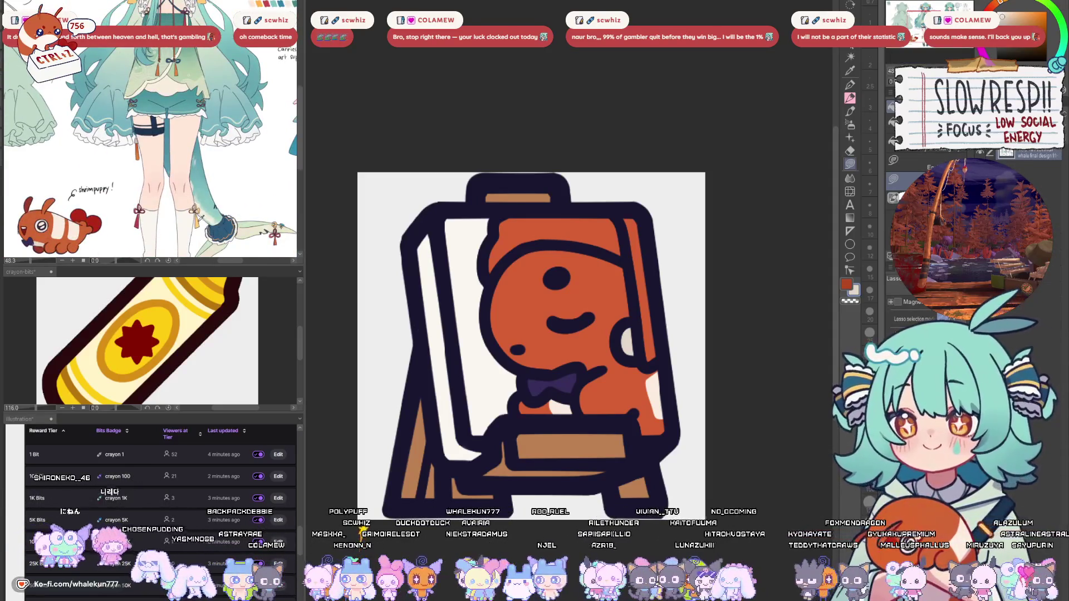
mouse_move(616, 210)
mouse_down()
mouse_move(640, 338)
mouse_move(660, 249)
mouse_move(648, 202)
mouse_up()
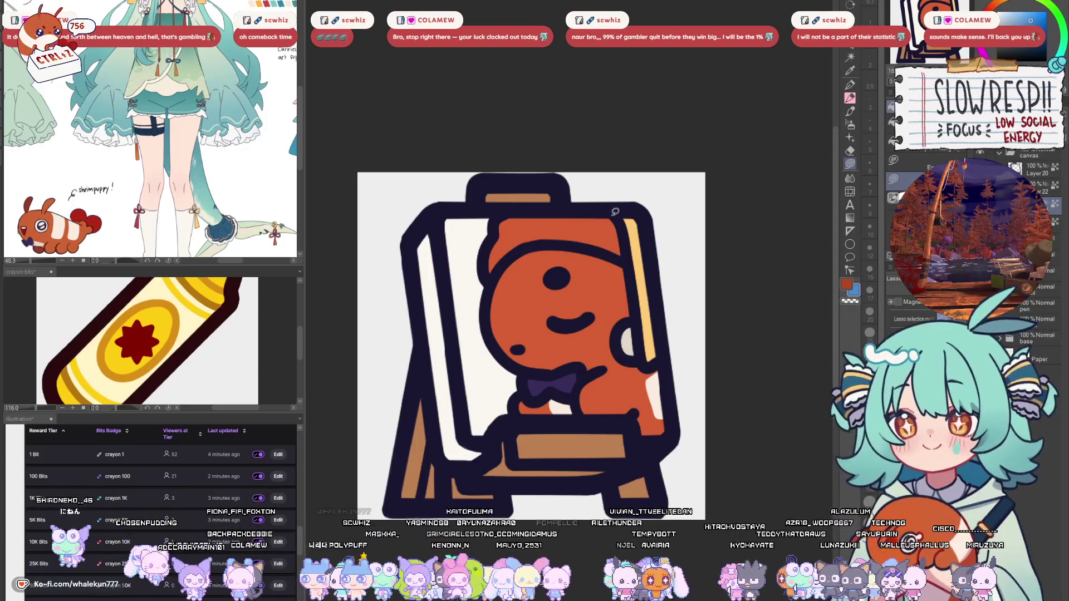
mouse_move(622, 258)
mouse_down()
mouse_move(523, 242)
mouse_move(489, 278)
mouse_move(512, 207)
mouse_up()
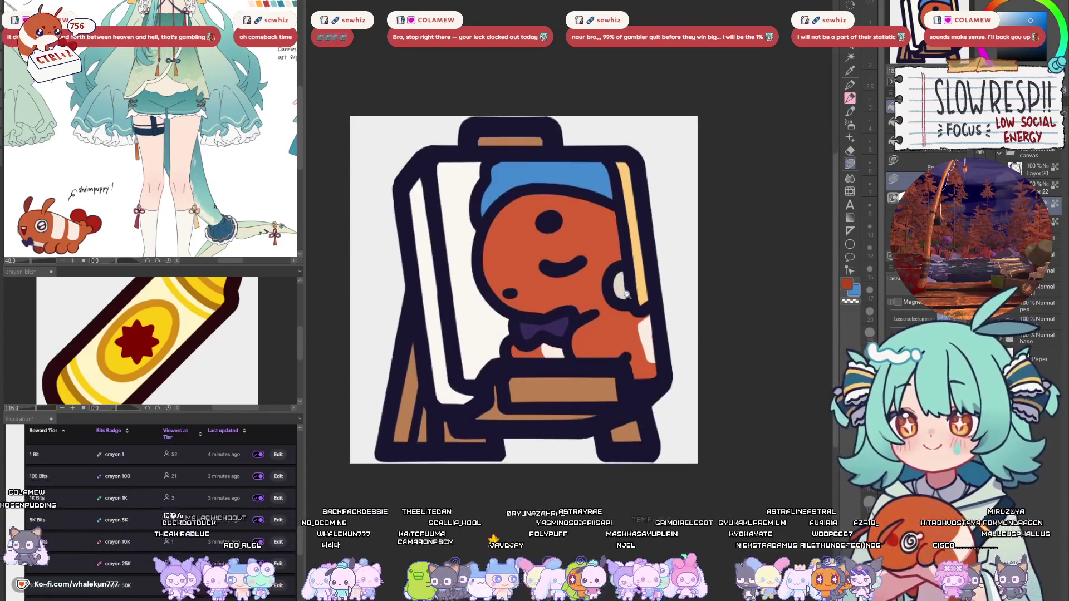
- Trace along the creature's left side and fill the easel's left panel dark purple
drag(615, 292, 660, 360)
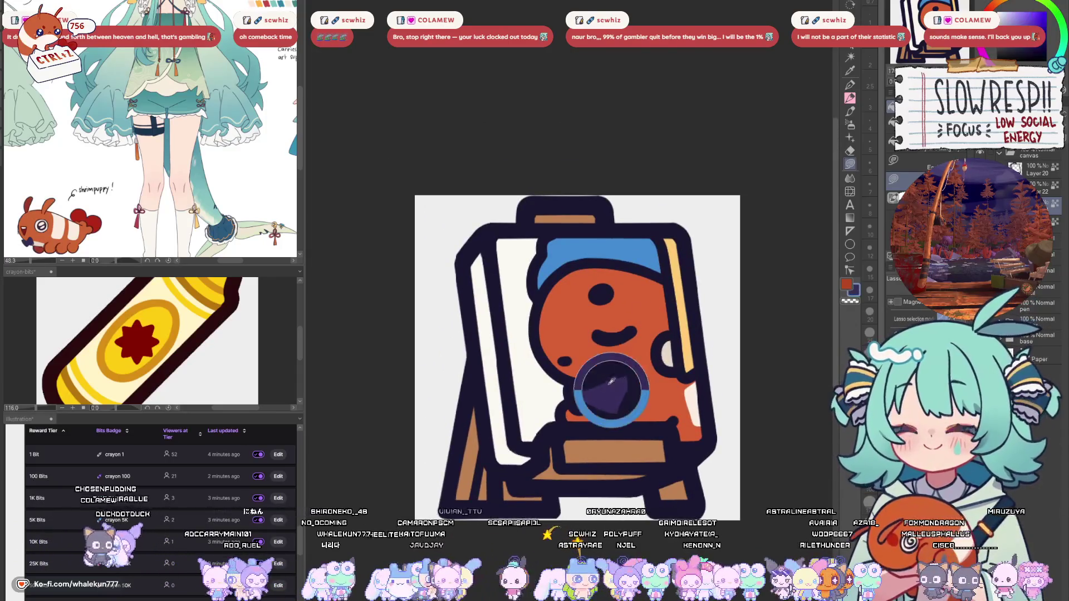
drag(539, 301, 556, 363)
drag(568, 404, 541, 436)
mouse_move(505, 469)
mouse_down()
mouse_move(466, 297)
mouse_move(482, 234)
mouse_up()
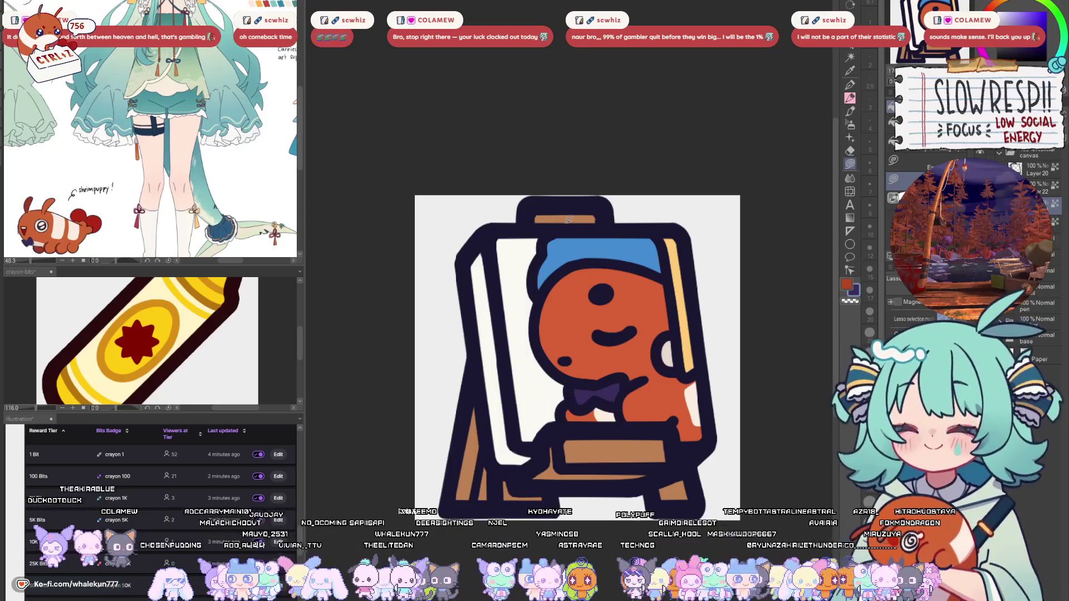
mouse_move(561, 236)
mouse_down()
mouse_move(473, 238)
mouse_move(490, 429)
mouse_move(556, 431)
mouse_up()
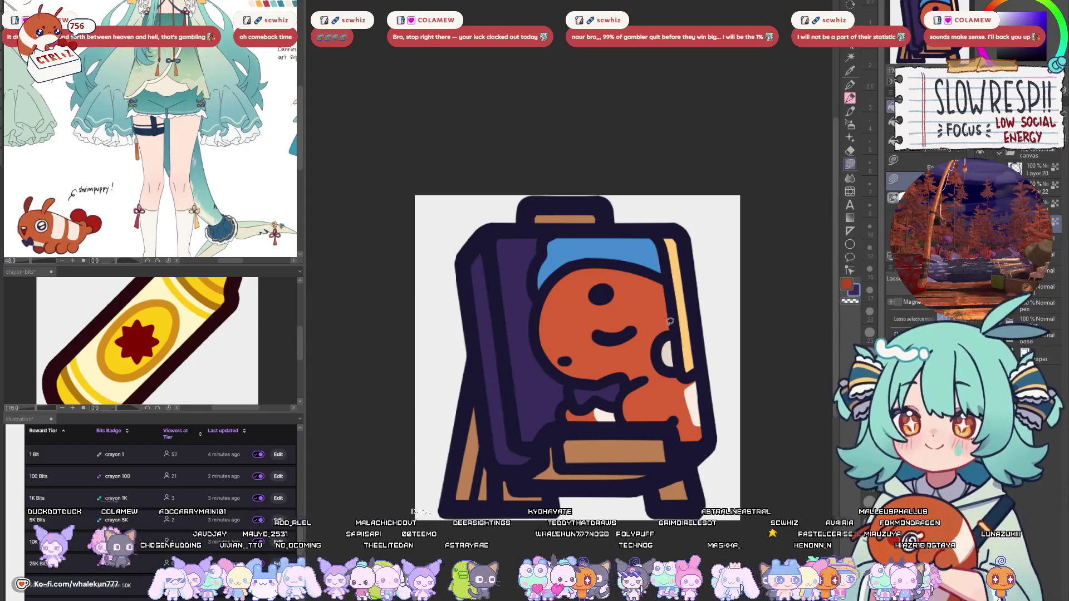
- Fill the creature's bow white
drag(706, 350, 714, 358)
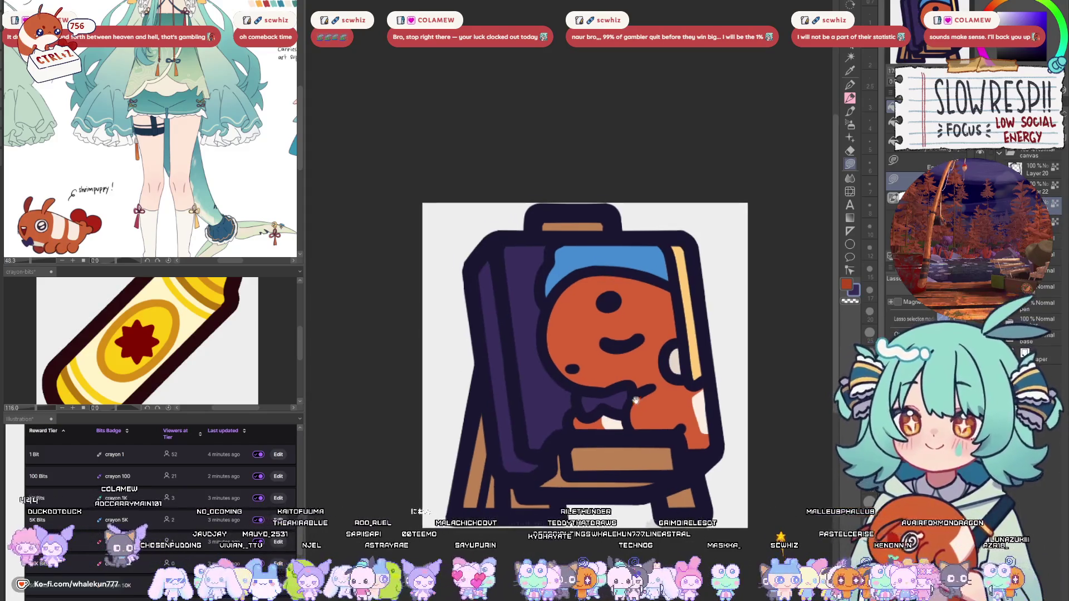
mouse_move(623, 385)
mouse_down()
mouse_move(577, 387)
mouse_move(632, 407)
mouse_move(627, 390)
mouse_up()
scroll(687, 366, down, 5)
- Replace the white bow fill with a light blue bow tie matching the cap
scroll(599, 355, up, 6)
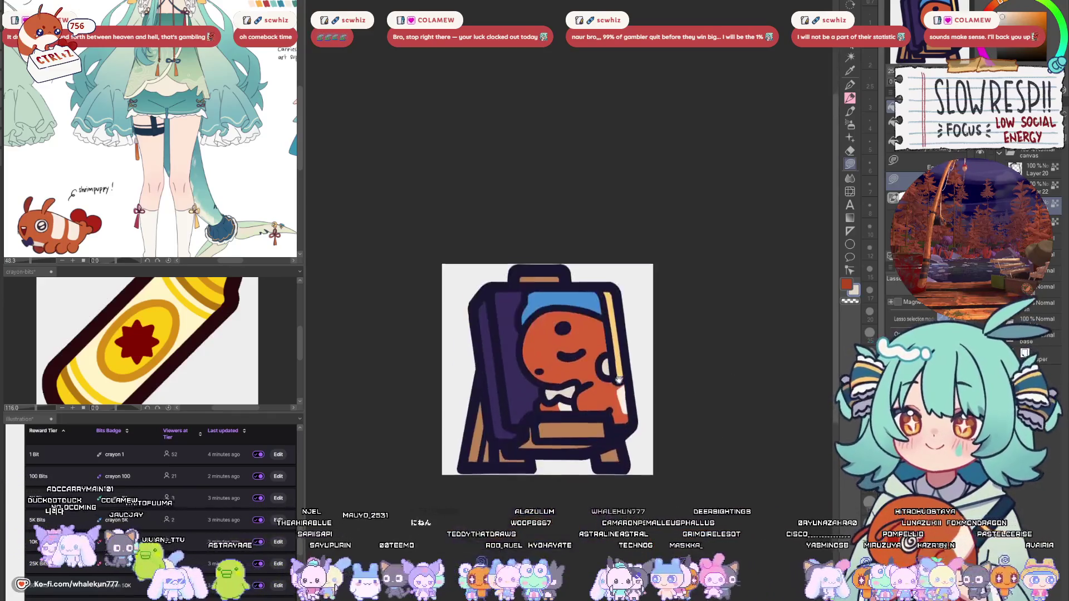
key(ctrl+z)
mouse_move(568, 411)
mouse_down()
mouse_move(515, 424)
mouse_move(553, 449)
mouse_move(568, 413)
mouse_up()
scroll(616, 409, down, 5)
scroll(610, 404, up, 6)
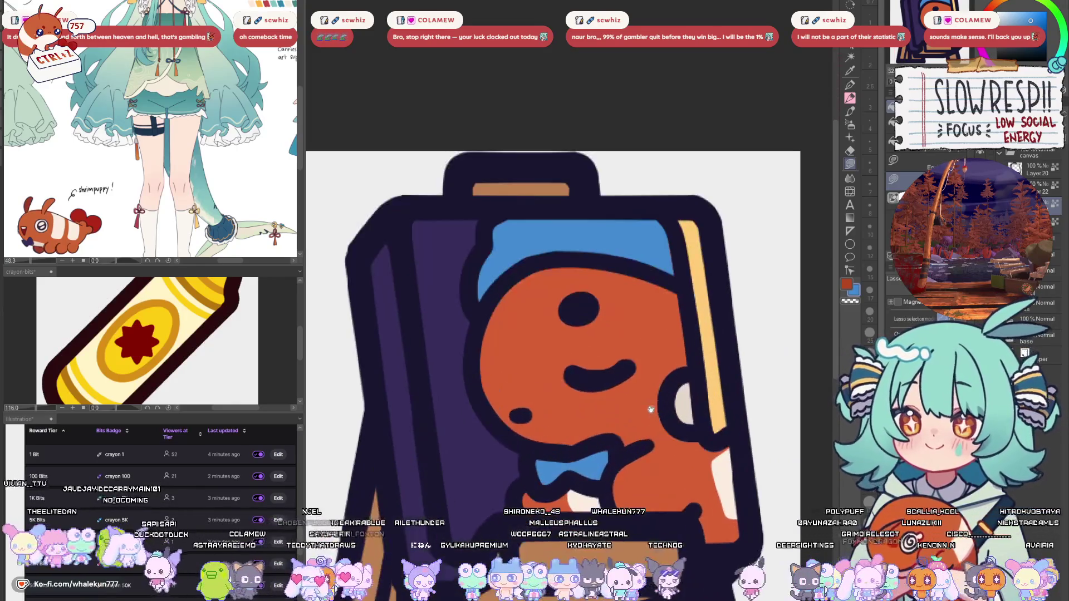
scroll(673, 397, down, 1)
- Try Auto Select on the orange creature, deselect, and zoom far out and back to preview
key(w)
click(668, 390)
scroll(625, 338, down, 5)
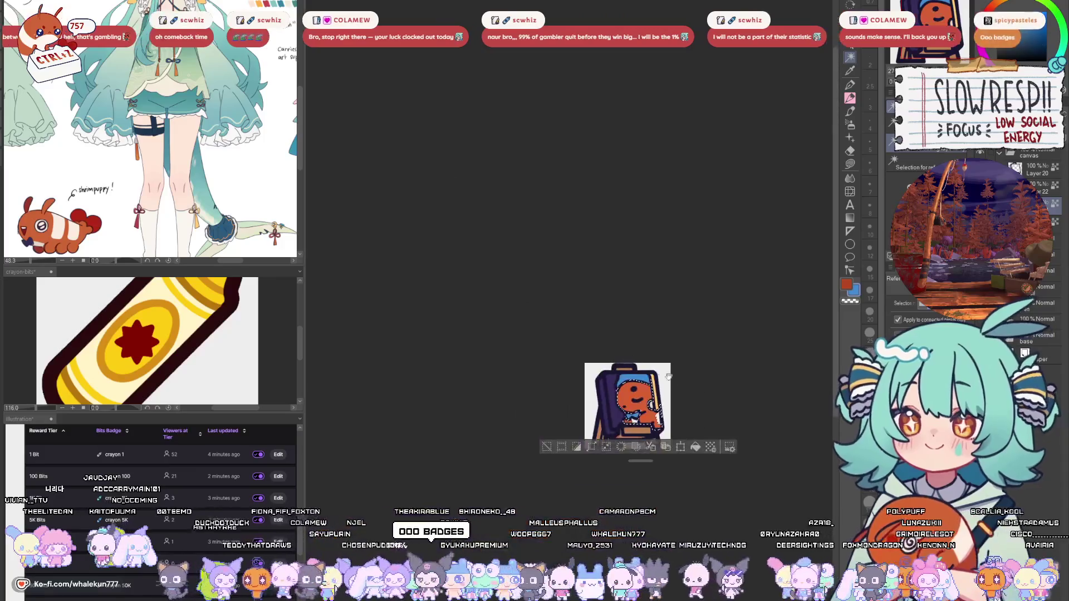
scroll(625, 338, up, 3)
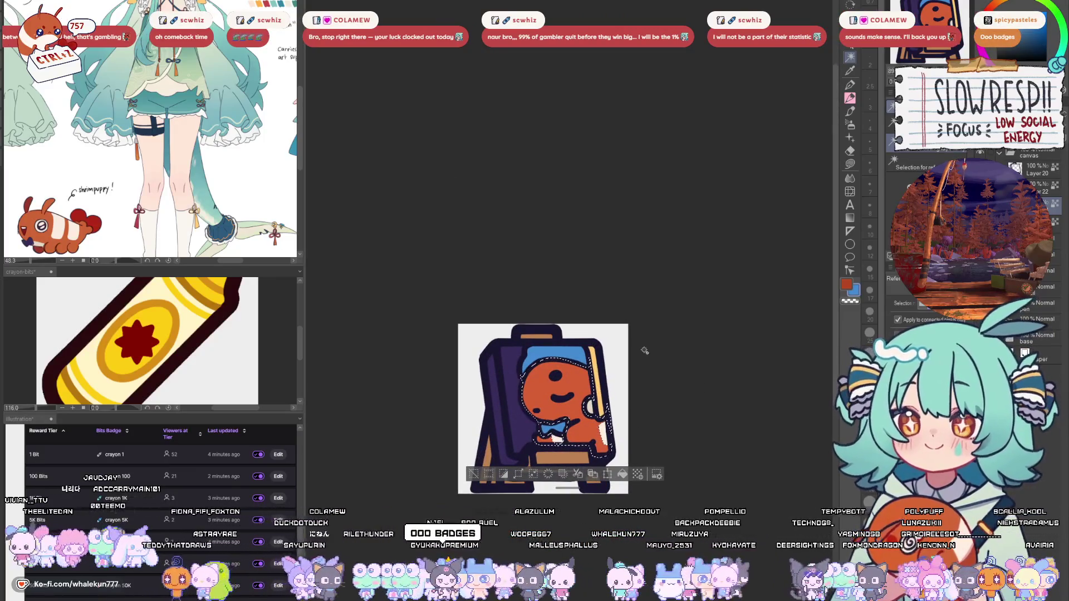
key(ctrl+d)
key(m)
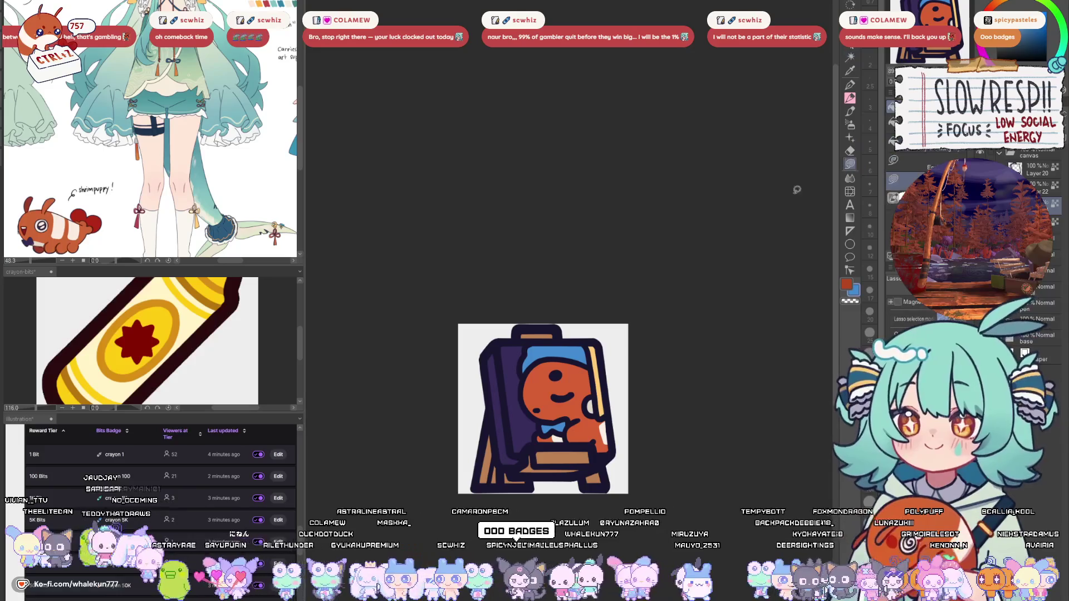
scroll(587, 346, up, 3)
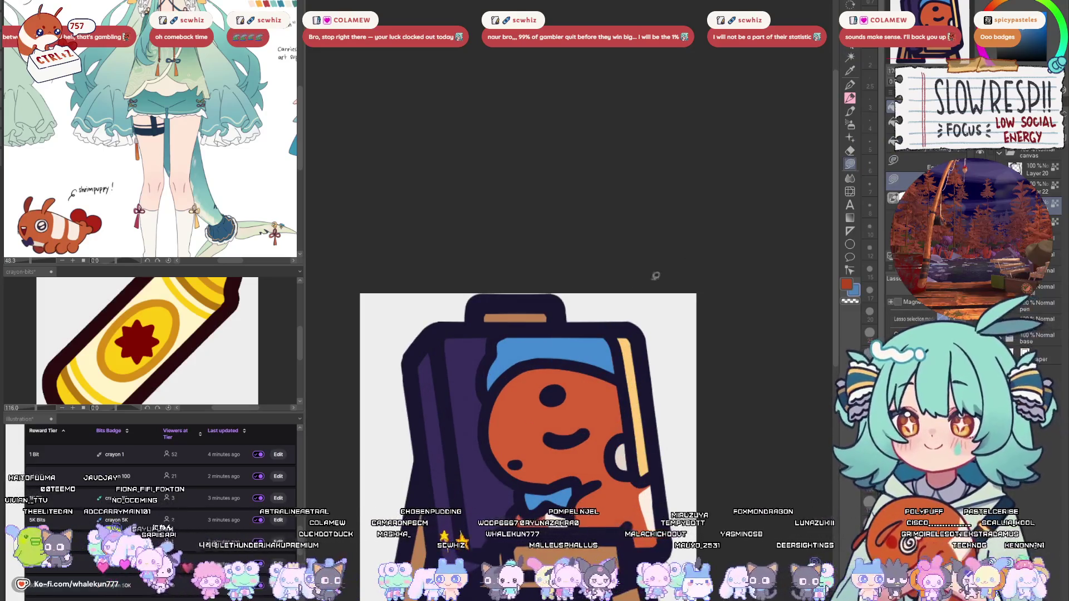
key(w)
scroll(634, 450, down, 5)
scroll(634, 450, down, 3)
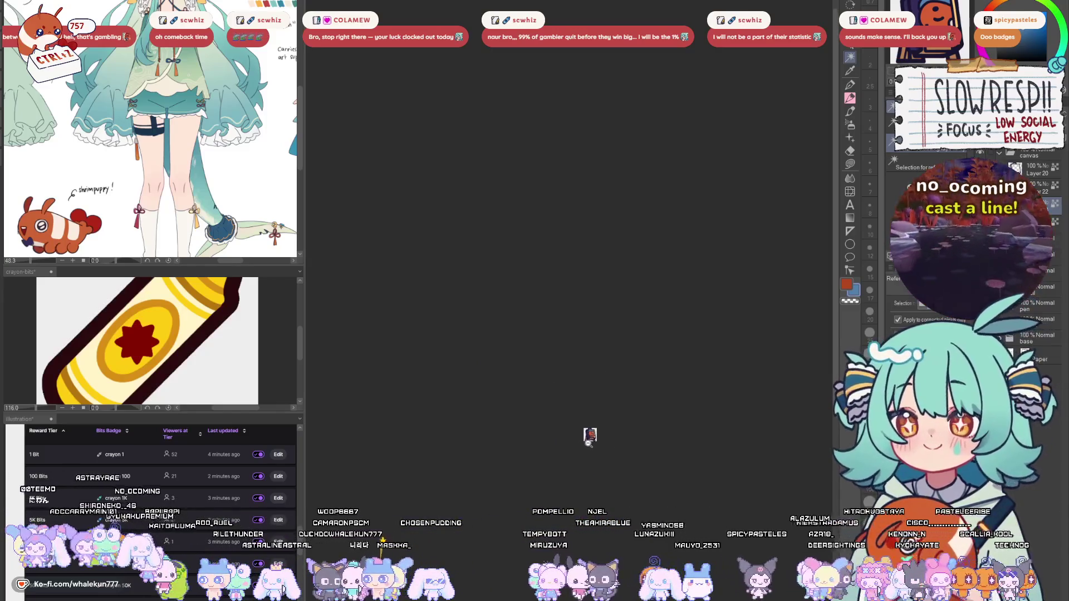
scroll(587, 437, up, 6)
scroll(571, 400, up, 1)
drag(581, 386, 649, 413)
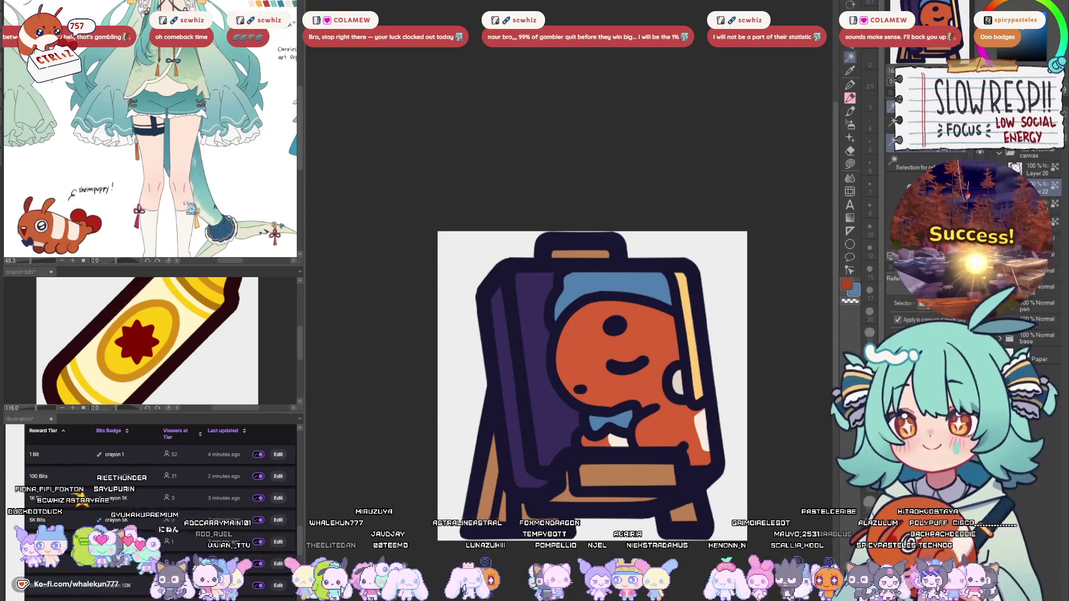
- Cycle between the shrimp emote documents and the backpack icon canvas
key(ctrl+Tab)
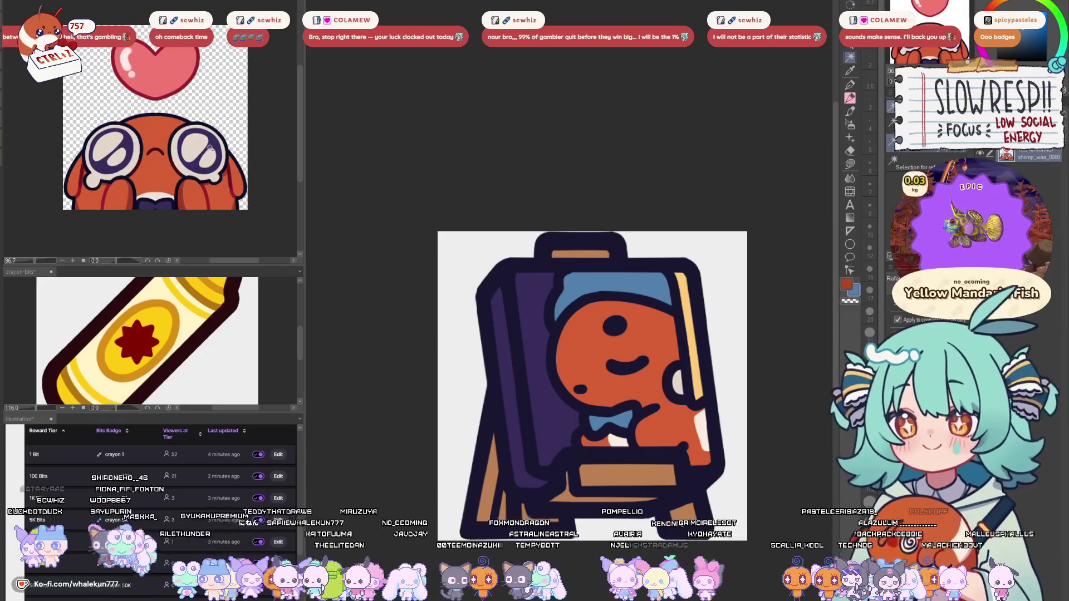
key(ctrl+Tab)
key(m)
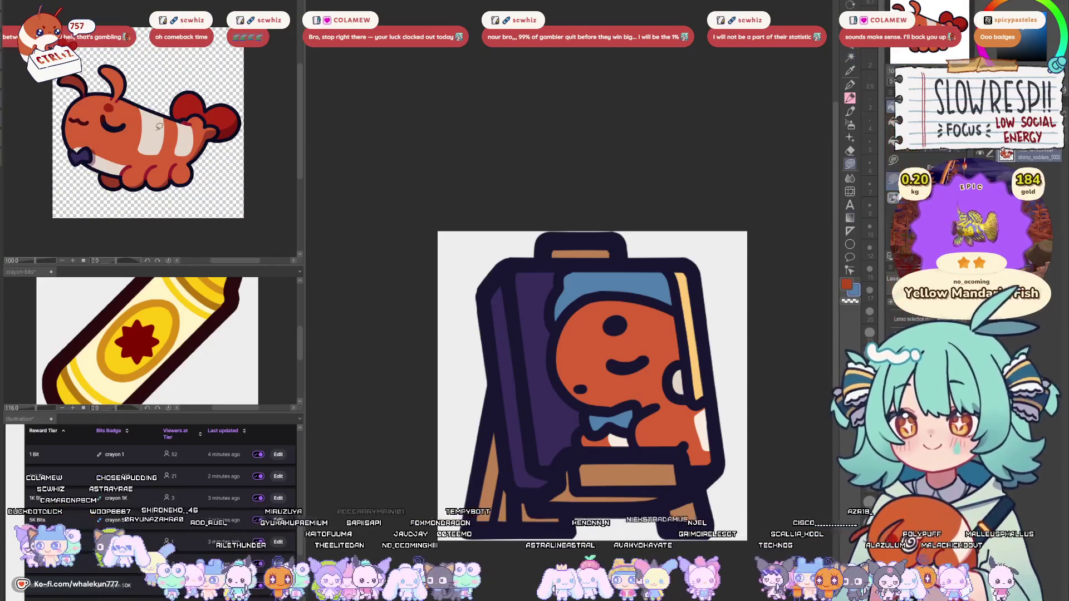
click(678, 346)
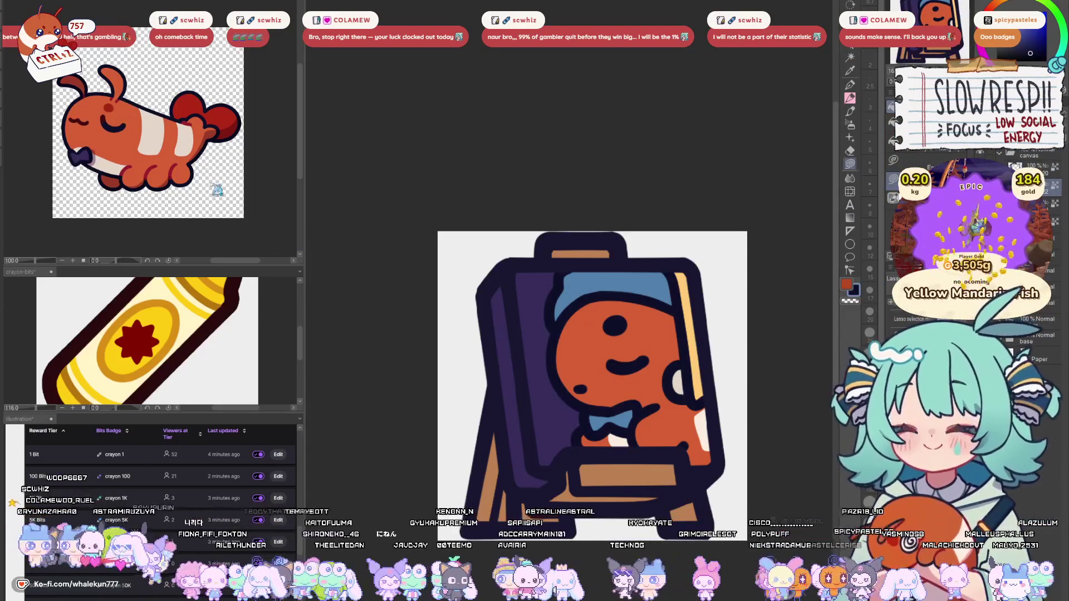
click(188, 119)
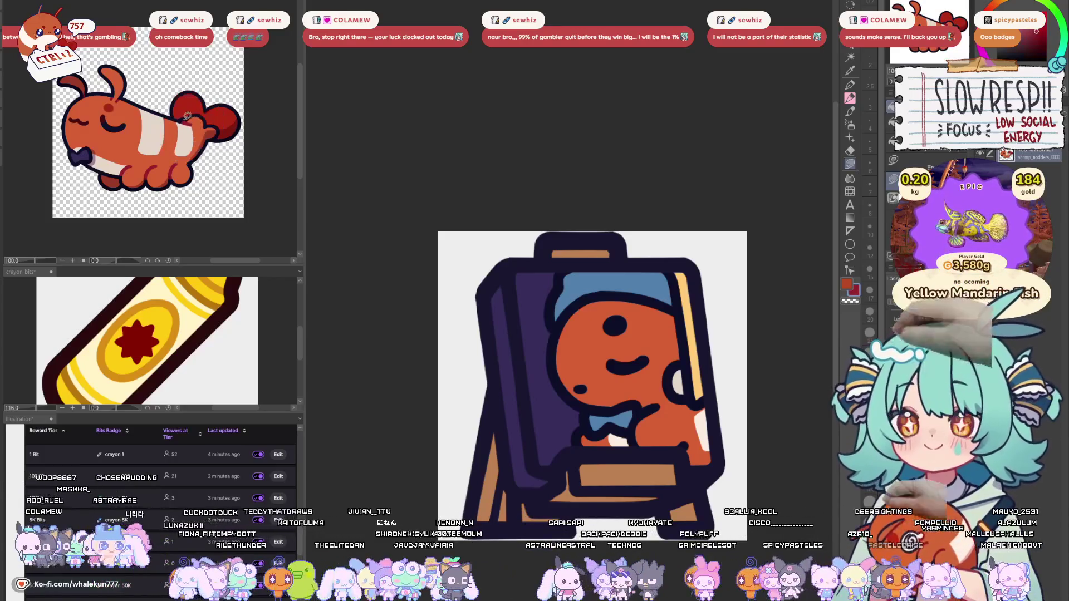
- Paint a small red mark near the bow and repaint the creature's eye dark red
drag(645, 413, 659, 408)
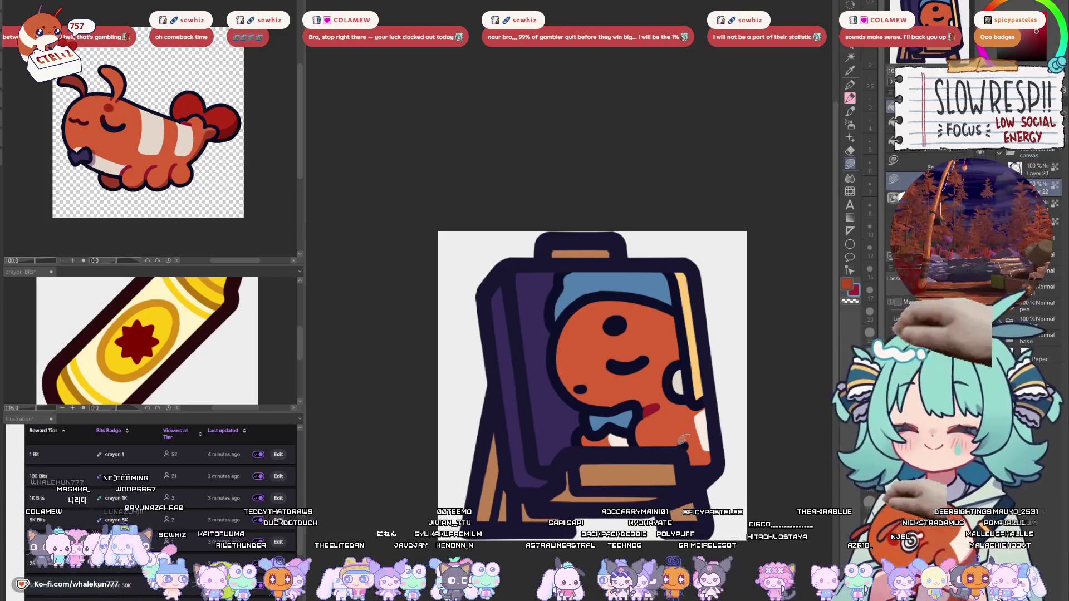
drag(651, 423, 657, 423)
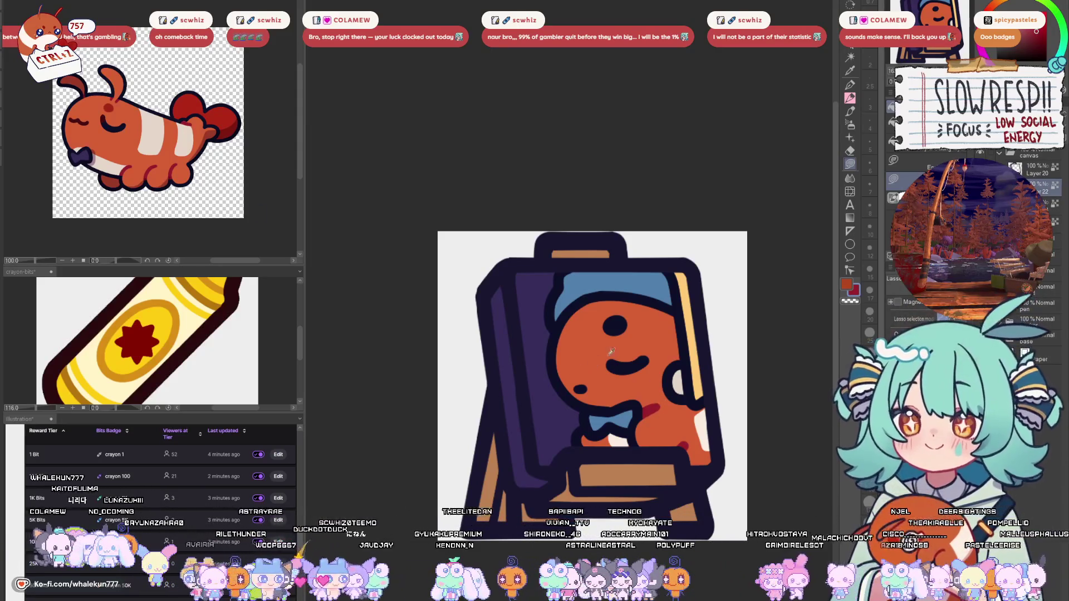
drag(618, 315, 613, 334)
drag(647, 344, 599, 363)
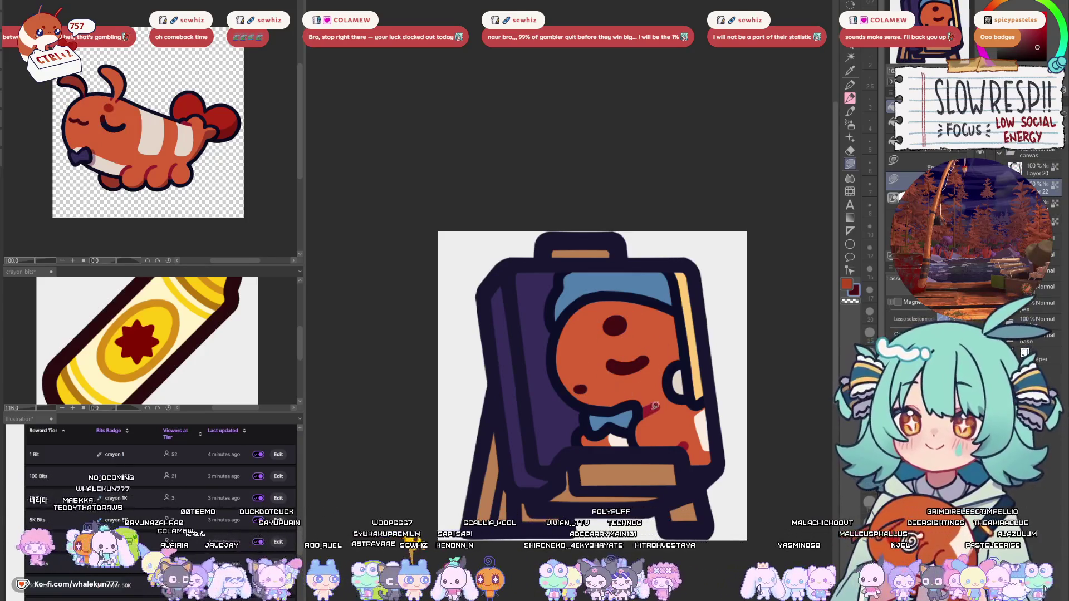
- Pick a dark navy and lasso-fill the hat's top-right edge
alt+click(686, 290)
alt+click(681, 258)
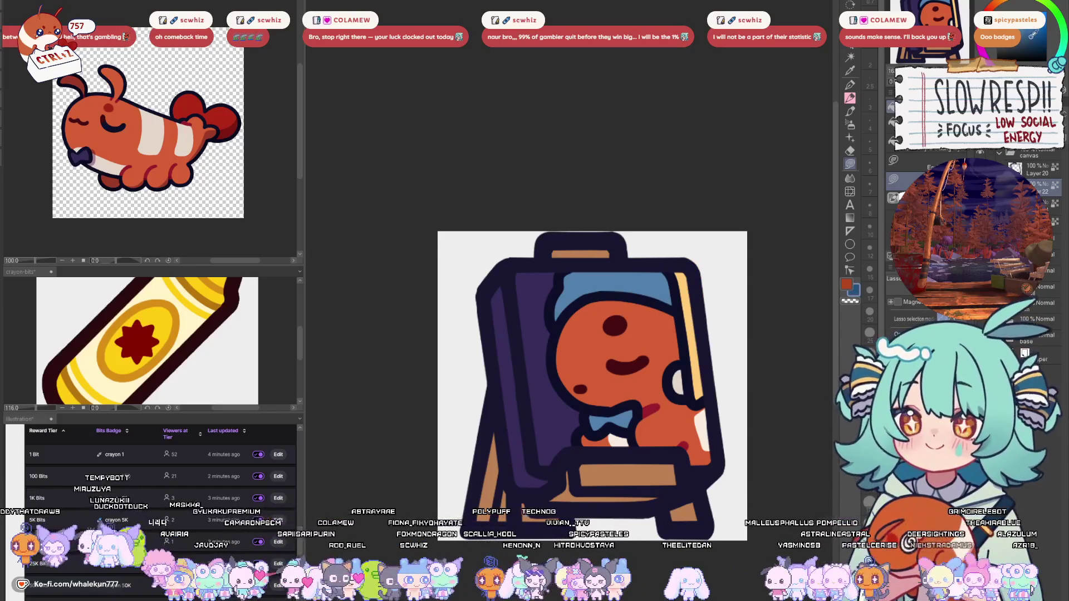
drag(703, 295, 673, 287)
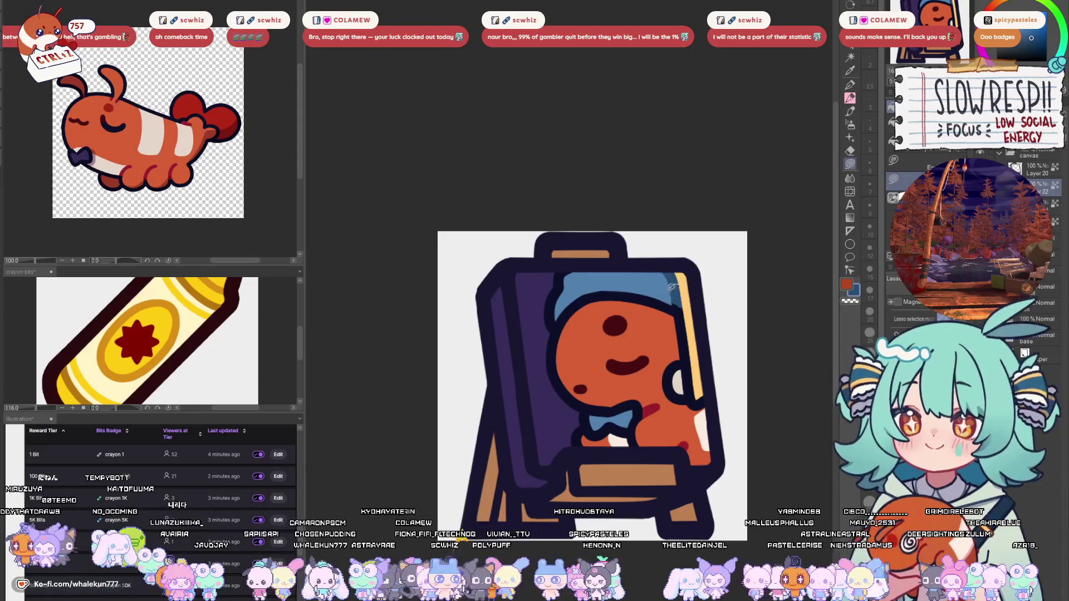
- Cover the white cheek highlight with tan, then zoom out and back to check
alt+click(681, 378)
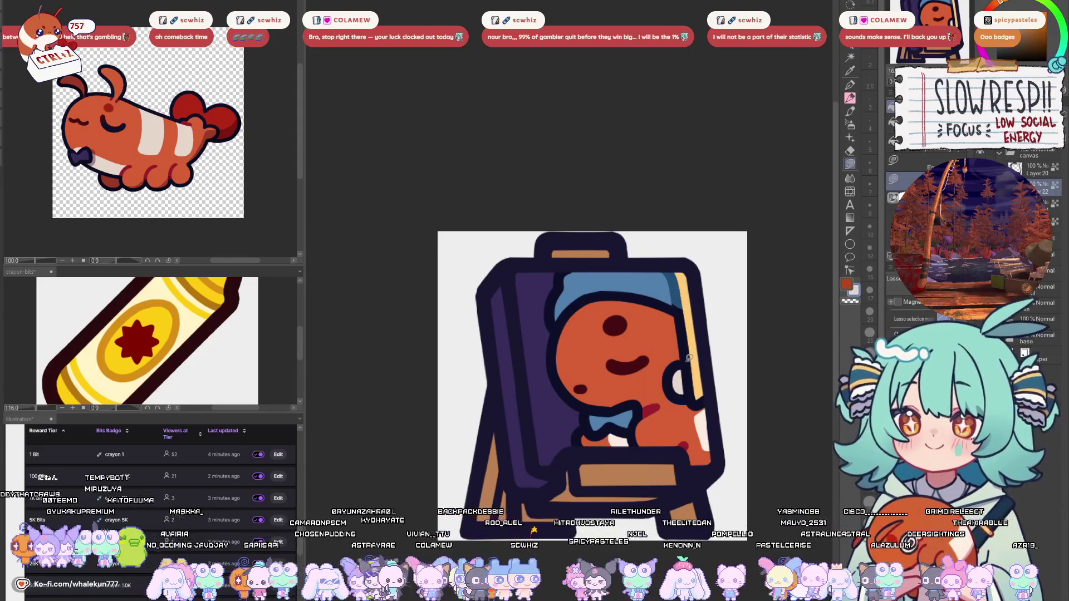
alt+click(681, 356)
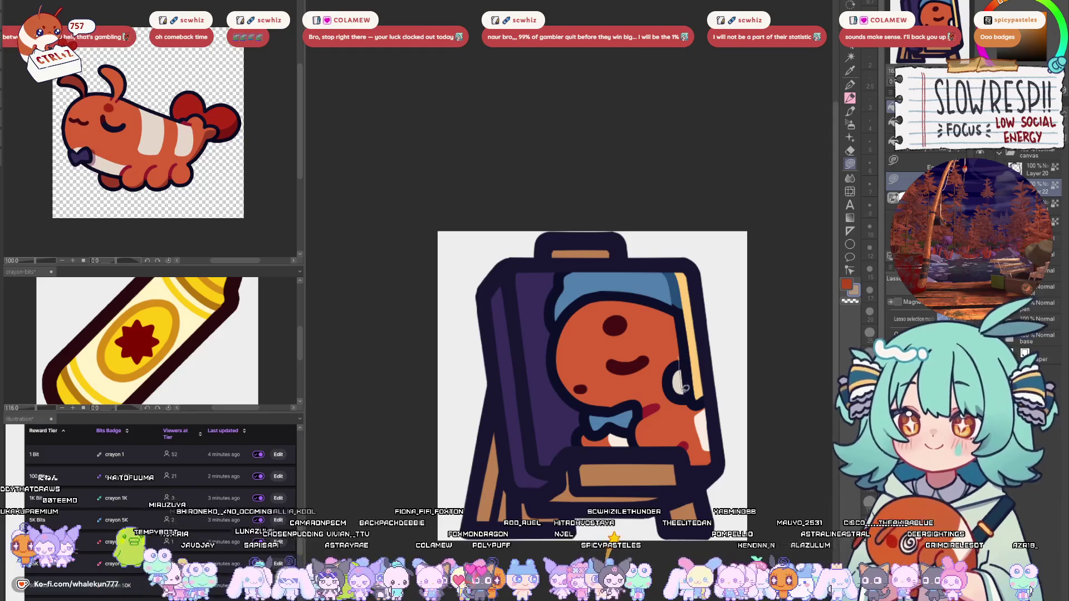
drag(684, 387, 681, 359)
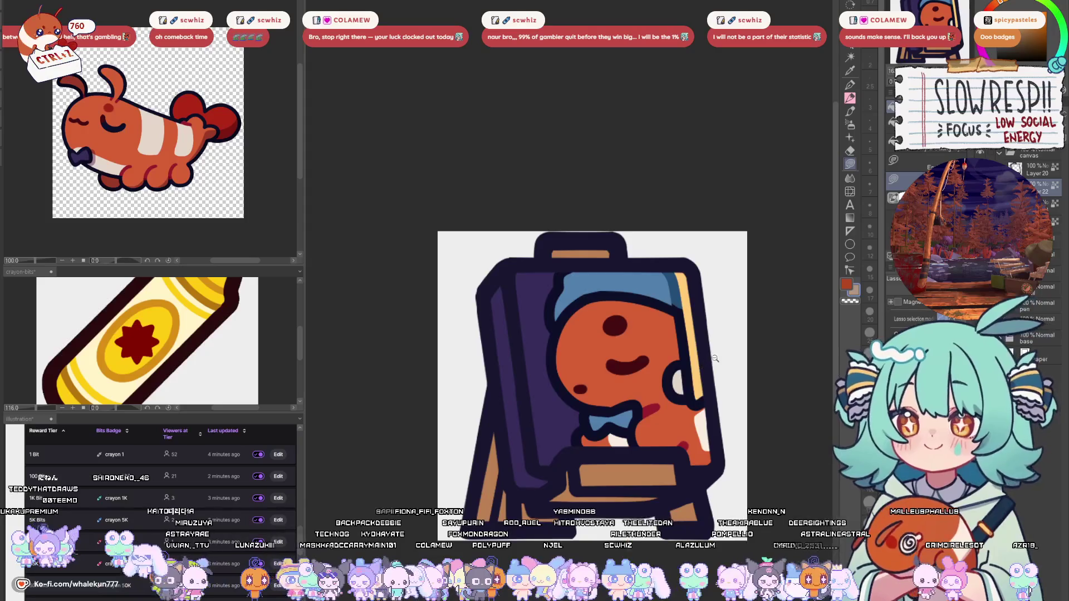
scroll(692, 334, down, 8)
scroll(692, 328, up, 5)
scroll(695, 391, down, 5)
scroll(659, 394, down, 2)
scroll(659, 394, up, 8)
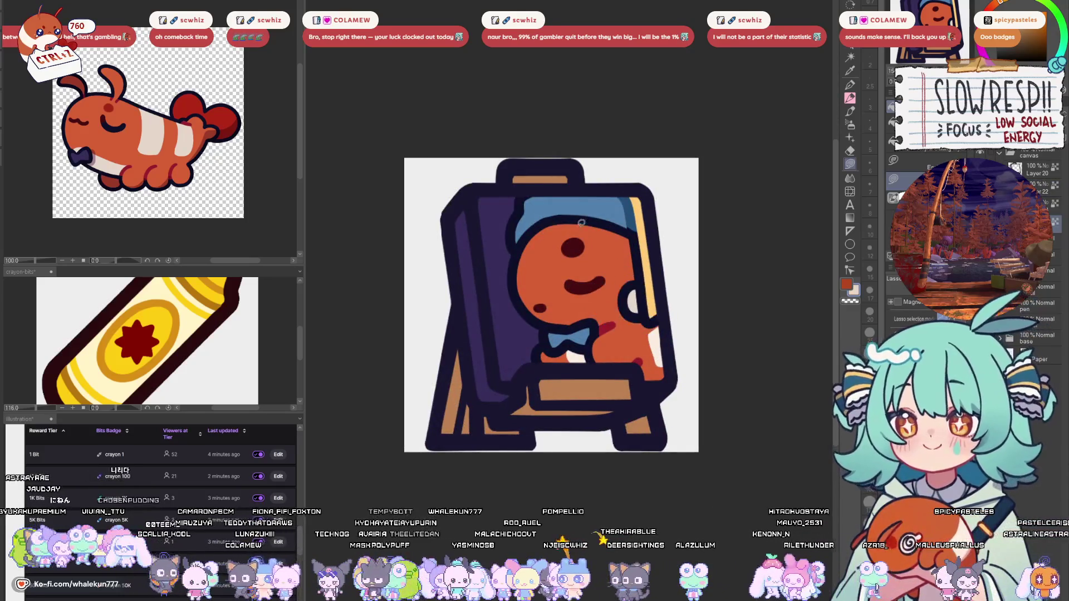
- Fill the easel's left board light cream, check it with Auto Select, then deselect
mouse_move(522, 182)
mouse_down()
mouse_move(443, 281)
mouse_move(560, 408)
mouse_up()
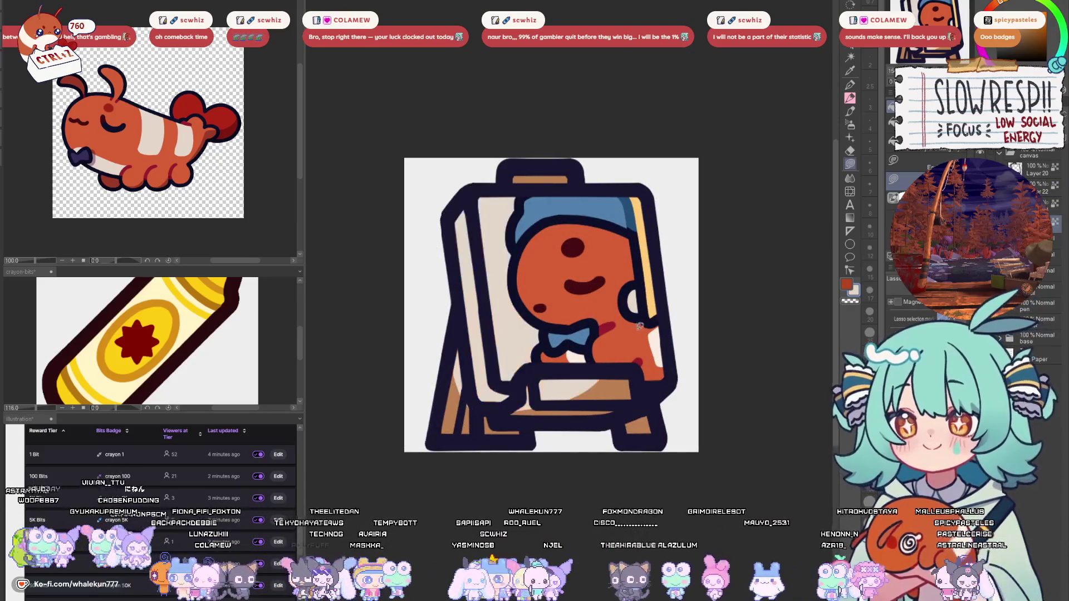
key(ctrl+z)
key(w)
click(501, 278)
scroll(603, 349, down, 8)
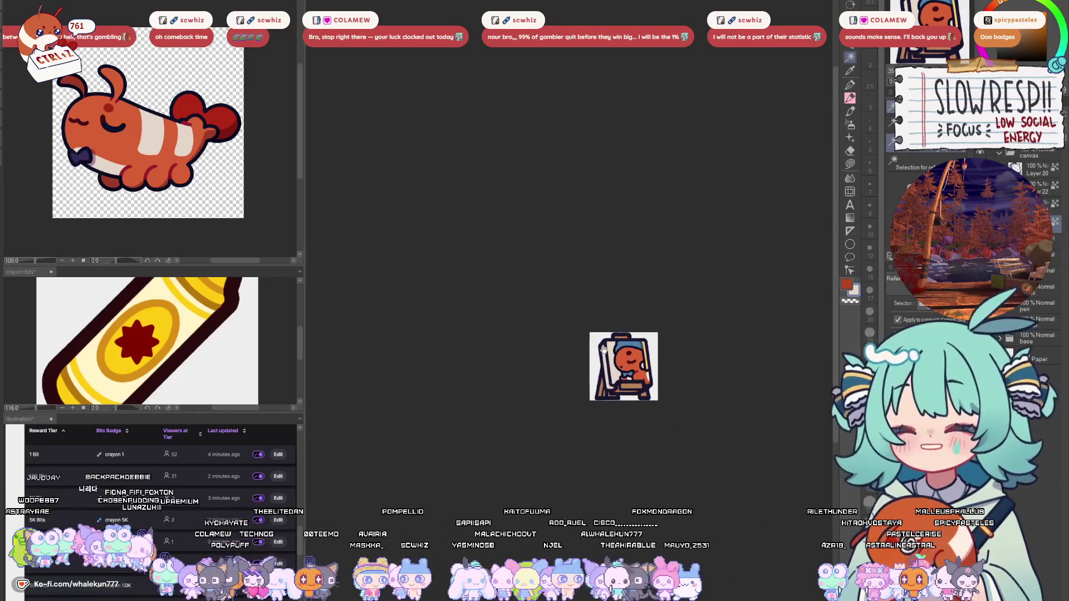
scroll(605, 350, up, 8)
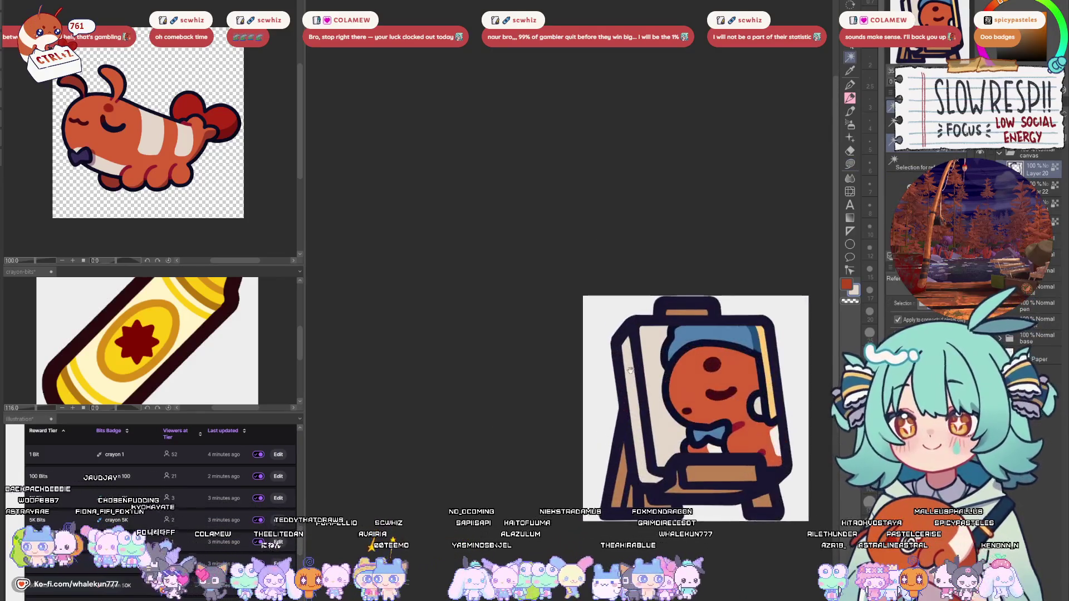
key(ctrl+d)
key(m)
- Paint light shading down the easel's left side with a size-25 pen and review it
key(p)
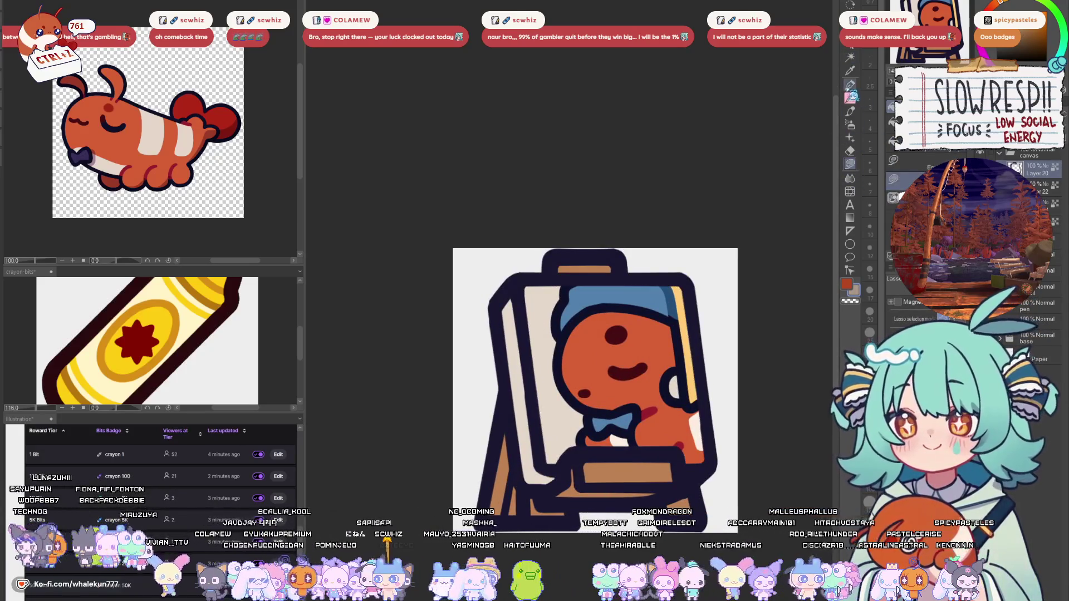
key(bracketright)
mouse_move(519, 301)
mouse_down()
mouse_move(541, 465)
mouse_move(546, 457)
mouse_up()
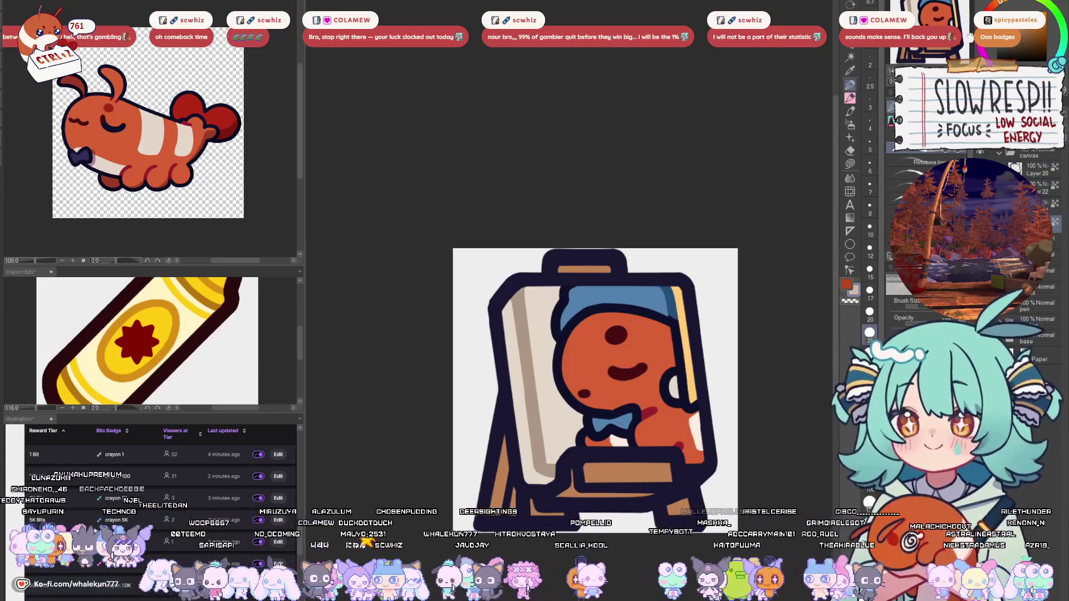
key(w)
click(556, 280)
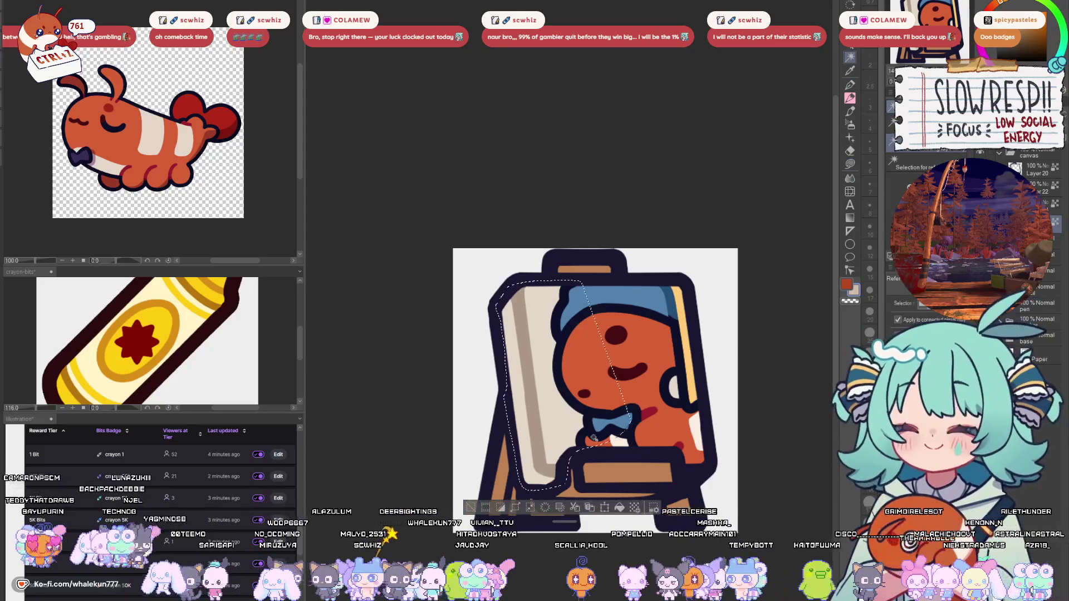
click(850, 164)
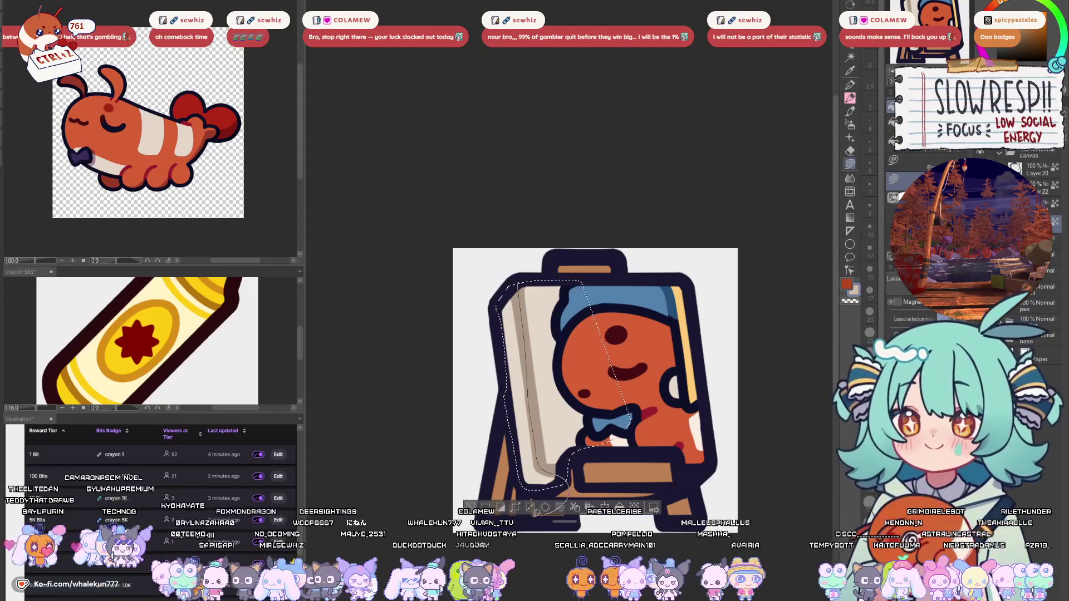
scroll(628, 405, down, 5)
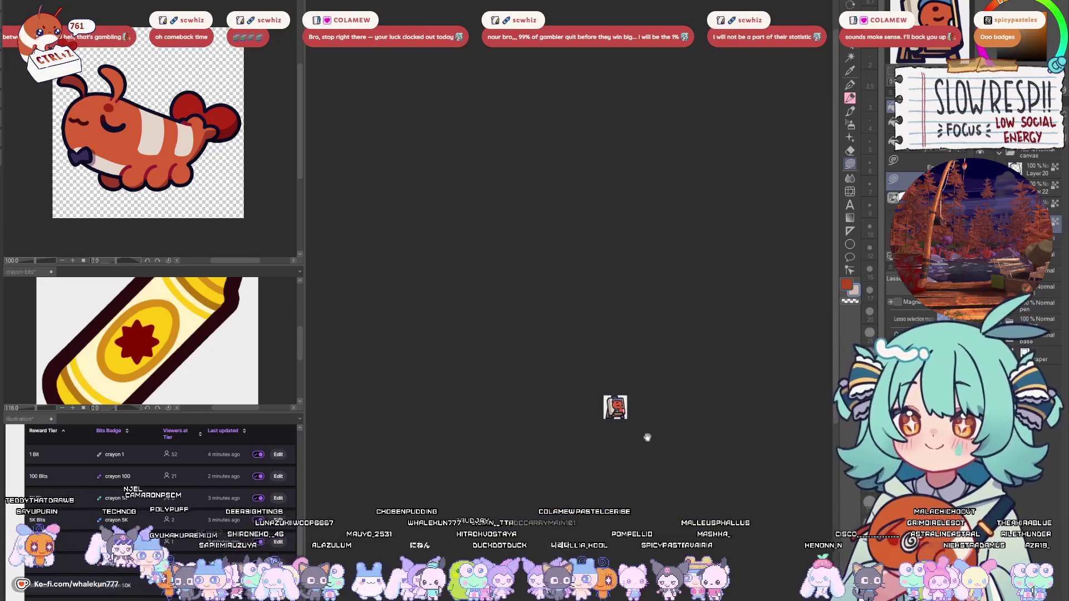
scroll(676, 440, up, 5)
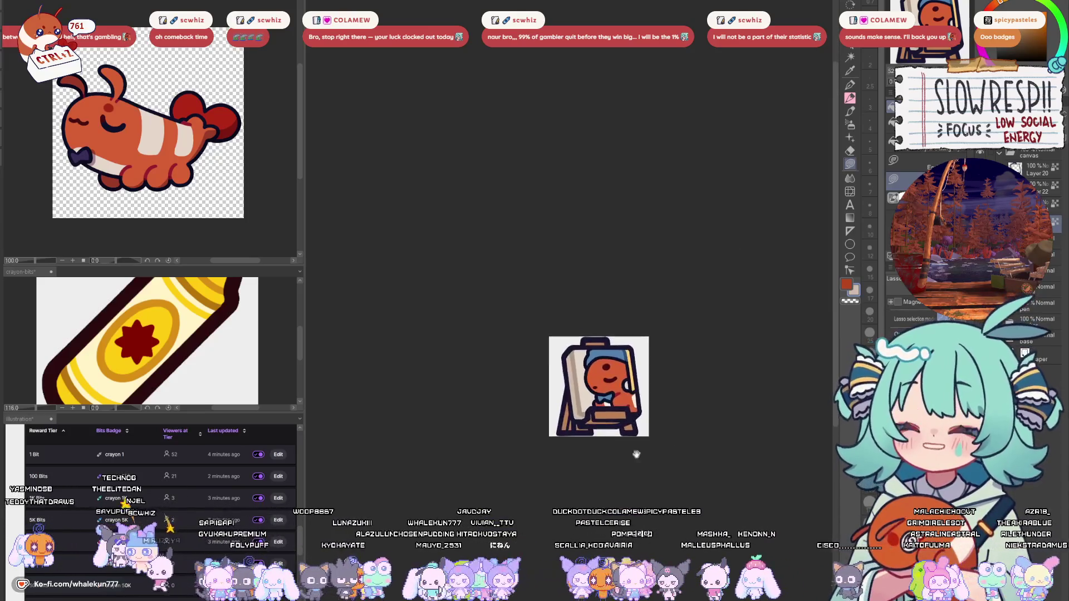
key(p)
scroll(560, 155, up, 1)
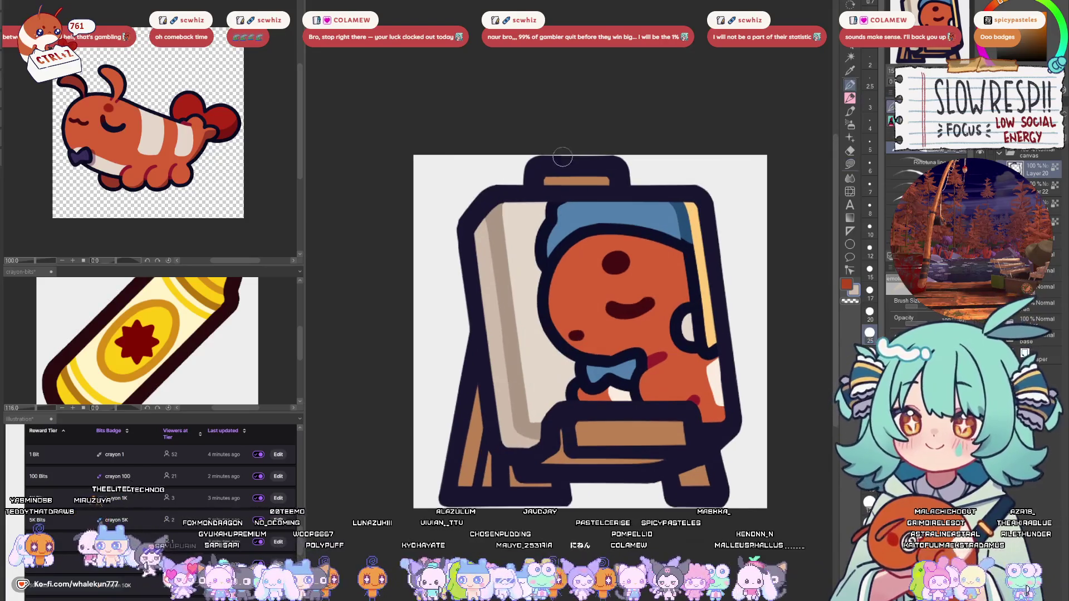
- Pick dark brown in place of the navy outline and paint over the easel's top bar outline
alt+click(596, 164)
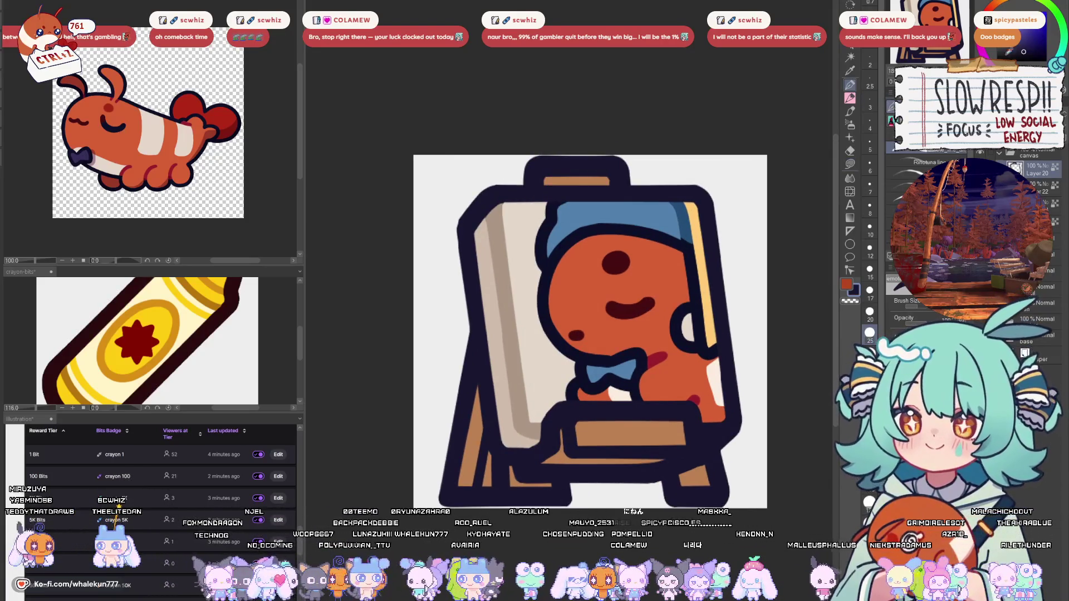
click(1012, 51)
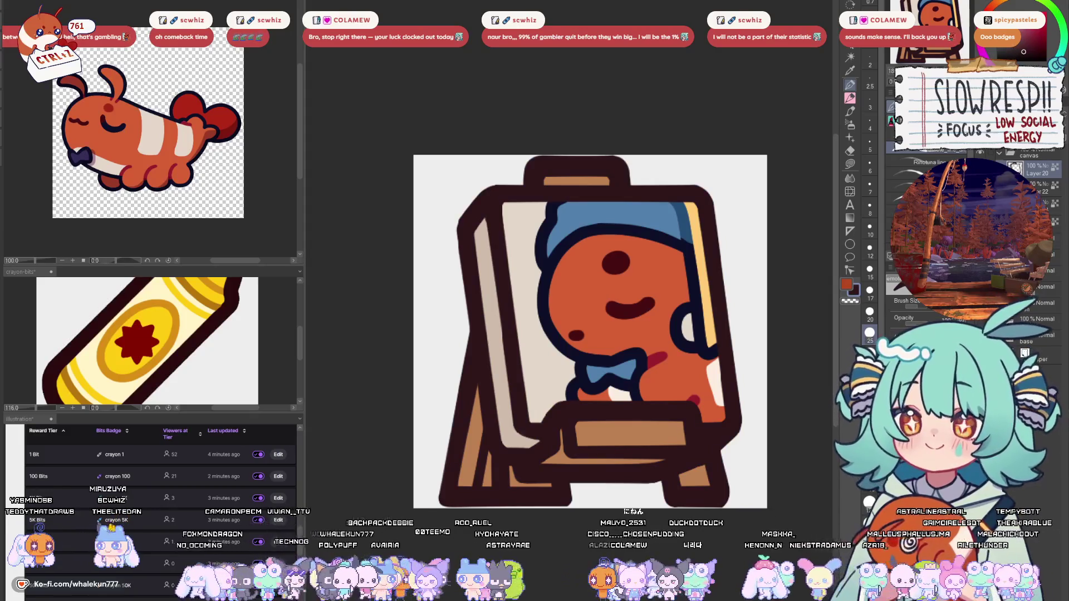
key(ctrl+z)
drag(543, 162, 640, 170)
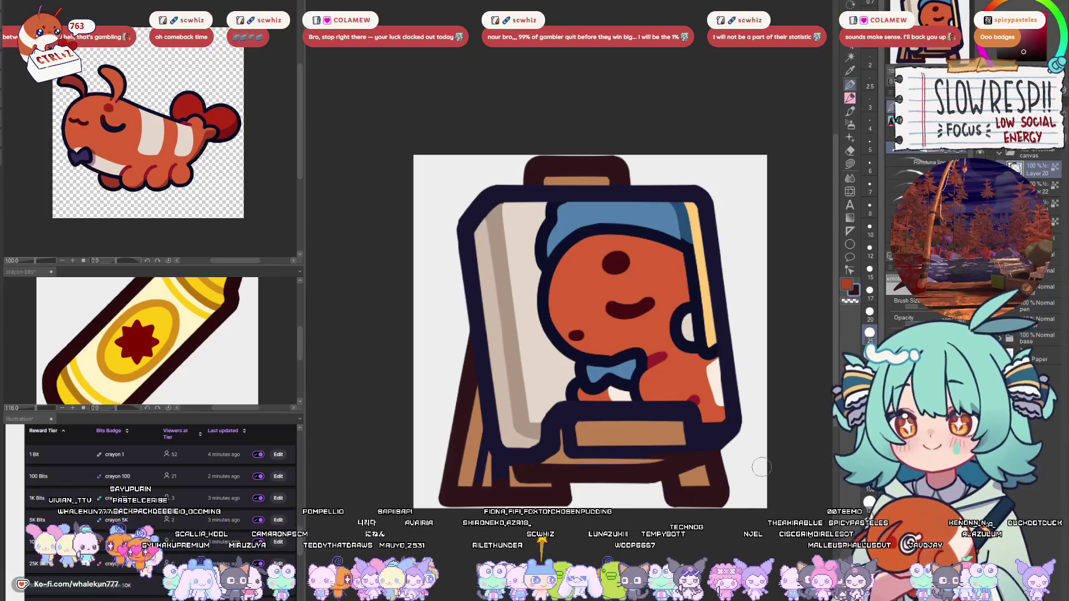
- Paint lighter brown along the easel's left leg at brush size 15
key(bracketleft)
key(bracketleft)
key(bracketleft)
mouse_move(482, 459)
mouse_down()
mouse_move(480, 471)
mouse_move(483, 448)
mouse_up()
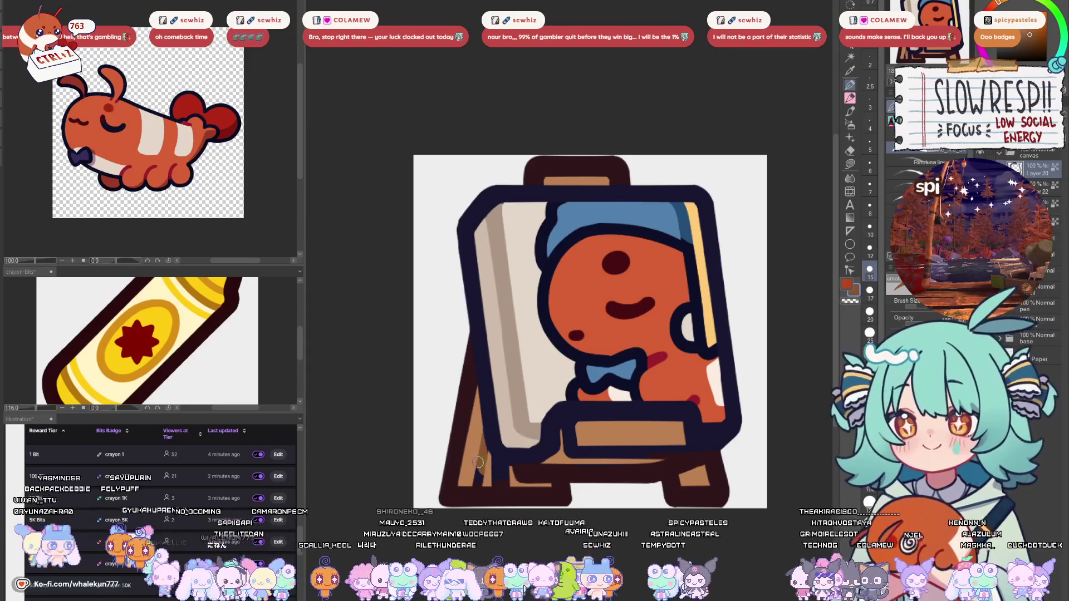
mouse_move(499, 466)
mouse_down()
mouse_move(617, 380)
mouse_move(606, 352)
mouse_move(628, 372)
mouse_up()
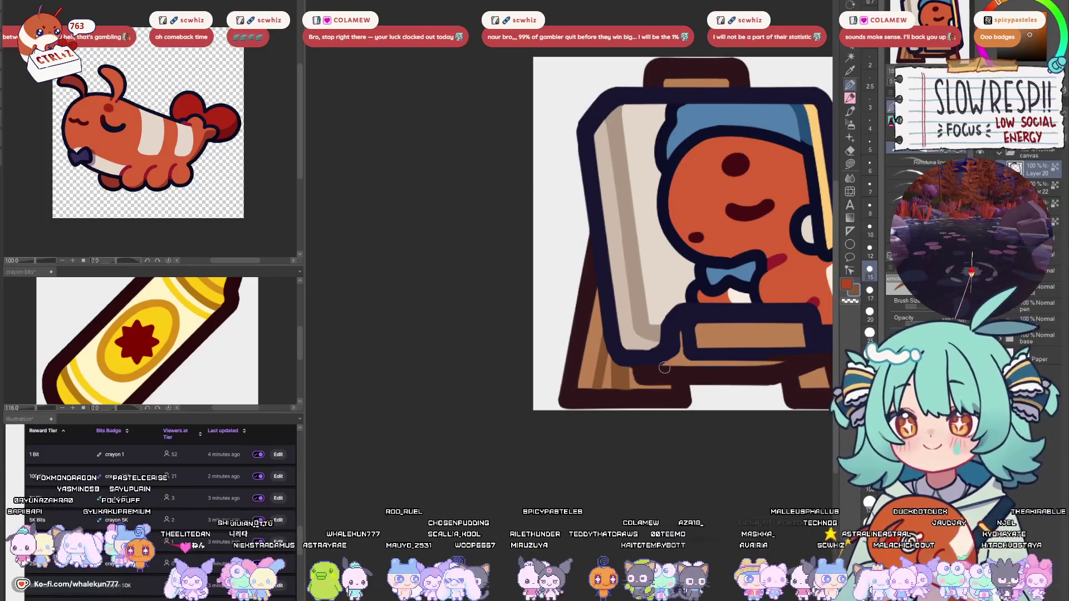
drag(677, 325, 647, 350)
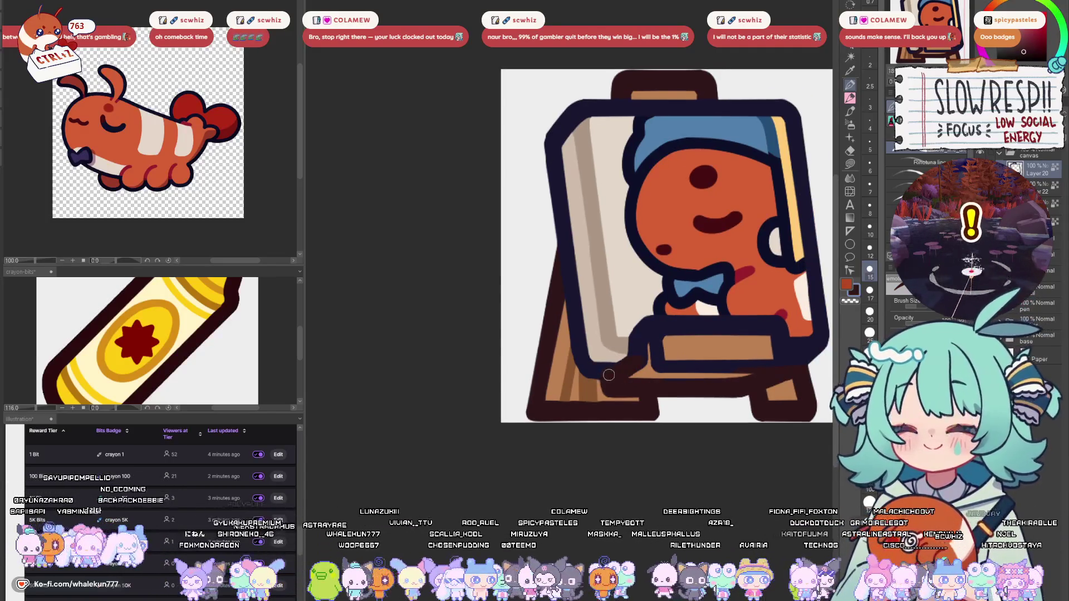
drag(617, 378, 599, 407)
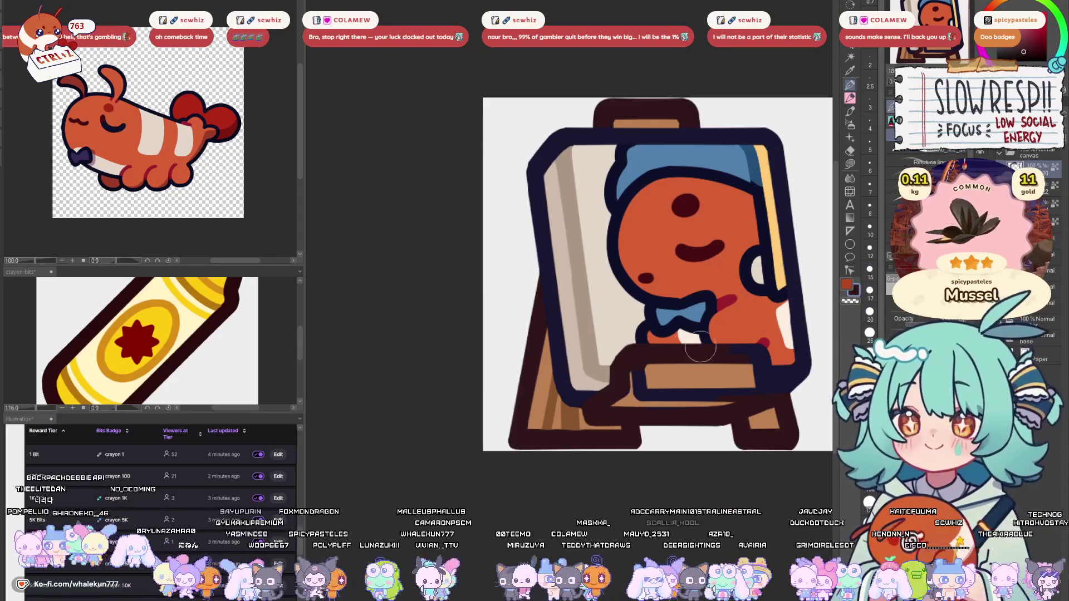
- Paint tan along the bottom bar edge at size 20 and sample the dark outline brown
key(bracketright)
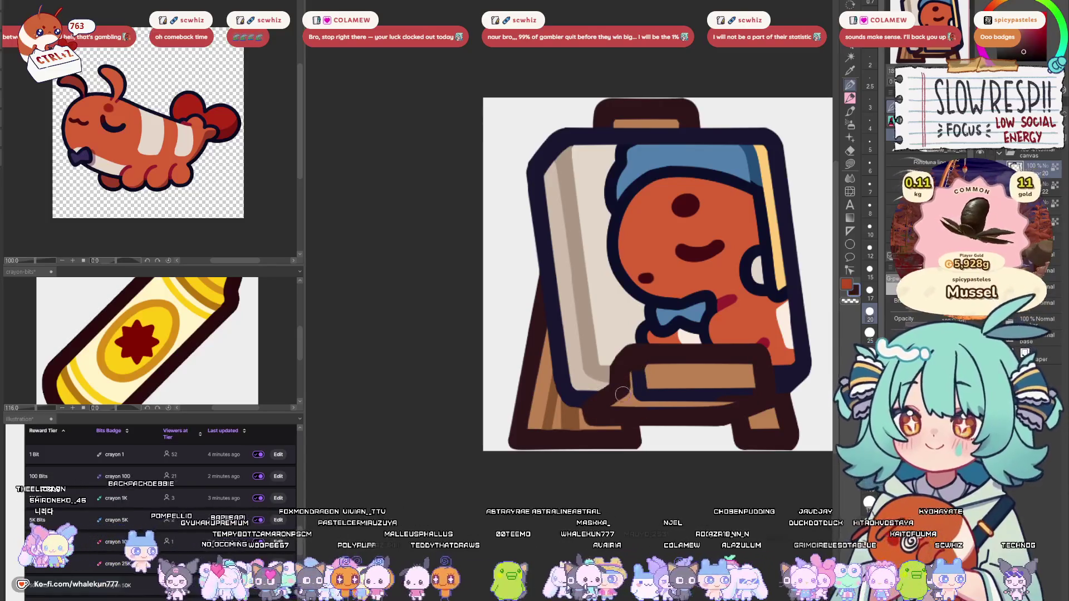
mouse_move(639, 374)
mouse_down()
mouse_move(649, 392)
mouse_move(746, 392)
mouse_up()
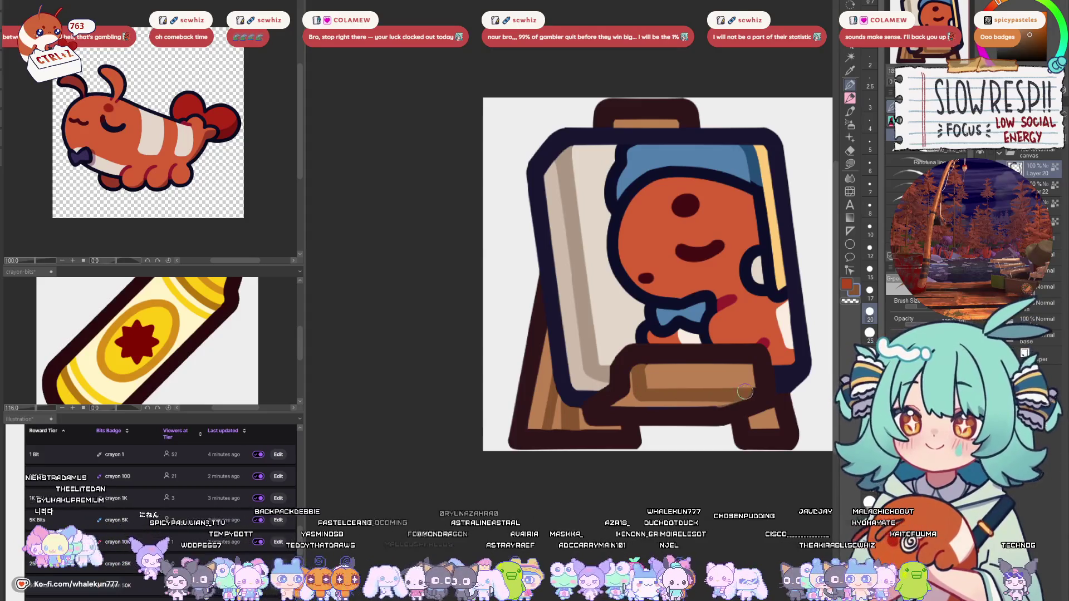
alt+click(716, 413)
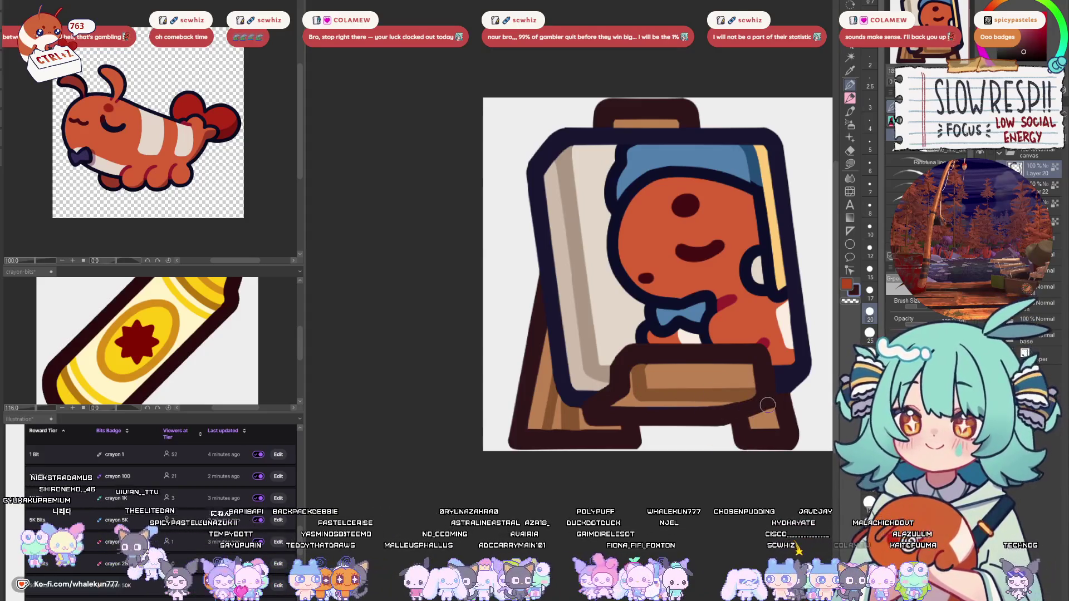
- Sample the light board colour and paint a highlight along the board's upper-left edge
scroll(767, 406, down, 5)
scroll(666, 363, up, 4)
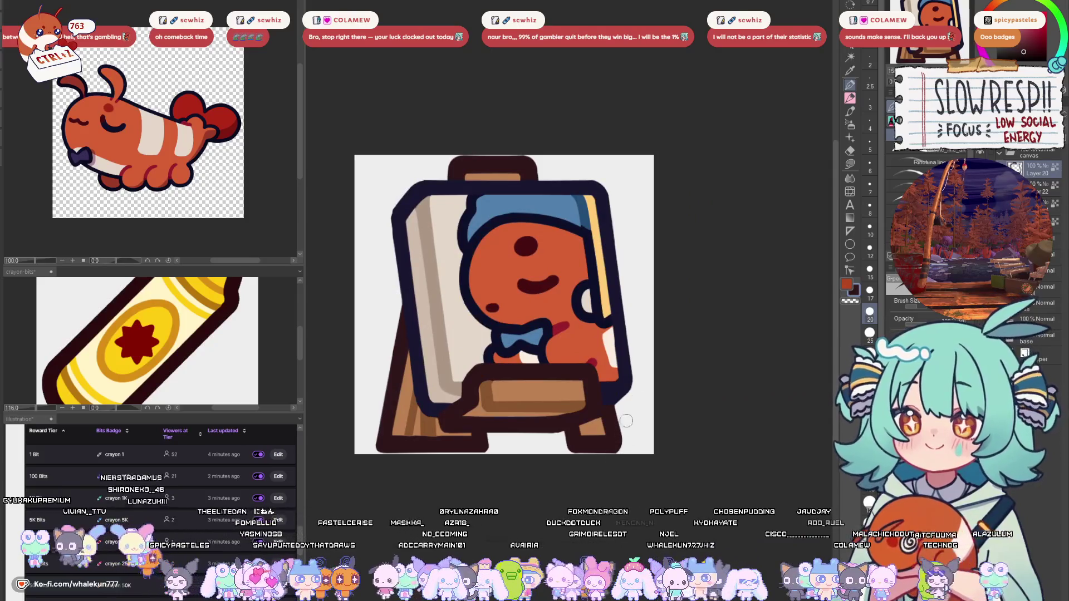
scroll(647, 401, down, 5)
scroll(647, 401, up, 3)
alt+click(516, 308)
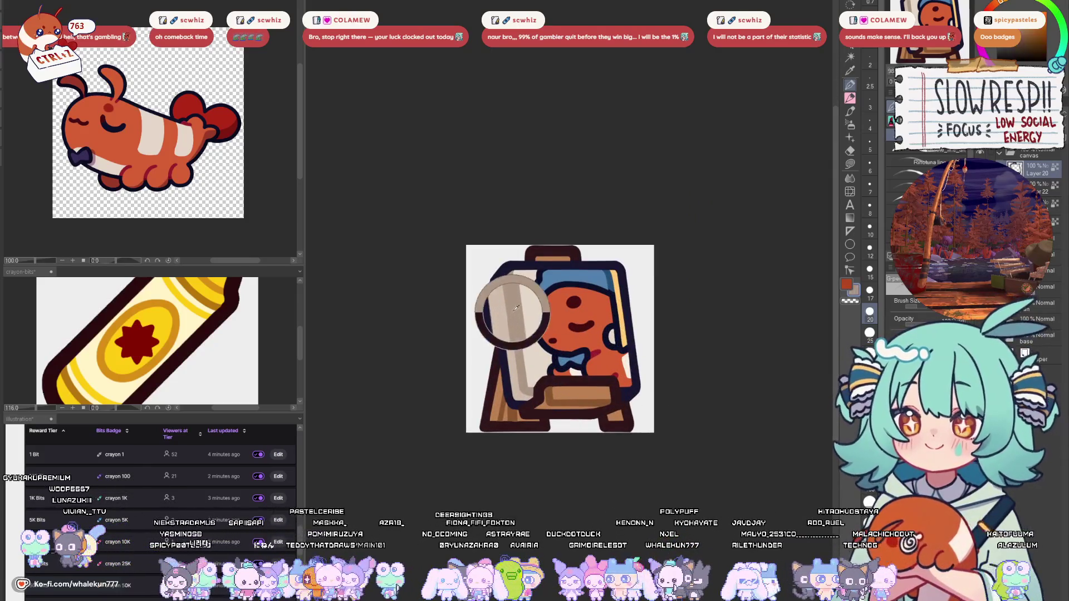
scroll(649, 290, up, 2)
mouse_move(527, 258)
mouse_down()
mouse_move(487, 309)
mouse_move(518, 317)
mouse_up()
key(ctrl+z)
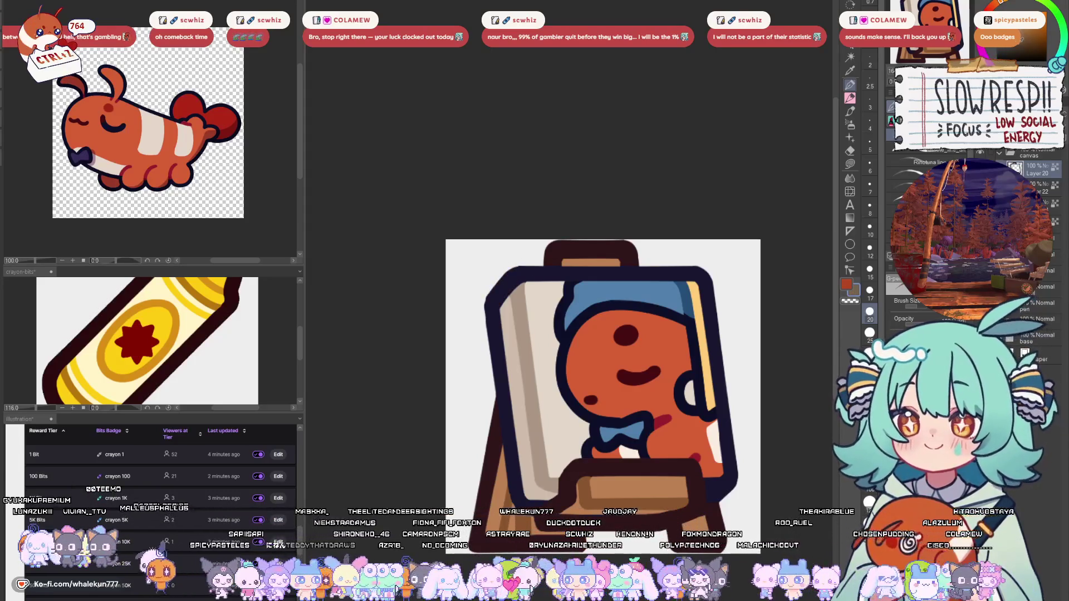
drag(509, 272, 489, 312)
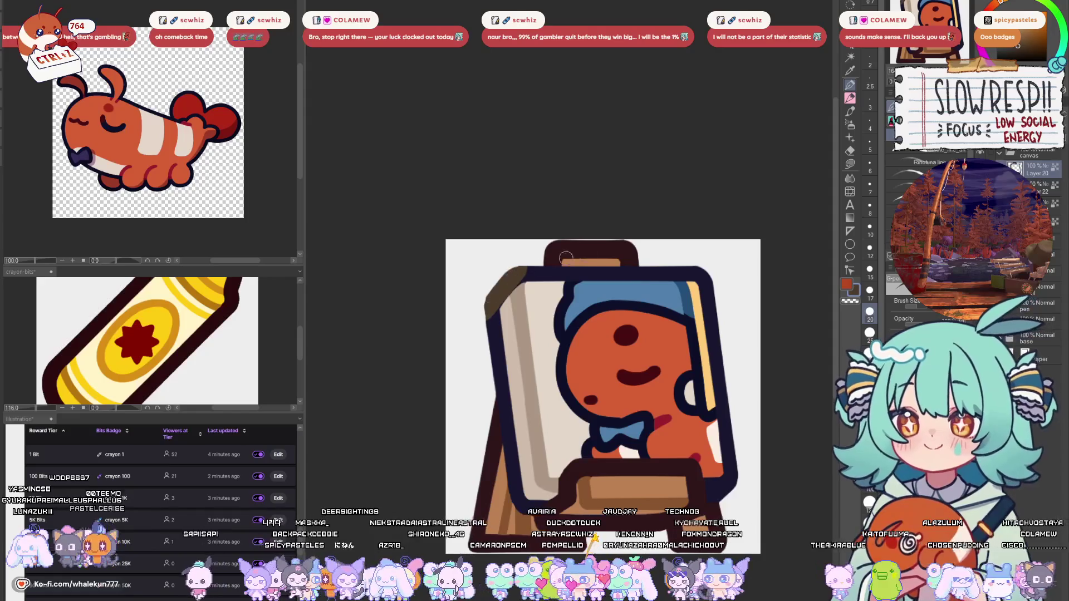
- Darken the table's lower edge and shade down the easel board's left edge
scroll(572, 344, down, 5)
scroll(572, 344, up, 3)
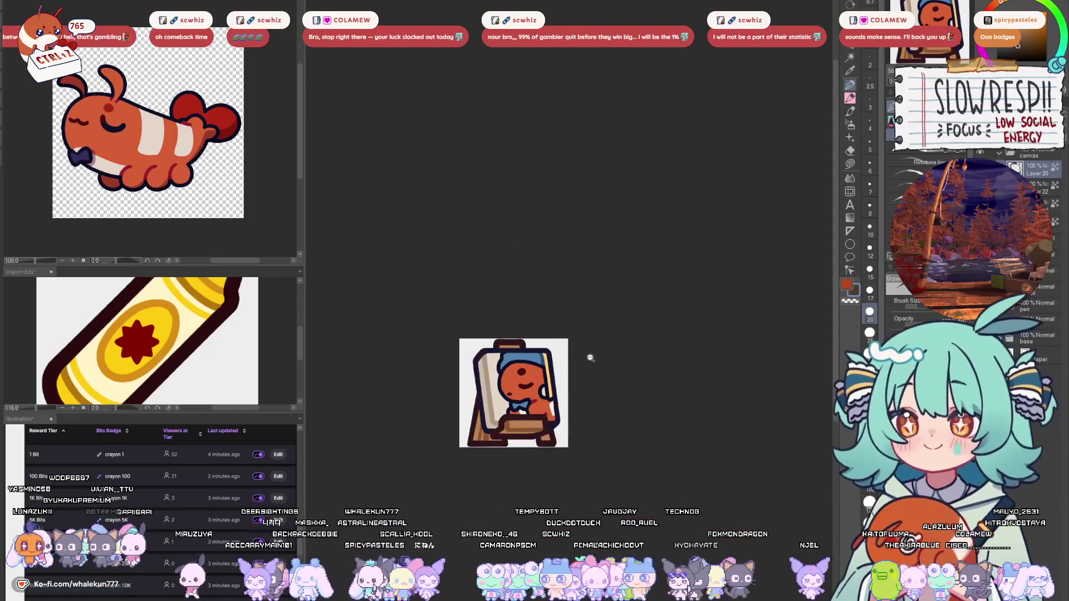
scroll(590, 358, down, 2)
scroll(596, 351, up, 5)
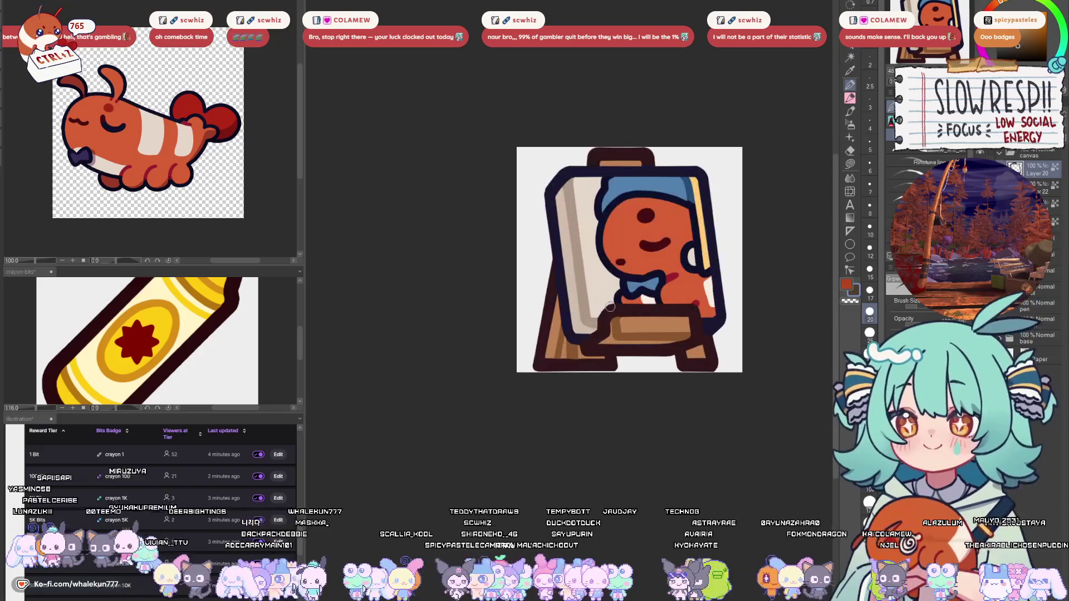
drag(610, 306, 564, 399)
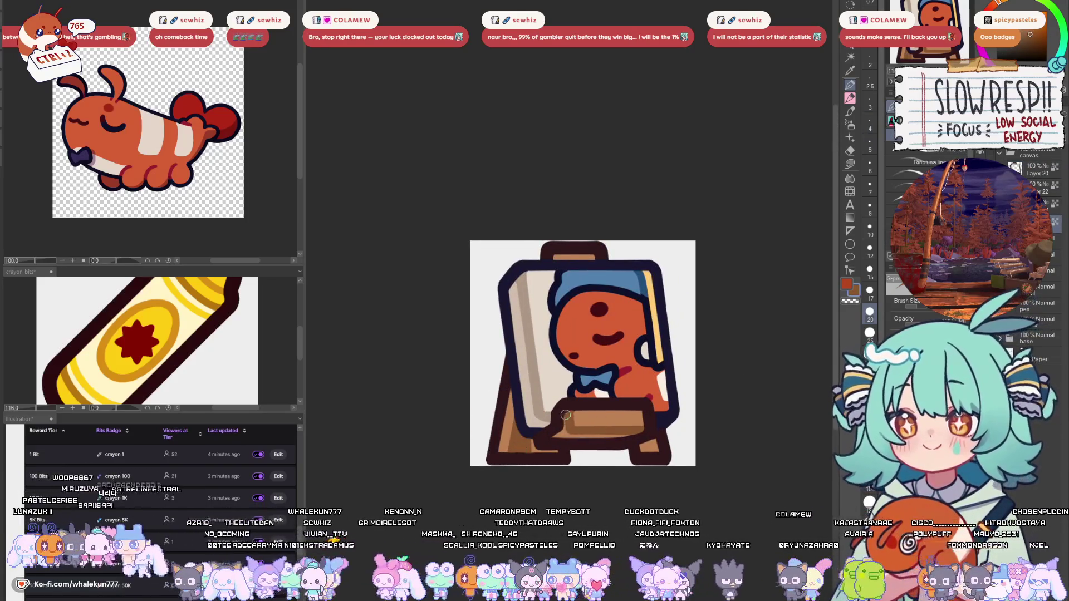
drag(573, 435, 603, 438)
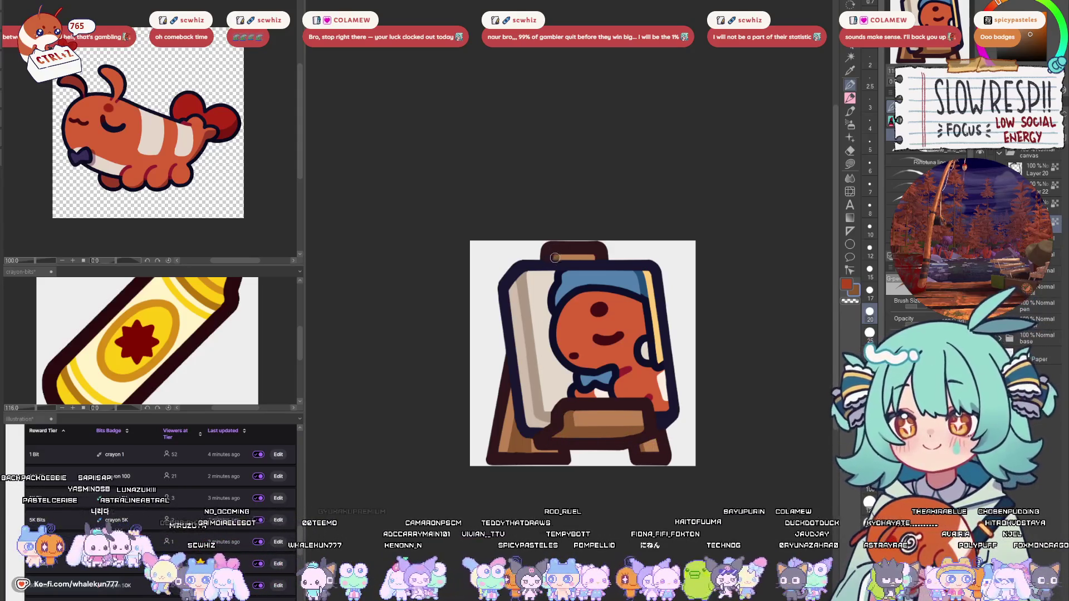
scroll(668, 194, down, 5)
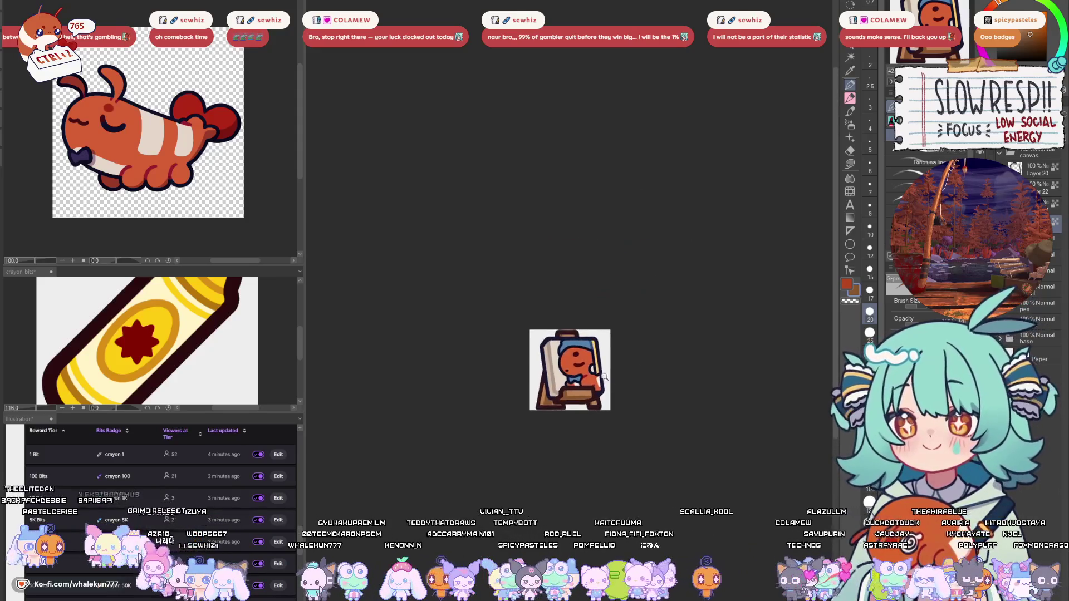
scroll(581, 356, up, 6)
mouse_move(455, 307)
mouse_down()
mouse_move(453, 393)
mouse_move(476, 476)
mouse_up()
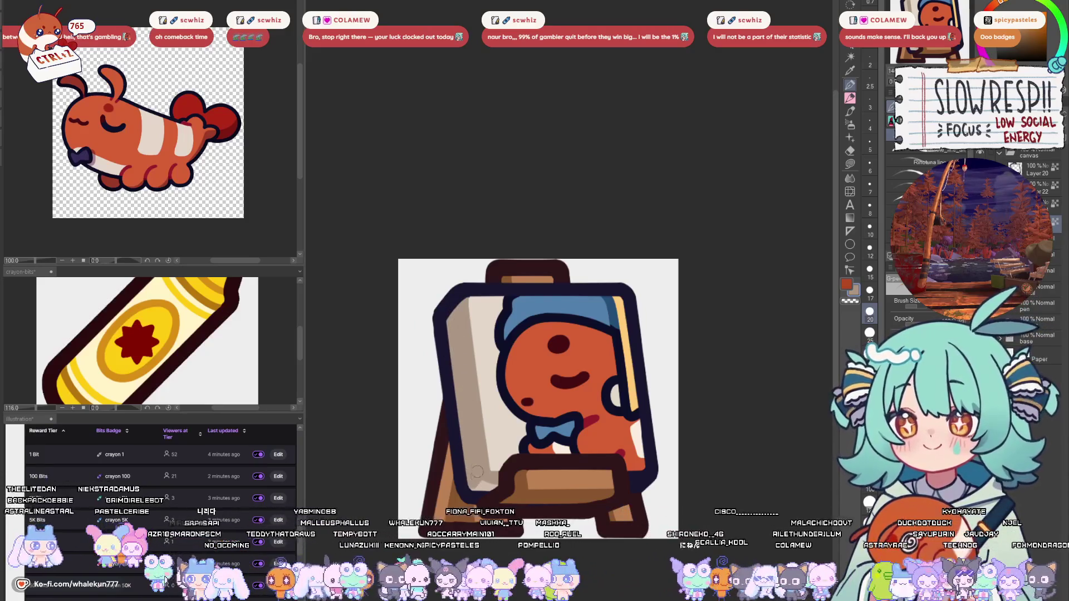
- Zoom out to check the shading, then select the orange creature region by colour
scroll(682, 384, down, 6)
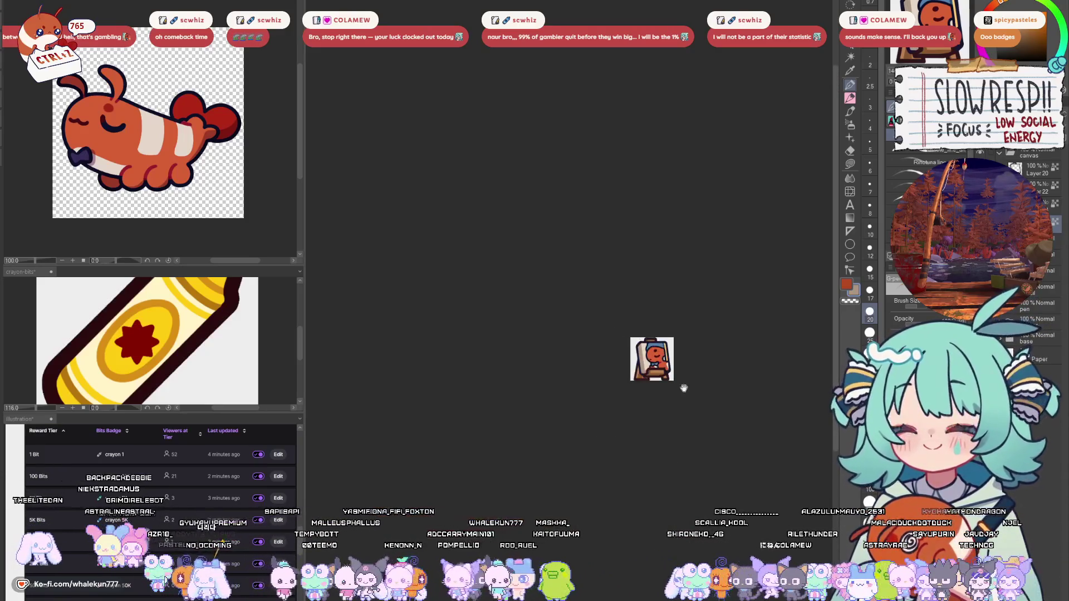
scroll(697, 392, down, 2)
scroll(668, 398, up, 3)
scroll(675, 373, down, 3)
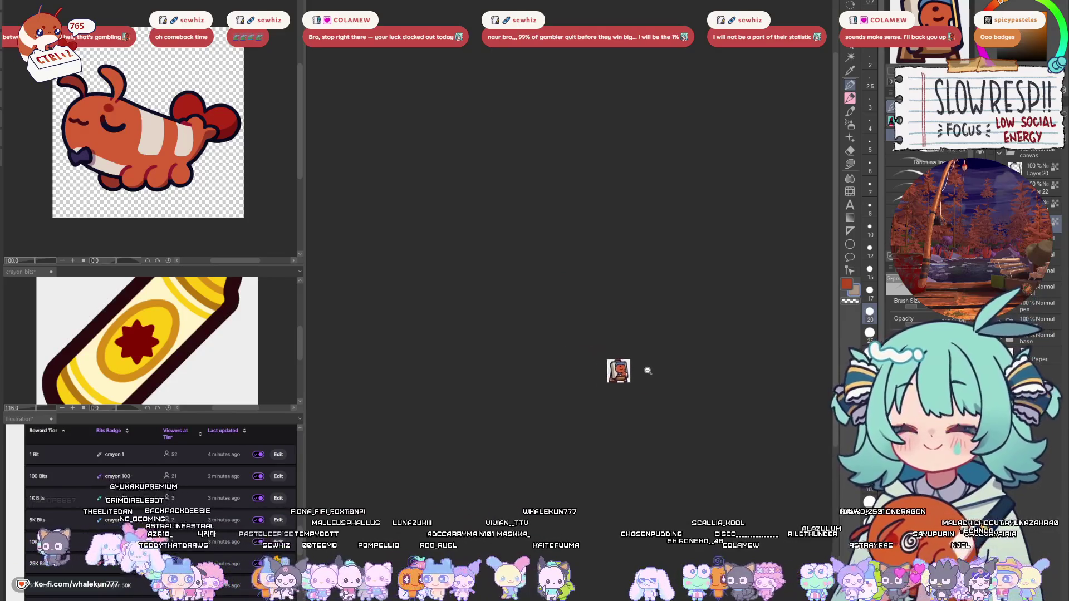
scroll(653, 381, down, 2)
scroll(646, 384, up, 3)
mouse_move(671, 386)
mouse_down()
mouse_move(583, 386)
mouse_move(671, 385)
mouse_up()
scroll(663, 370, up, 5)
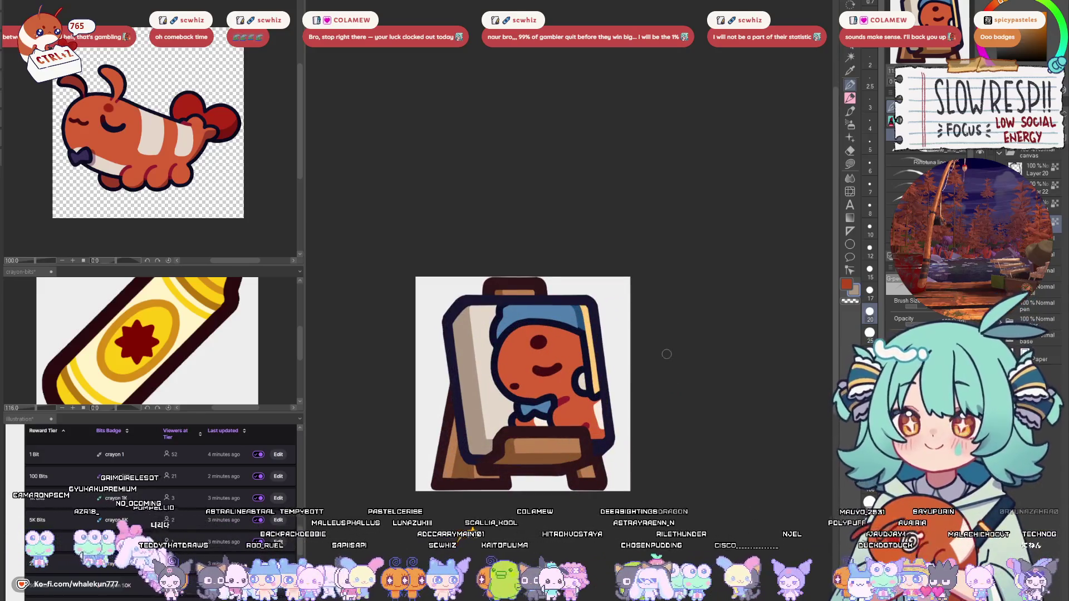
key(w)
click(537, 362)
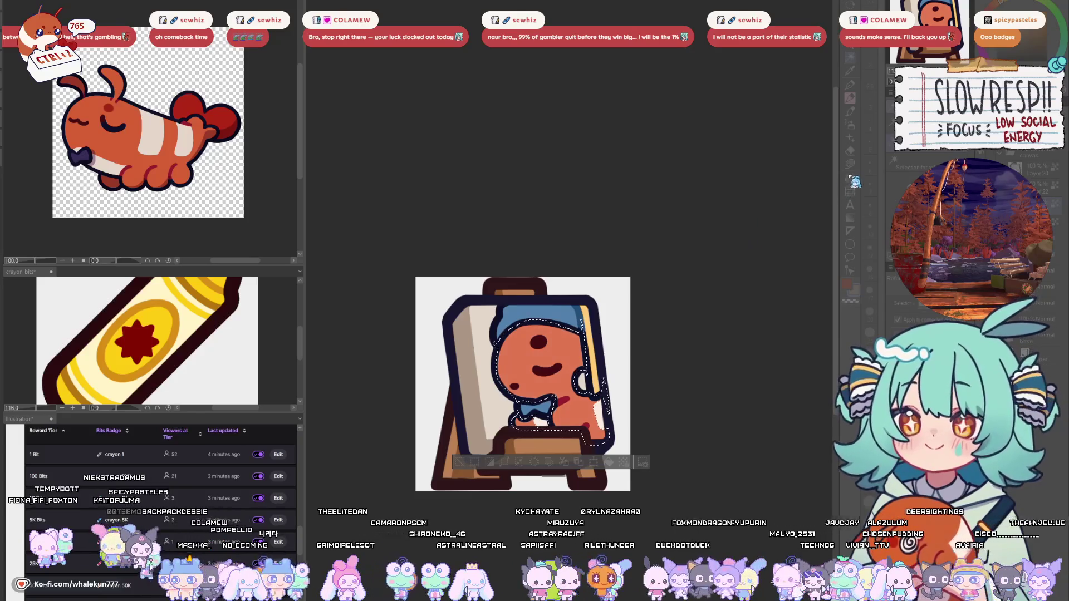
- Clear the creature selection and switch between freehand and colour-based selection tools
key(ctrl+d)
drag(137, 157, 165, 131)
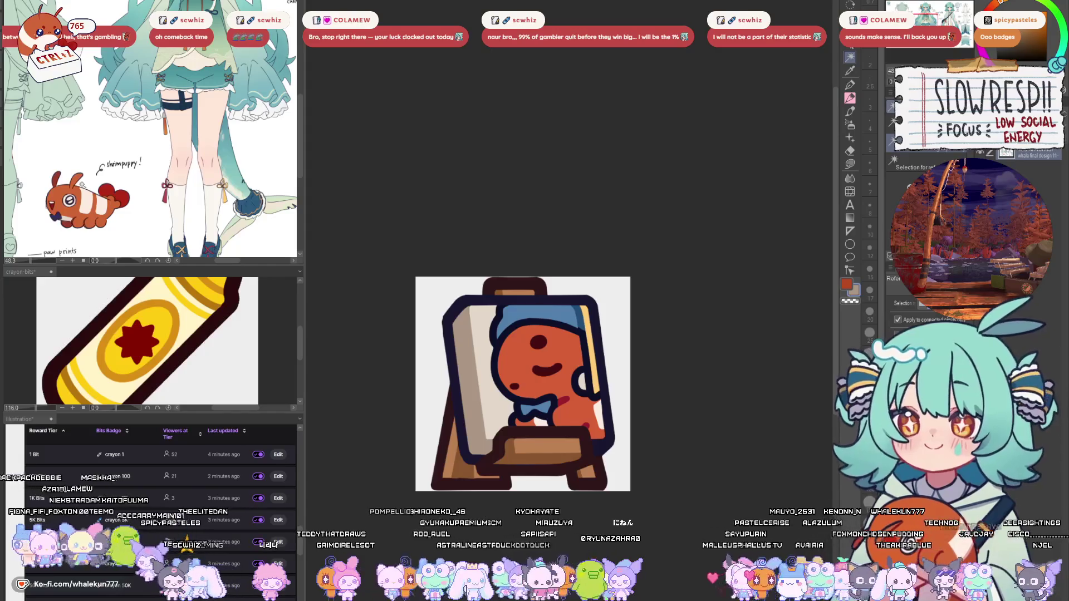
key(m)
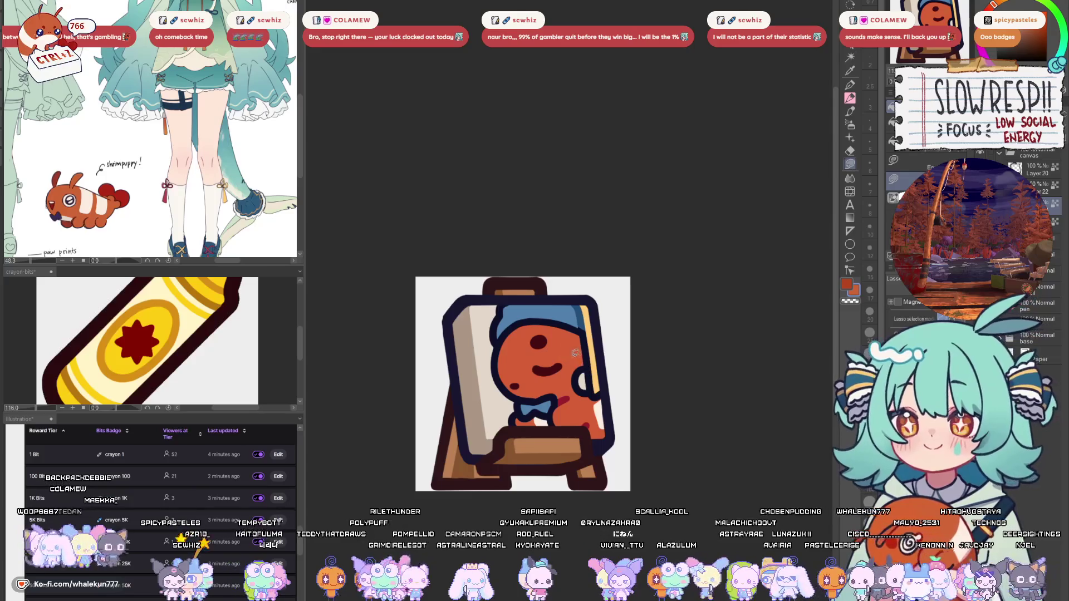
key(w)
- Hide the white Paper layer for a transparent background and collapse a layer folder
scroll(645, 382, down, 5)
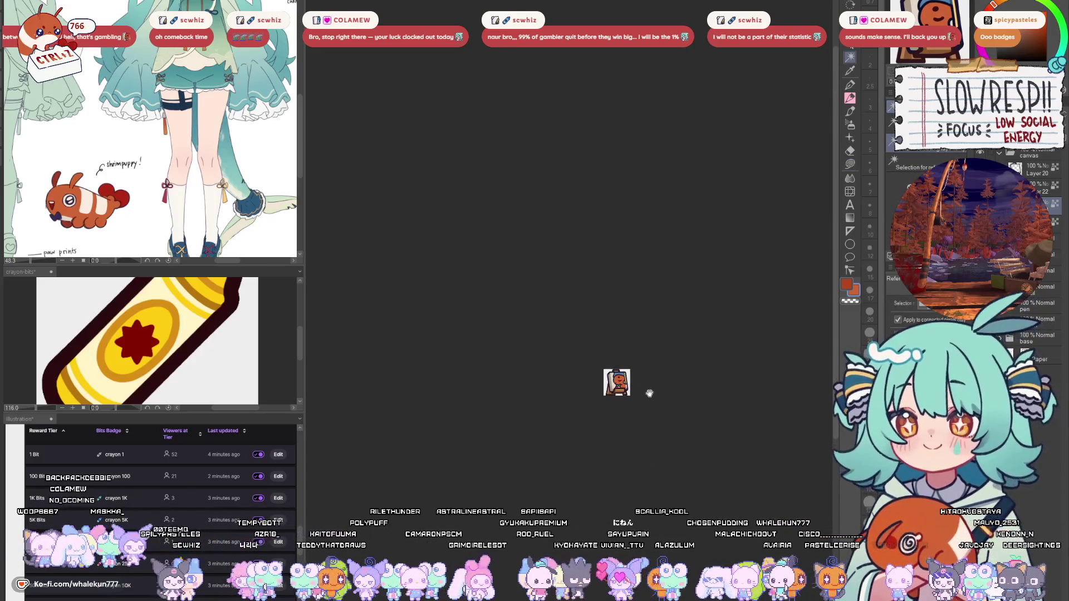
scroll(648, 394, up, 2)
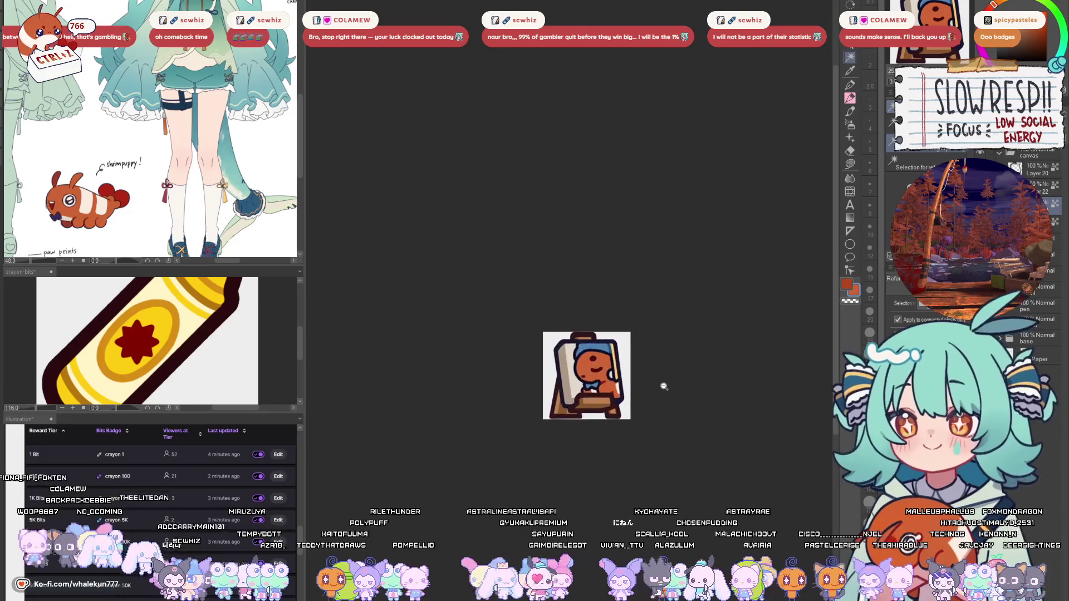
scroll(604, 401, down, 3)
scroll(622, 380, up, 3)
click(980, 359)
click(1038, 161)
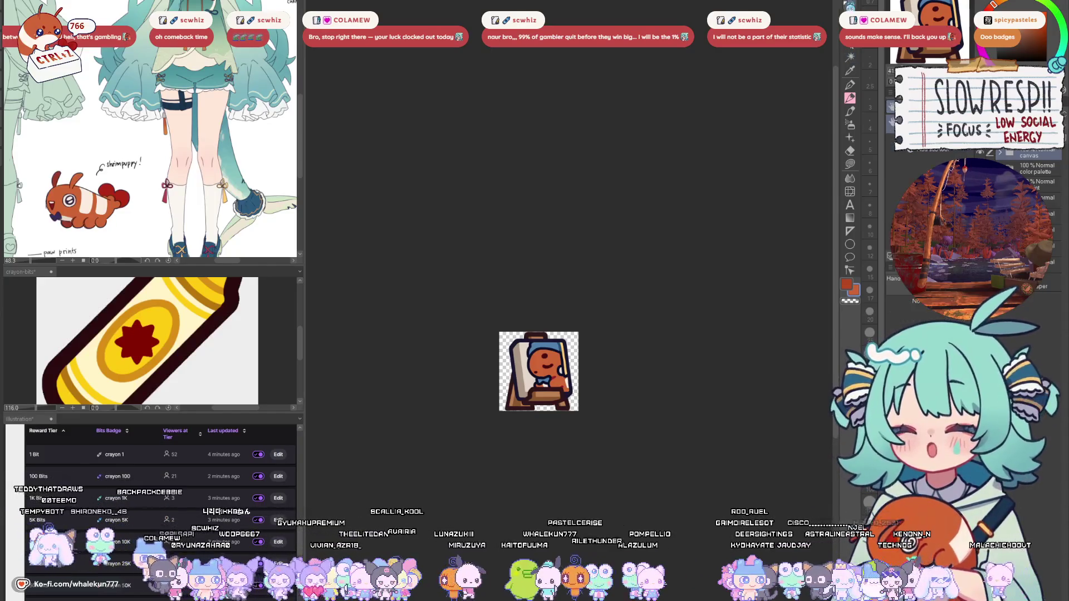
scroll(603, 363, up, 3)
scroll(603, 363, up, 2)
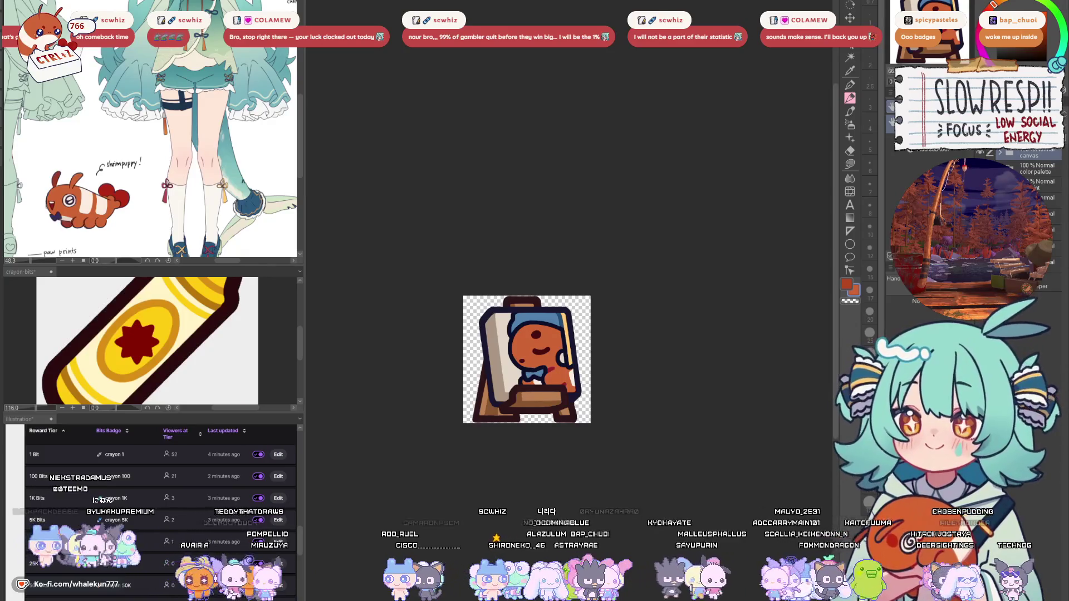
key(ctrl+Tab)
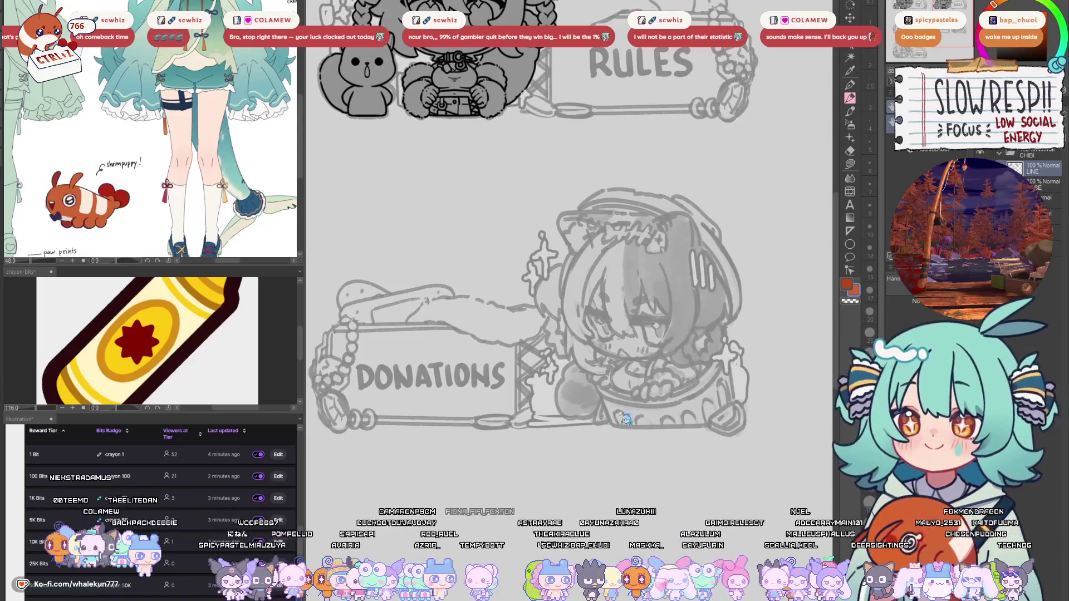
key(ctrl+Tab)
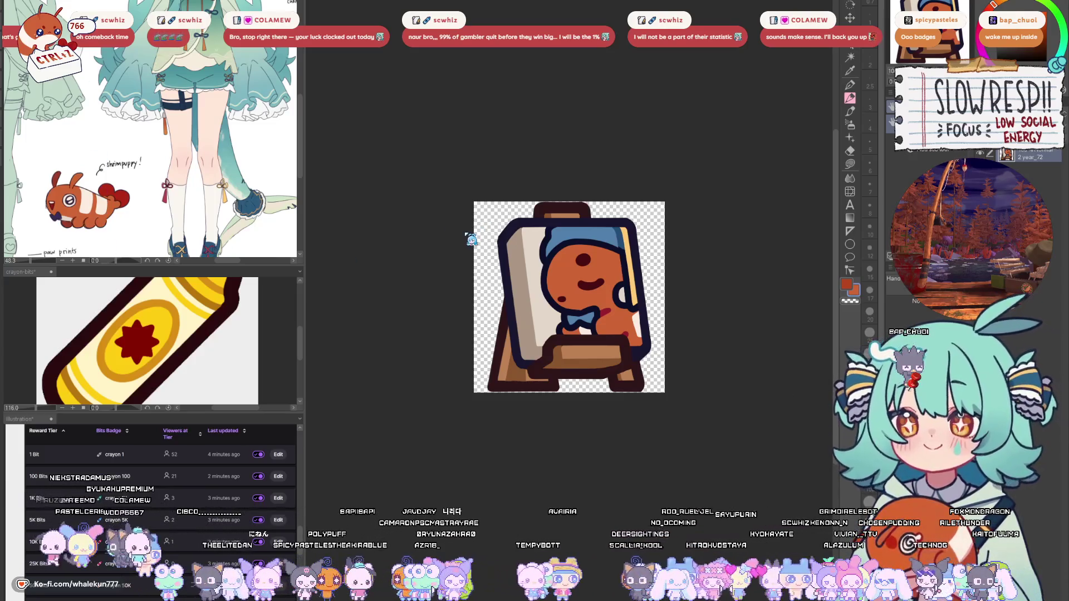
key(ctrl+alt+0)
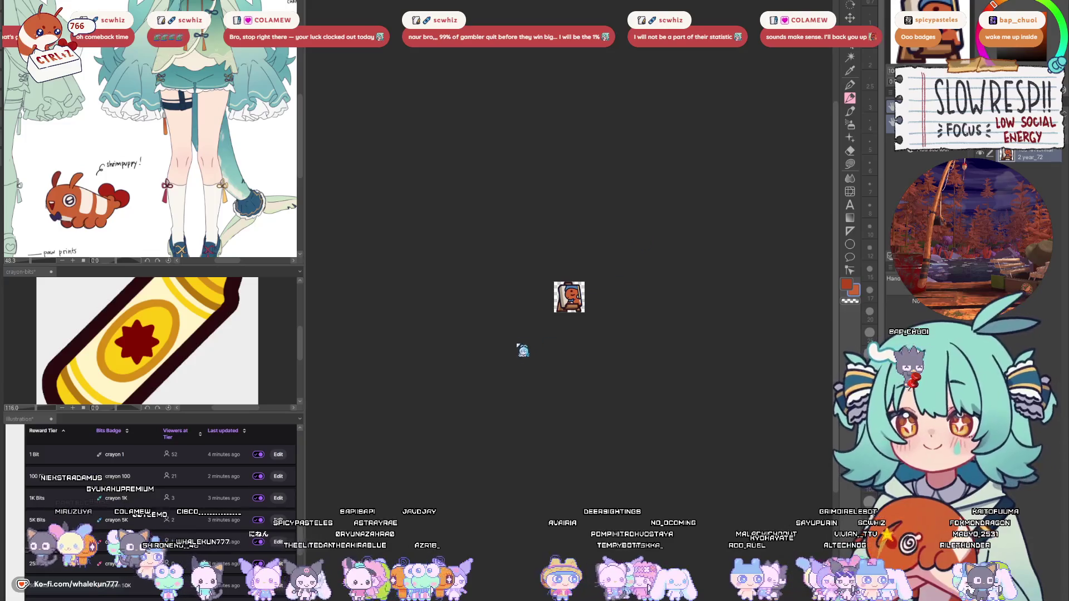
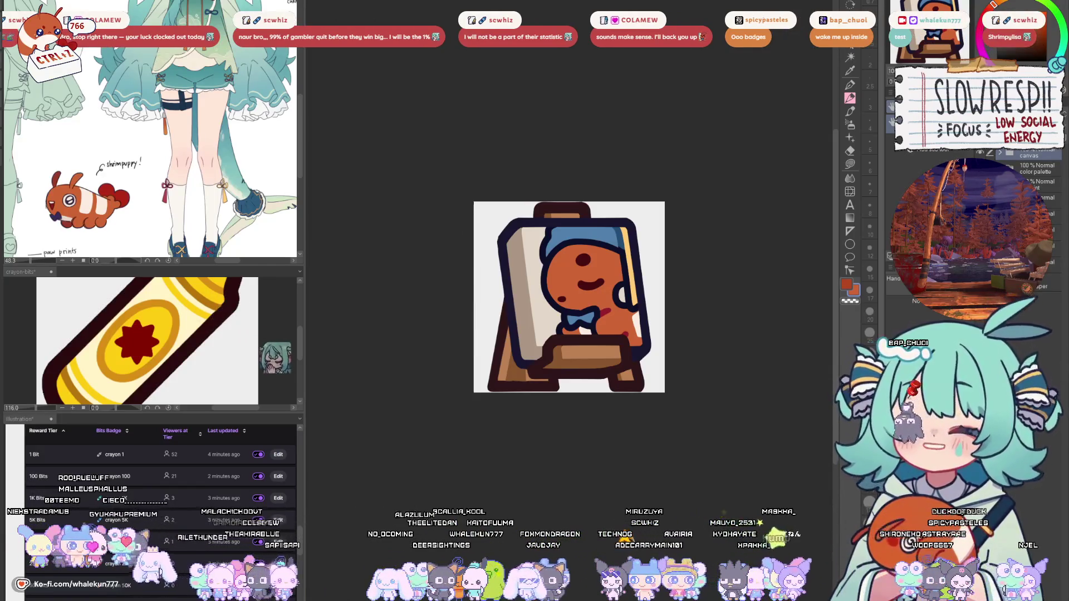
- Hide the painting character's layer so the easel badge shows only an empty board
drag(575, 206, 558, 200)
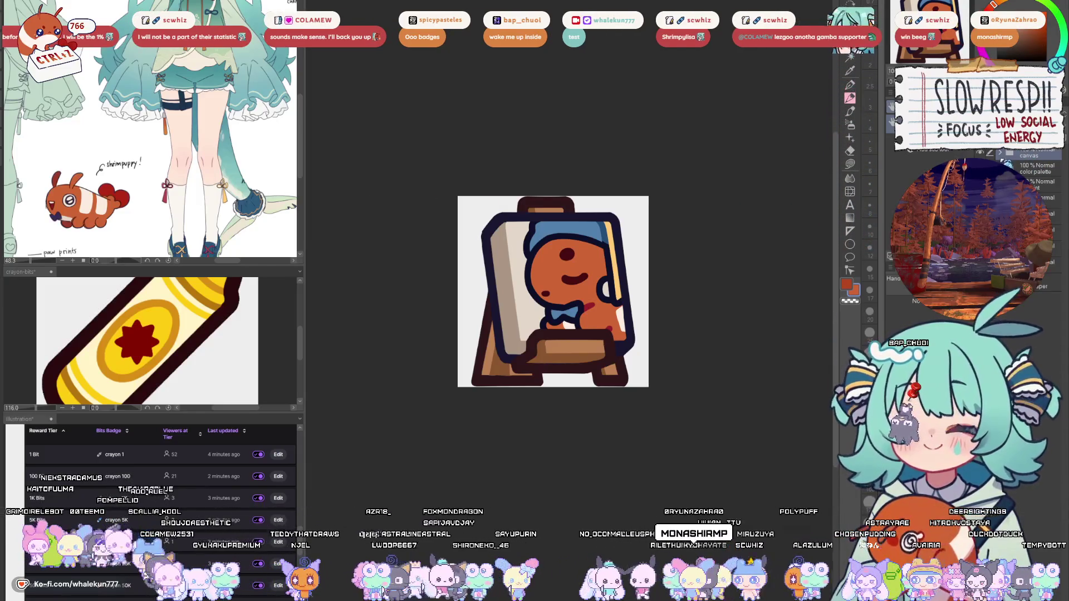
scroll(1030, 234, up, 3)
click(1041, 186)
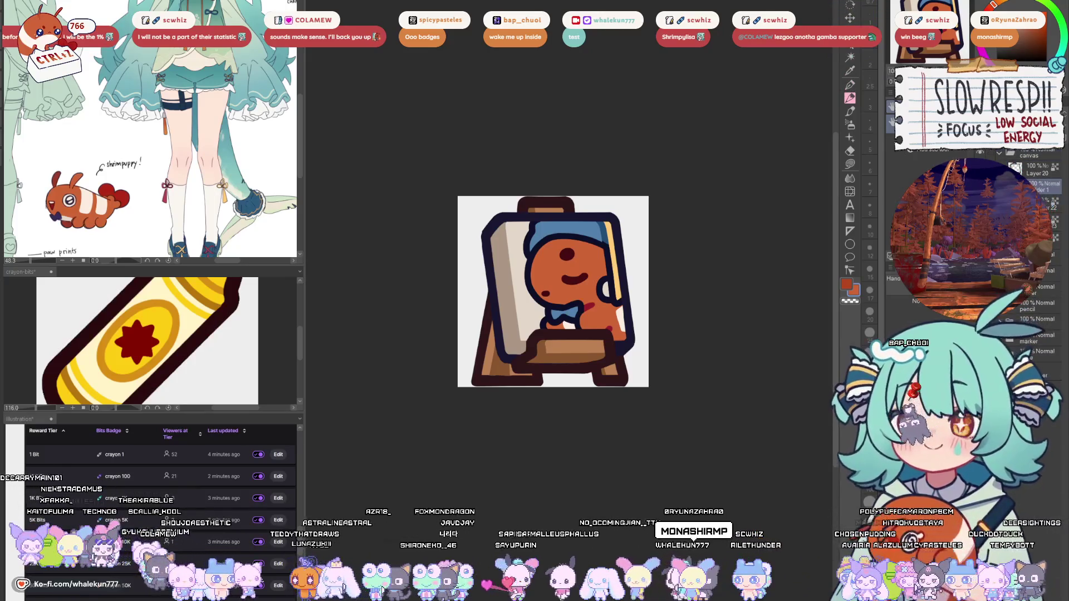
key(Delete)
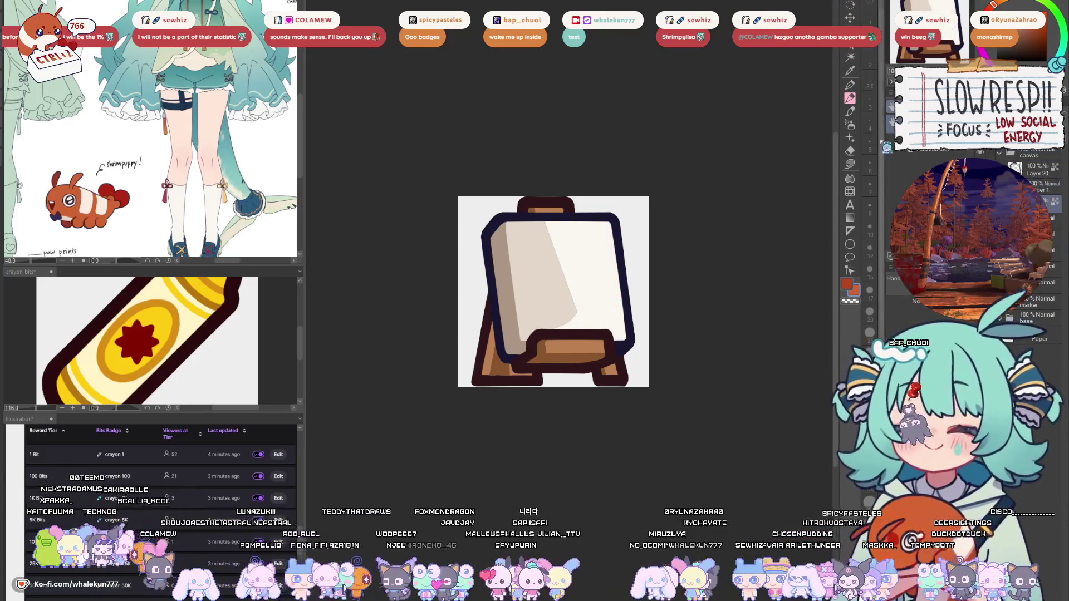
- Lasso the easel board area and add a new layer for inking with the pen
click(850, 164)
mouse_move(539, 218)
mouse_down()
mouse_move(617, 217)
mouse_move(632, 337)
mouse_move(601, 328)
mouse_move(578, 244)
mouse_up()
key(ctrl+shift+n)
key(p)
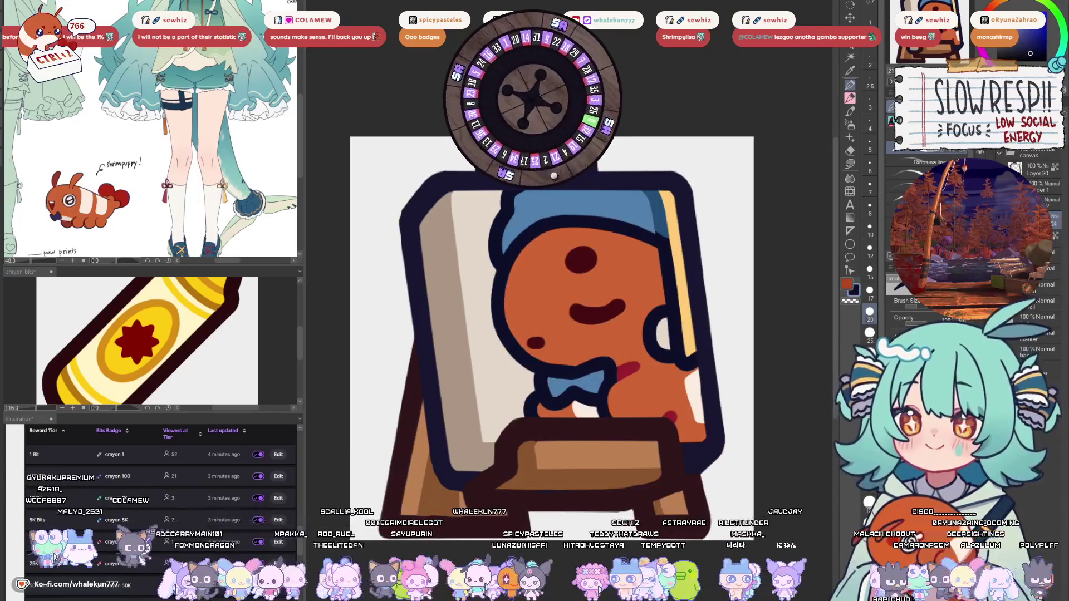
- Ink trial curves for the figure's rounded head outline, undoing the stray strokes
mouse_move(721, 164)
mouse_down()
mouse_move(706, 228)
mouse_move(717, 247)
mouse_up()
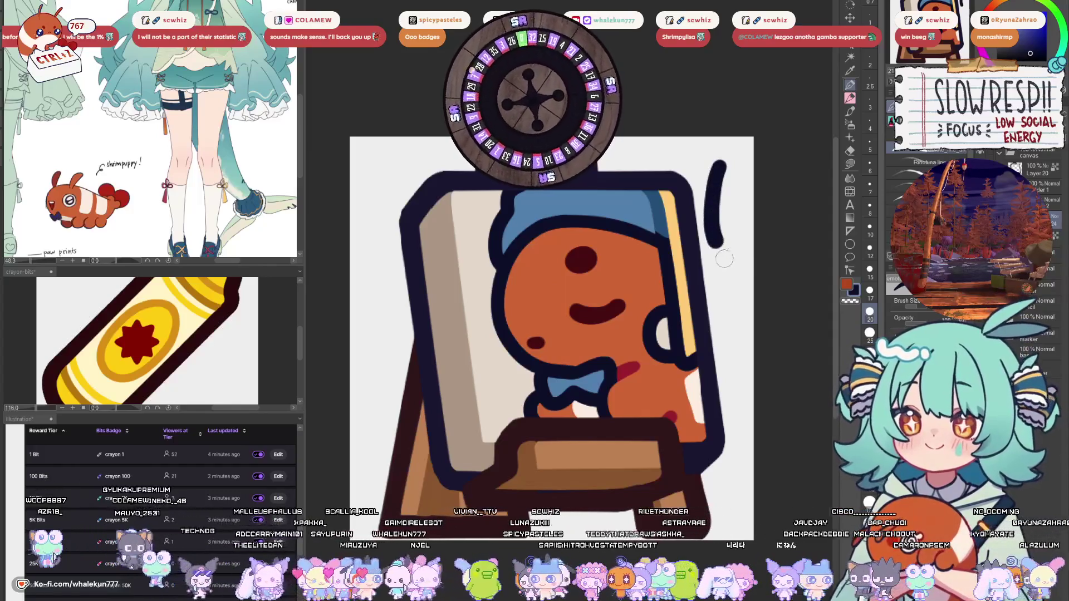
key(ctrl+z)
key(ctrl+z)
drag(582, 298, 612, 275)
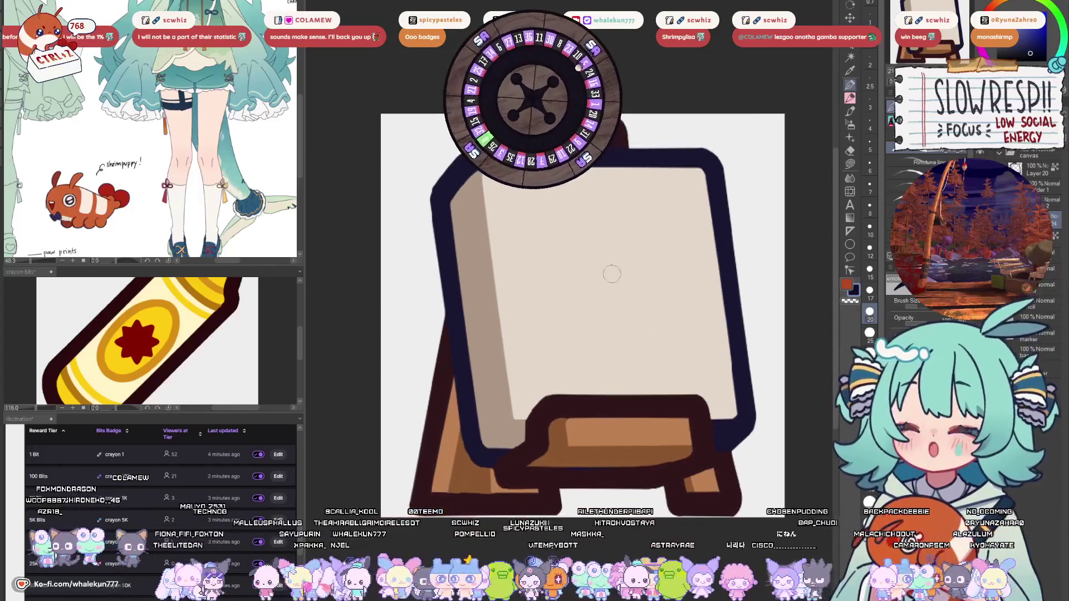
key(ctrl+z)
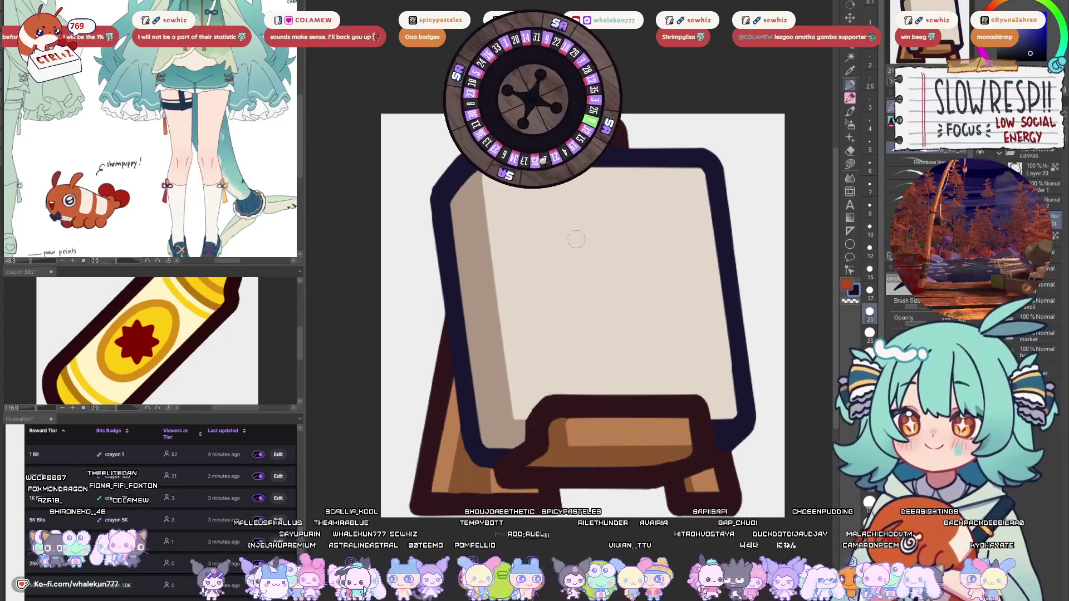
mouse_move(578, 220)
mouse_down()
mouse_move(551, 233)
mouse_move(554, 305)
mouse_up()
key(ctrl+z)
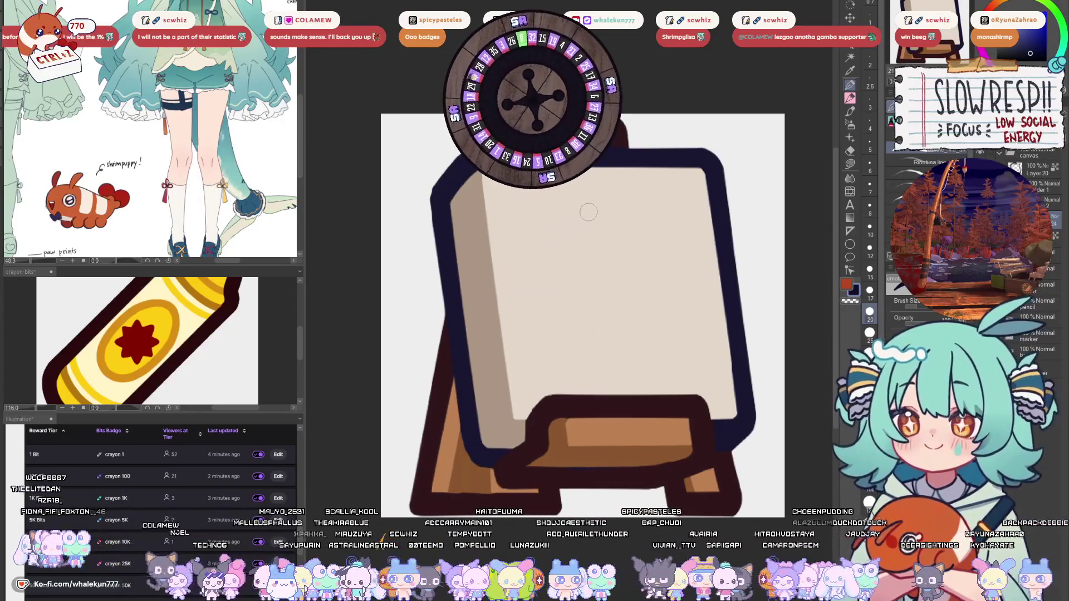
key(ctrl+z)
drag(586, 214, 536, 261)
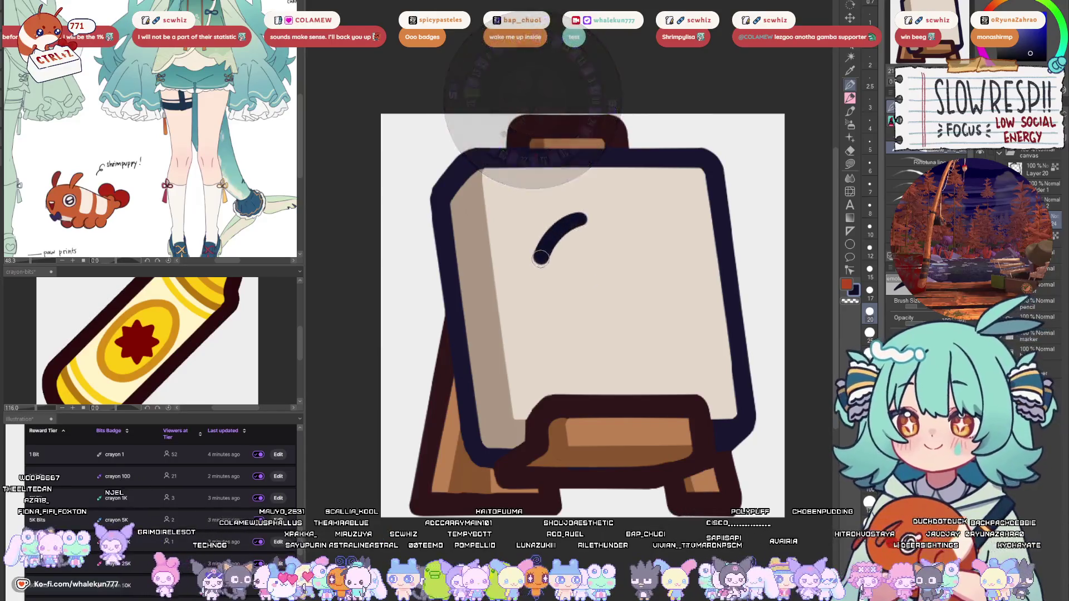
key(ctrl+z)
mouse_move(588, 216)
mouse_down()
mouse_move(551, 240)
mouse_move(545, 309)
mouse_move(609, 331)
mouse_move(647, 321)
mouse_move(640, 348)
mouse_move(618, 368)
mouse_move(624, 389)
mouse_up()
key(ctrl+z)
- Rework the side curve below the loop and add a short eye mark inside it
mouse_move(669, 325)
mouse_down()
mouse_move(629, 349)
mouse_move(667, 380)
mouse_up()
key(ctrl+z)
mouse_move(585, 216)
mouse_down()
mouse_move(618, 211)
mouse_move(651, 262)
mouse_move(658, 358)
mouse_up()
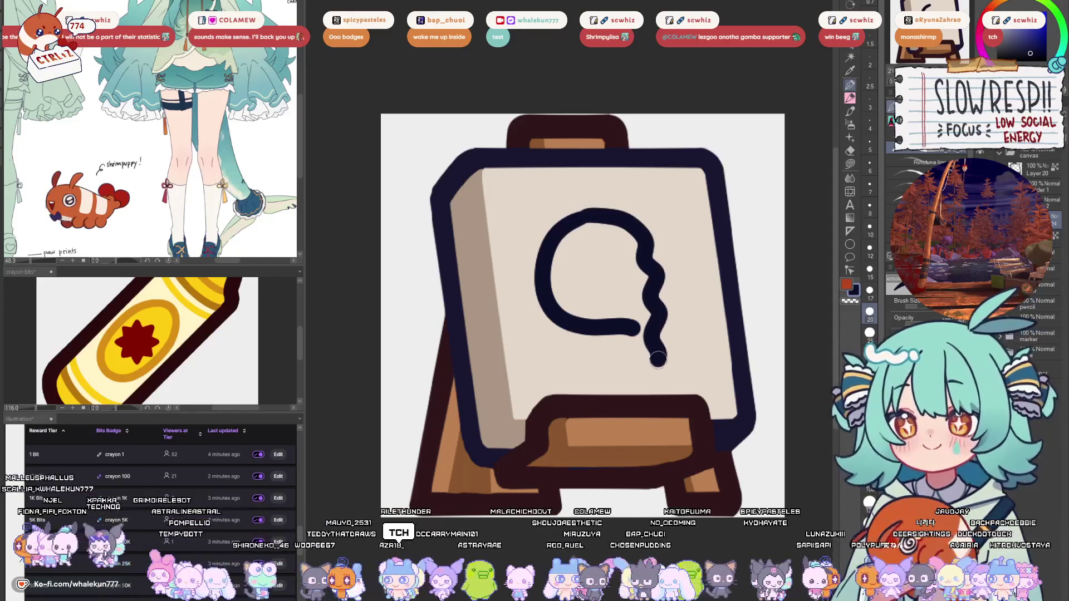
key(ctrl+z)
mouse_move(584, 216)
mouse_down()
mouse_move(660, 223)
mouse_move(671, 262)
mouse_move(598, 211)
mouse_move(671, 262)
mouse_move(671, 390)
mouse_up()
key(ctrl+z)
mouse_move(604, 196)
mouse_down()
mouse_move(702, 217)
mouse_move(709, 255)
mouse_up()
key(ctrl+z)
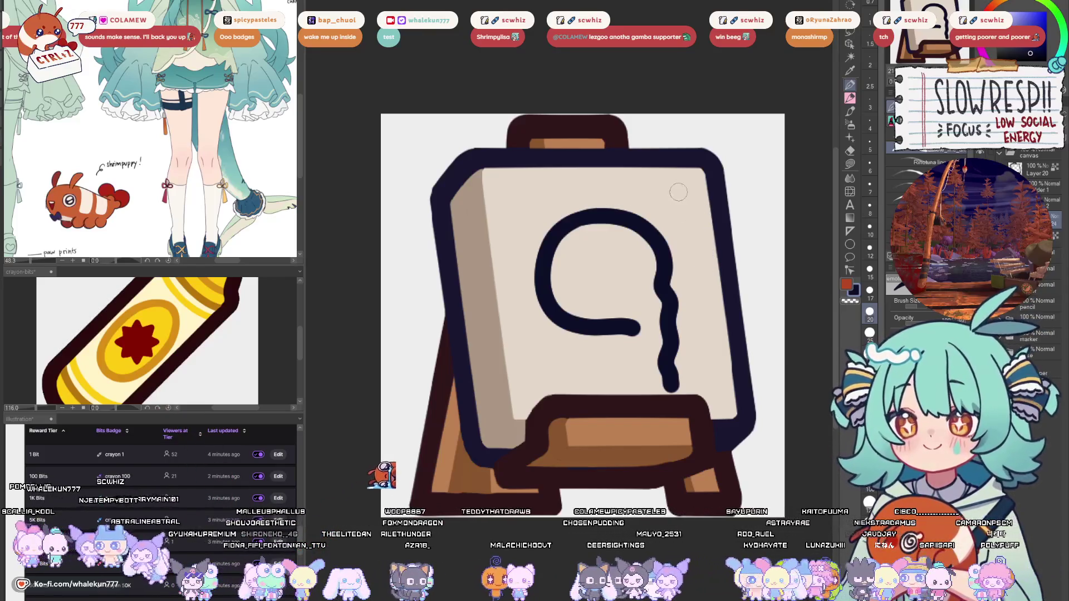
mouse_move(564, 198)
mouse_down()
mouse_move(541, 209)
mouse_move(521, 272)
mouse_move(527, 399)
mouse_move(526, 231)
mouse_move(513, 282)
mouse_move(519, 392)
mouse_move(530, 409)
mouse_up()
key(ctrl+z)
drag(614, 279, 650, 269)
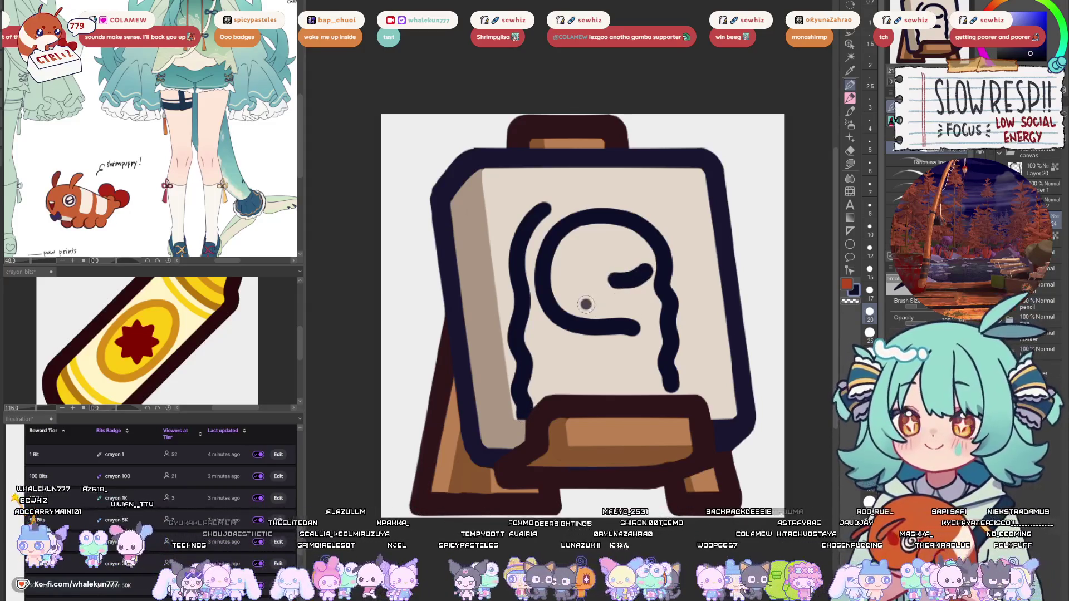
scroll(605, 290, up, 1)
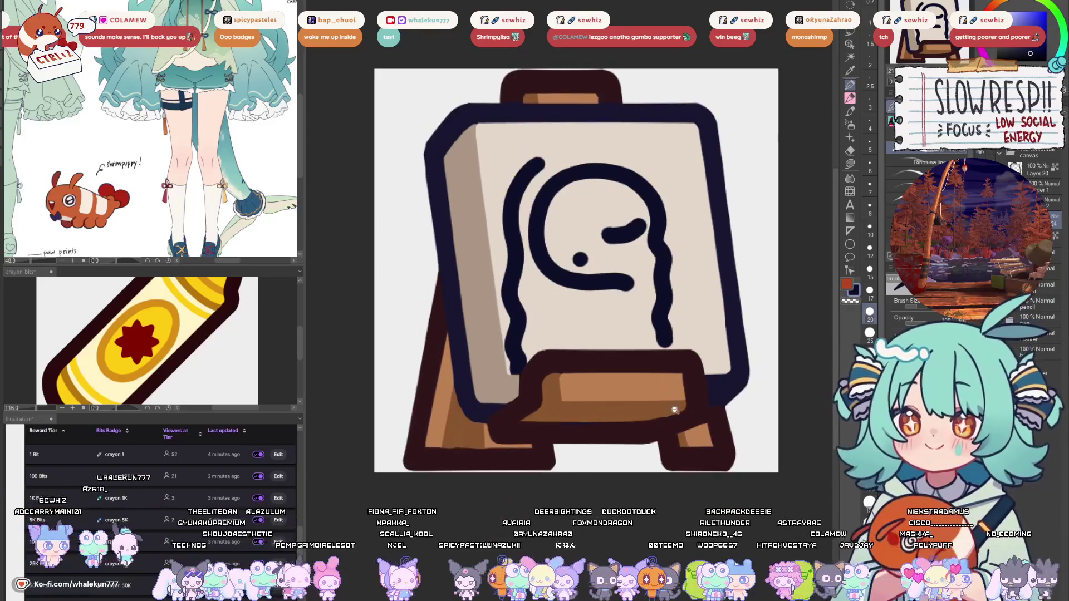
- Redraw the head arc so it curves down the figure's right side
scroll(668, 415, down, 4)
scroll(668, 415, up, 3)
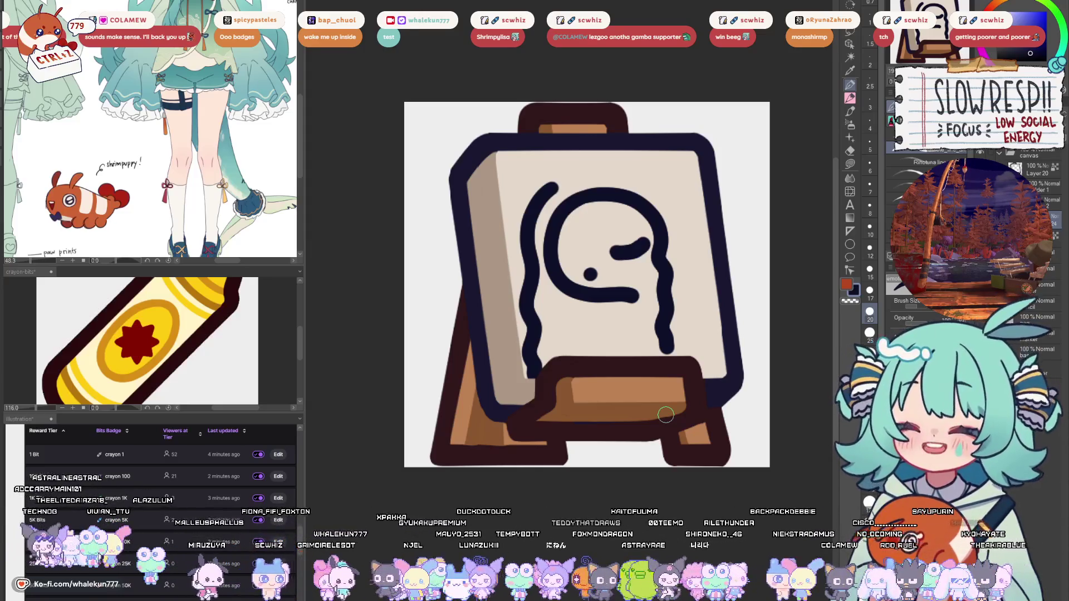
drag(670, 344, 692, 379)
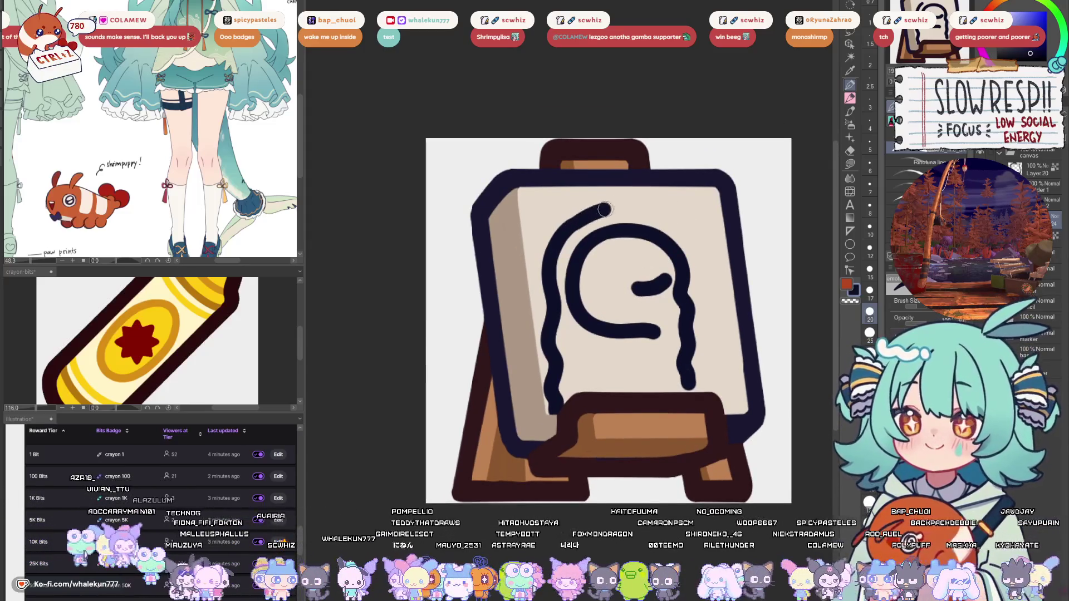
drag(580, 220, 669, 202)
key(ctrl+z)
mouse_move(581, 218)
mouse_down()
mouse_move(630, 202)
mouse_move(692, 213)
mouse_up()
key(ctrl+z)
mouse_move(563, 233)
mouse_down()
mouse_move(623, 201)
mouse_move(722, 222)
mouse_move(740, 265)
mouse_up()
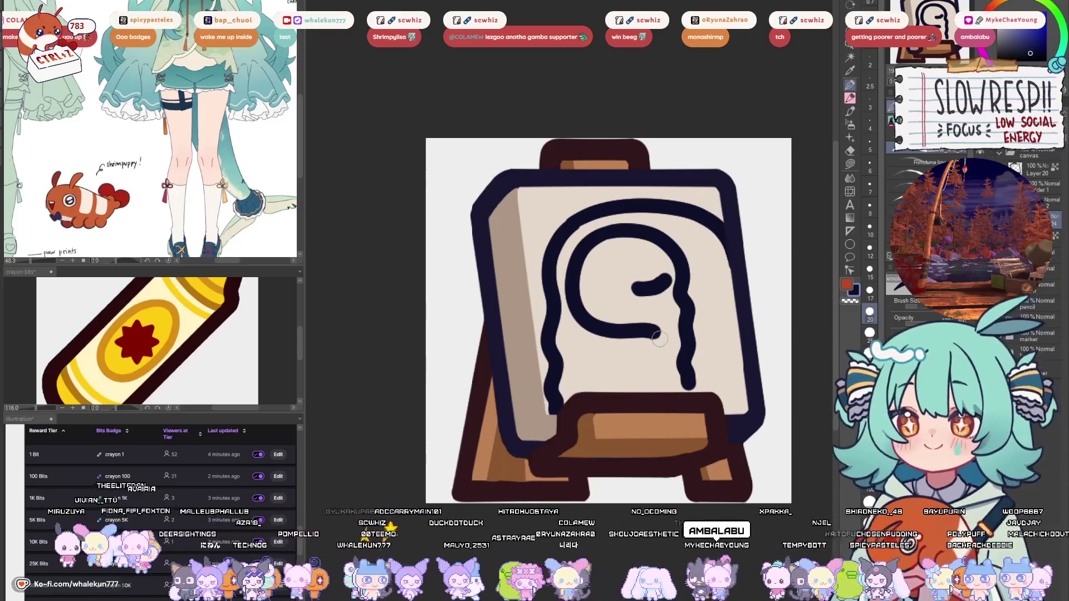
- Redraw the loop's bottom curve and add the closed left eye
mouse_move(652, 332)
mouse_down()
mouse_move(662, 339)
mouse_move(646, 390)
mouse_move(668, 402)
mouse_up()
key(ctrl+z)
drag(677, 355, 648, 390)
key(ctrl+z)
key(ctrl+z)
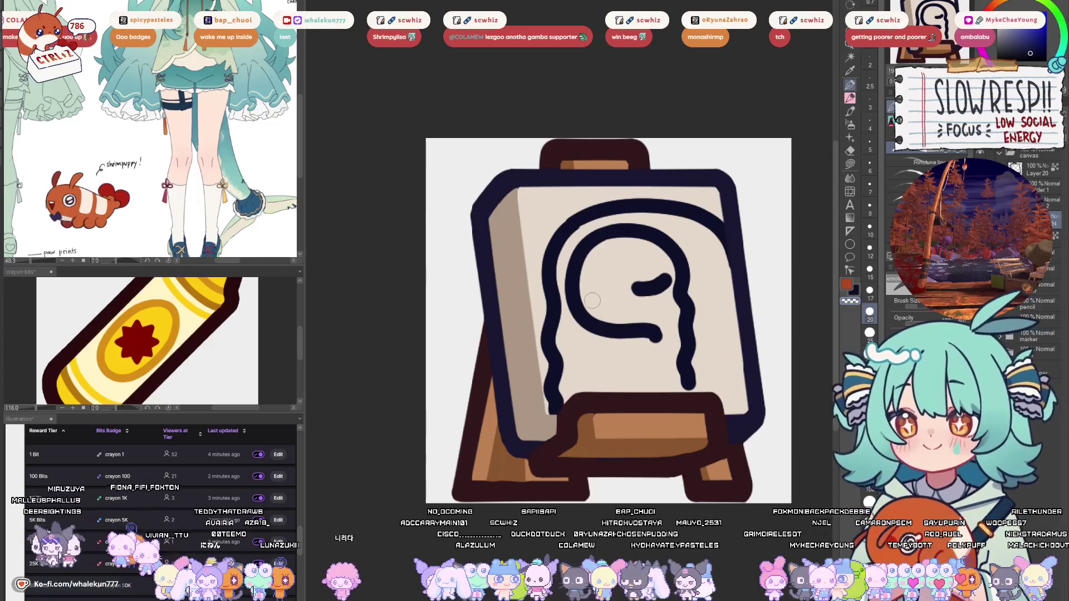
mouse_move(657, 342)
mouse_down()
mouse_move(599, 320)
mouse_move(677, 328)
mouse_up()
key(ctrl+z)
key(ctrl+z)
key(ctrl+z)
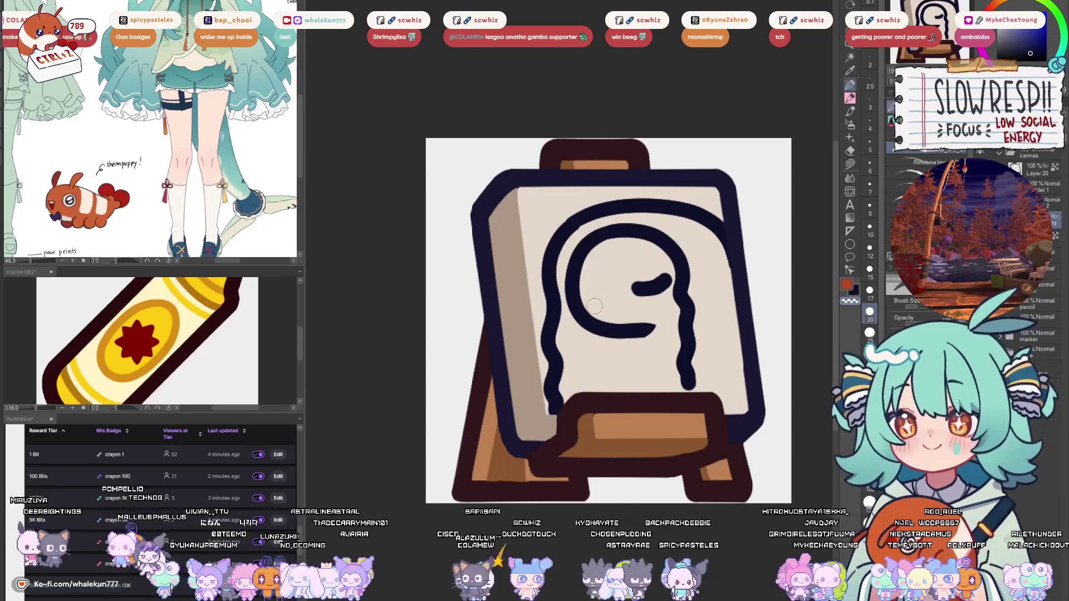
drag(582, 316, 657, 328)
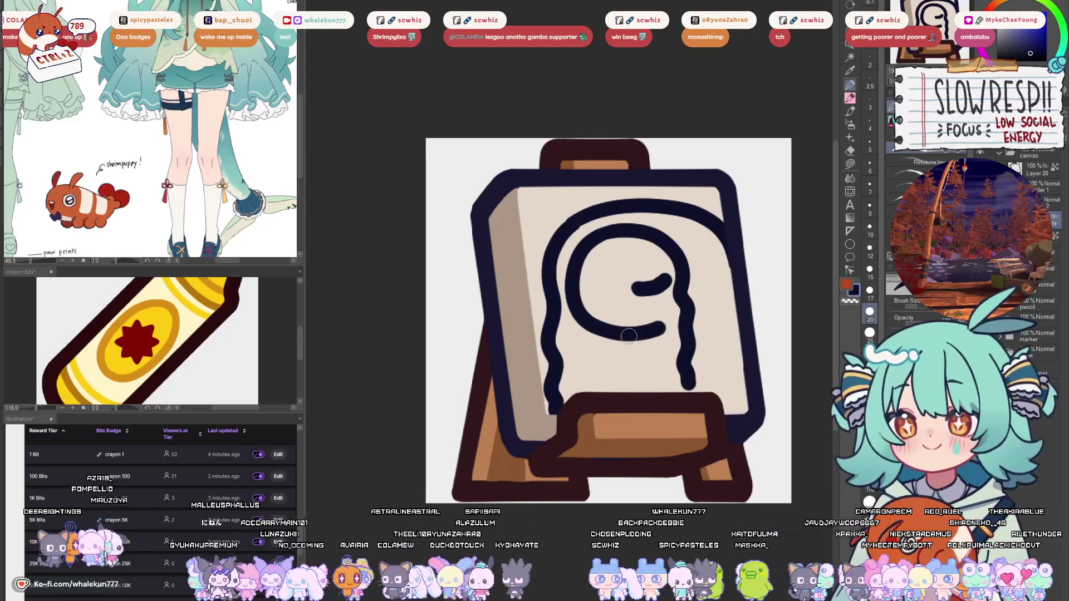
mouse_move(576, 290)
mouse_down()
mouse_move(597, 292)
mouse_move(578, 290)
mouse_up()
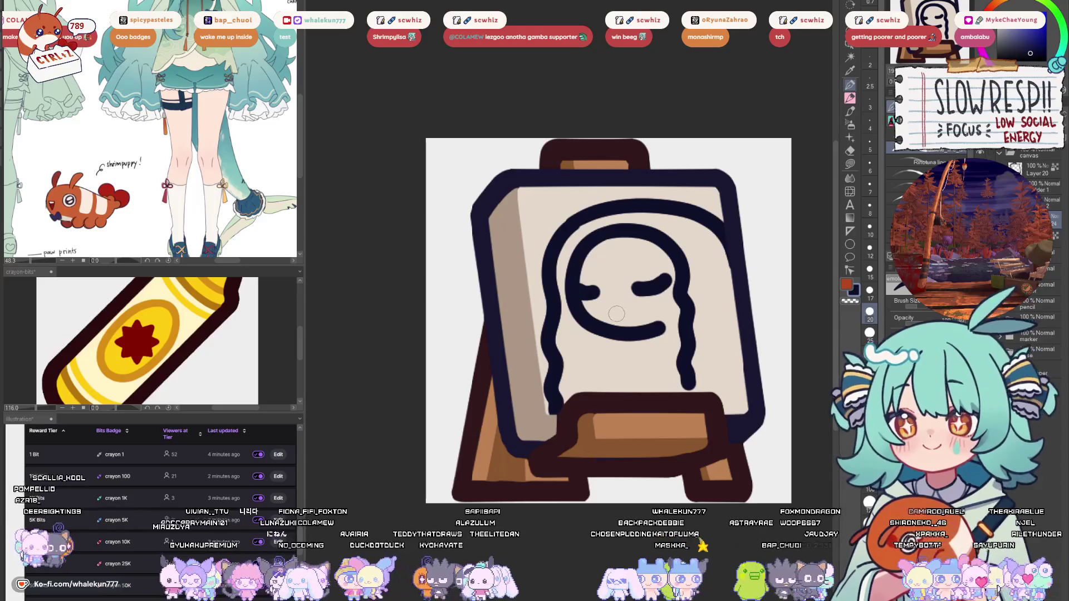
mouse_move(684, 189)
mouse_down()
mouse_move(692, 218)
mouse_move(677, 220)
mouse_up()
key(ctrl+z)
- Check the drawing mirrored, then draw hair strands on top with brush size 15–20
key(h)
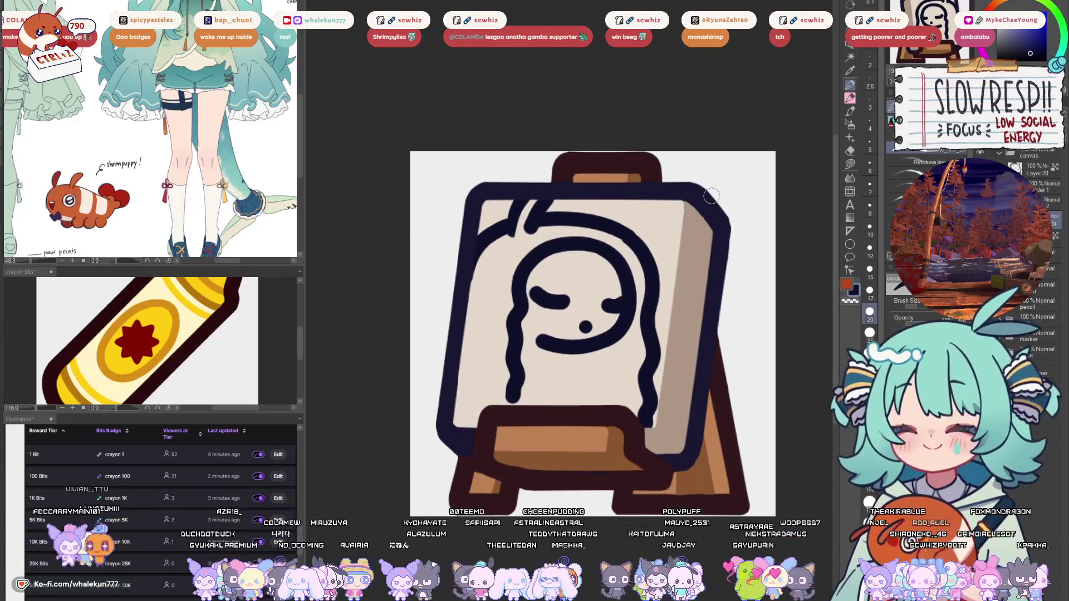
key(h)
key(bracketleft)
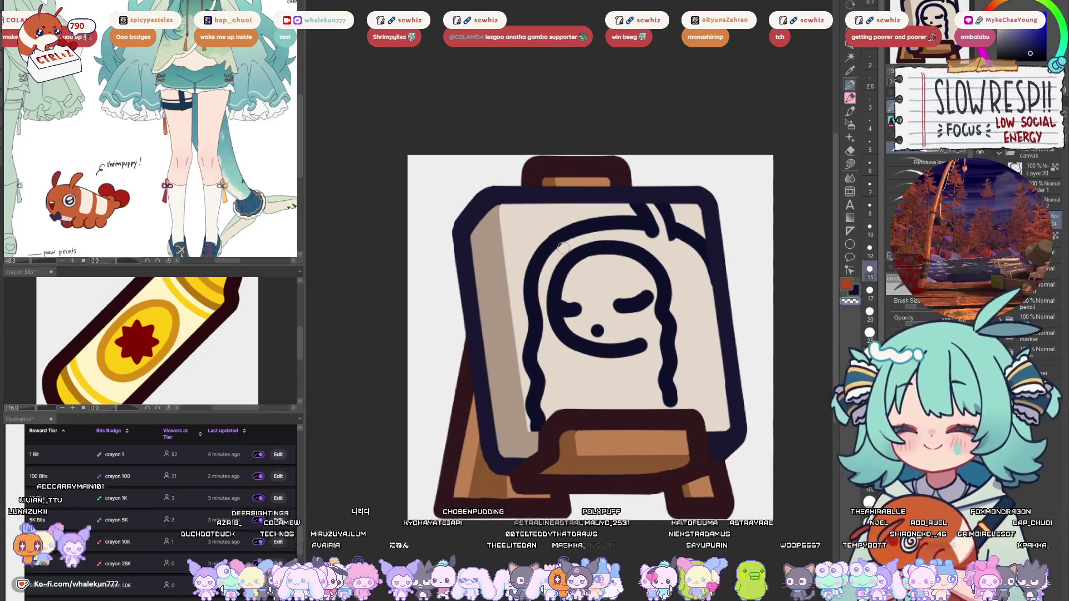
key(h)
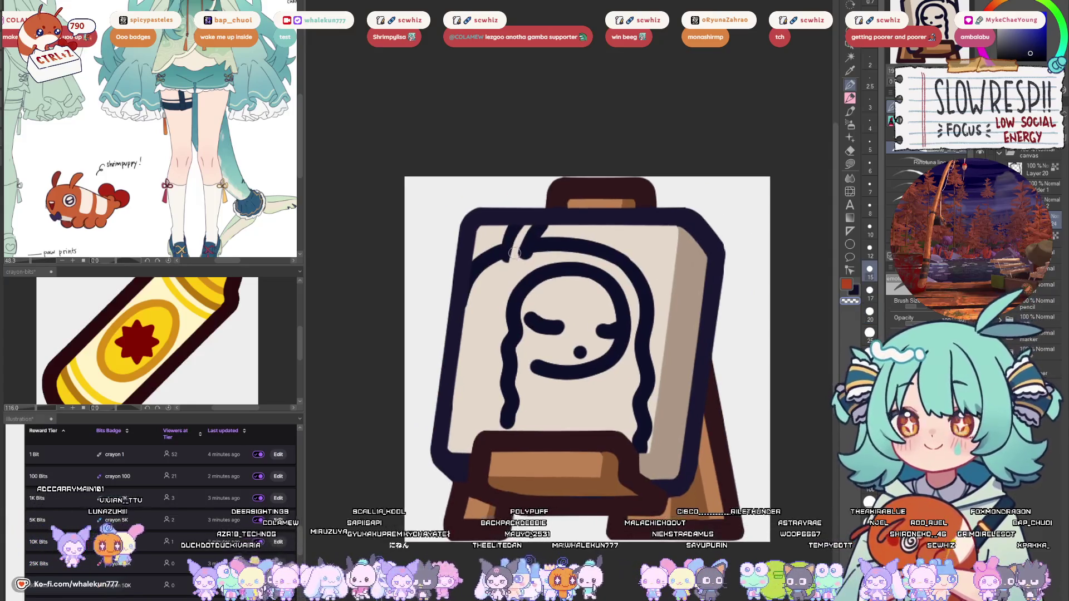
key(h)
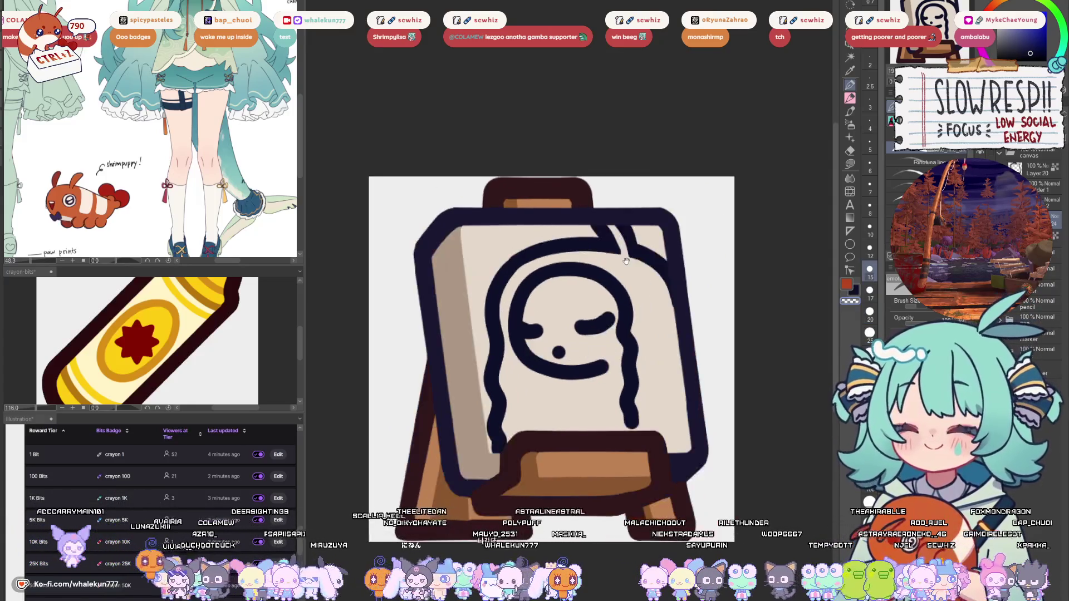
mouse_move(541, 240)
mouse_down()
mouse_move(545, 265)
mouse_move(562, 260)
mouse_move(571, 239)
mouse_move(557, 259)
mouse_move(565, 262)
mouse_up()
key(bracketright)
key(ctrl+z)
key(ctrl+z)
drag(657, 332, 671, 283)
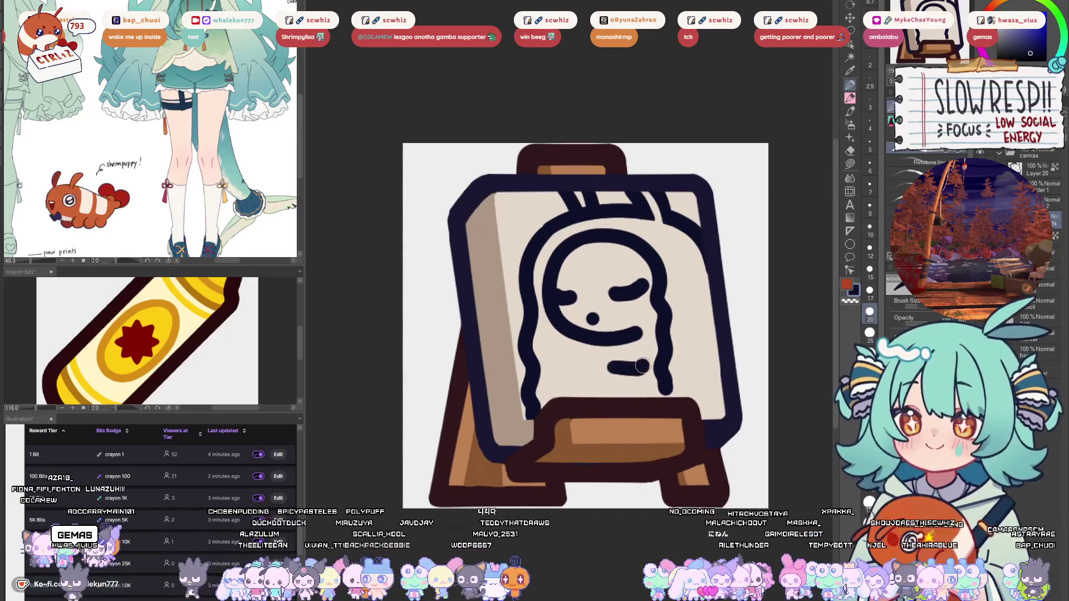
- Draw the body lines and arm stroke below the face, then set the brush to 15
mouse_move(606, 366)
mouse_down()
mouse_move(654, 340)
mouse_move(559, 361)
mouse_move(571, 381)
mouse_up()
key(ctrl+z)
mouse_move(589, 339)
mouse_down()
mouse_move(574, 379)
mouse_move(590, 402)
mouse_move(642, 372)
mouse_move(613, 401)
mouse_move(646, 373)
mouse_move(618, 399)
mouse_move(612, 390)
mouse_up()
key(ctrl+z)
key(ctrl+z)
key(ctrl+z)
mouse_move(649, 376)
mouse_down()
mouse_move(611, 403)
mouse_move(659, 399)
mouse_up()
mouse_move(578, 382)
mouse_down()
mouse_move(601, 378)
mouse_move(575, 402)
mouse_up()
drag(606, 348, 577, 380)
mouse_move(696, 345)
mouse_down()
mouse_move(701, 334)
mouse_move(688, 380)
mouse_up()
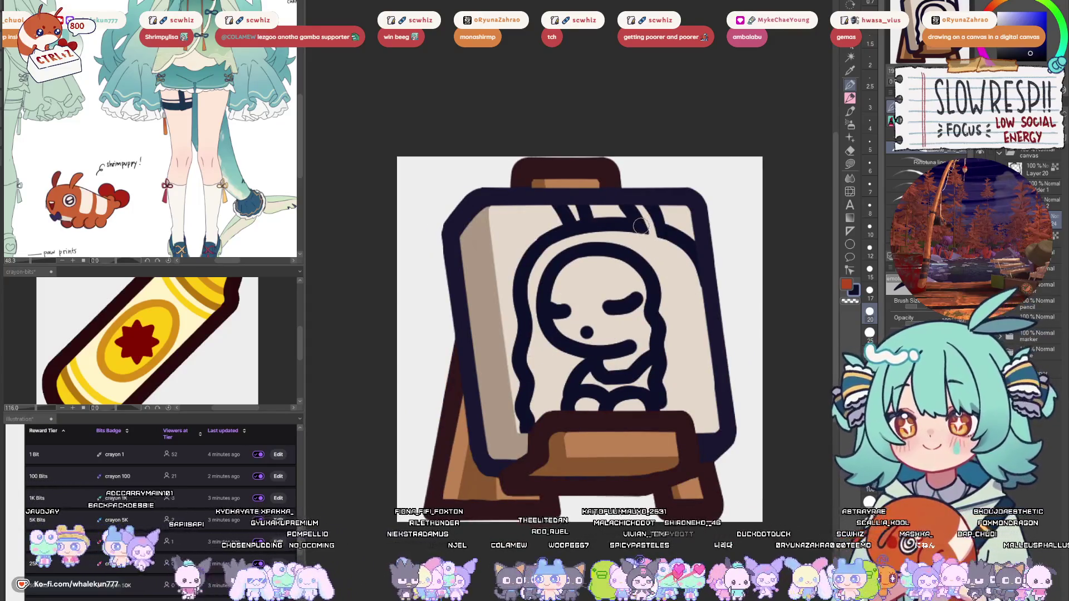
key(bracketleft)
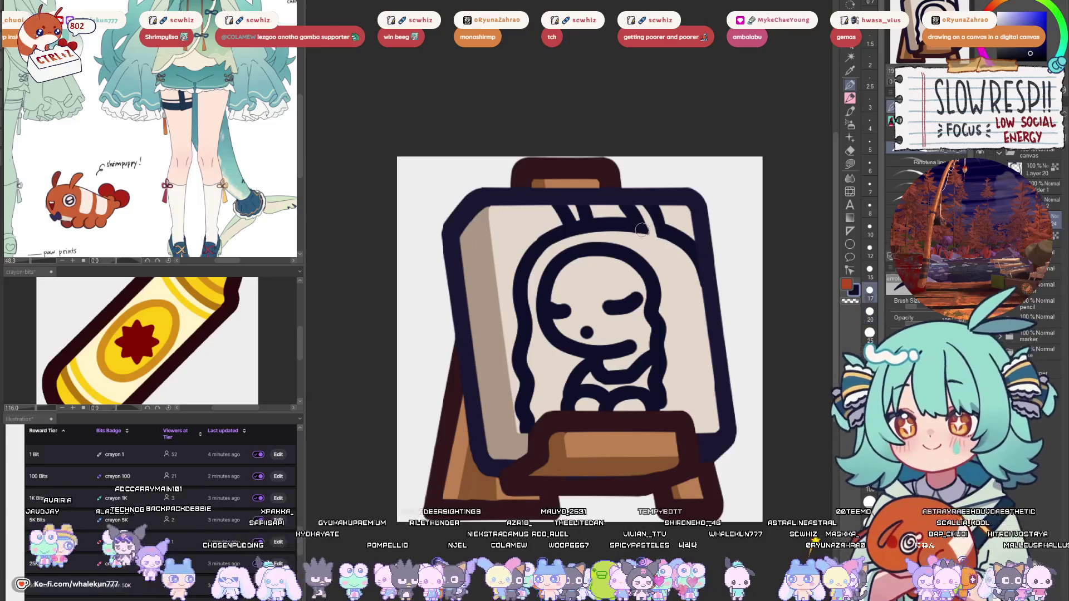
key(bracketleft)
scroll(603, 228, up, 1)
- Switch to the easel's layer and briefly hide and reshow the sketch
scroll(703, 387, down, 5)
scroll(703, 387, up, 3)
scroll(703, 387, up, 1)
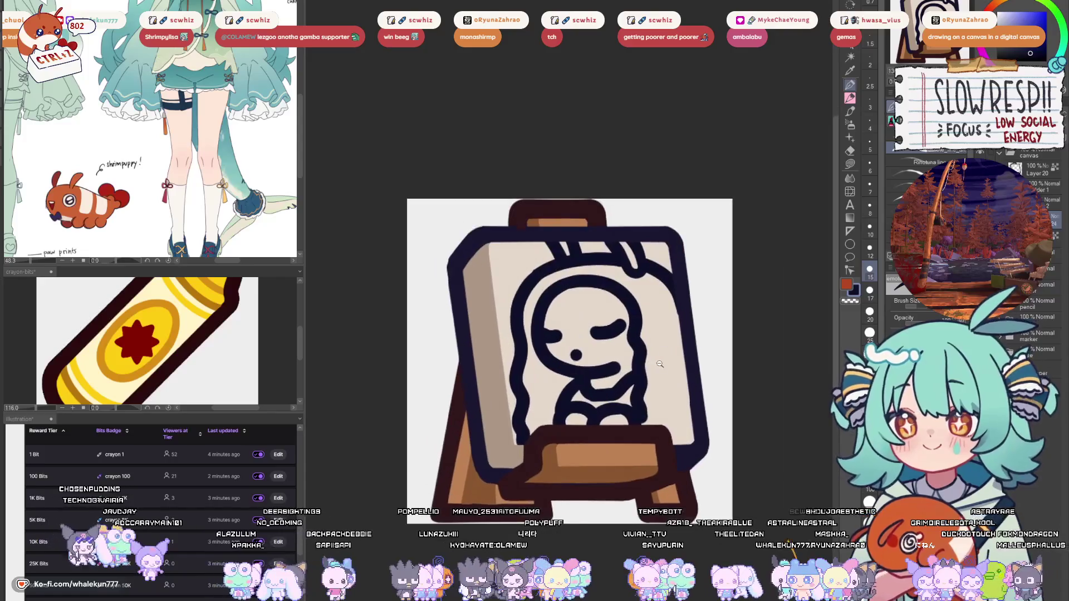
click(850, 164)
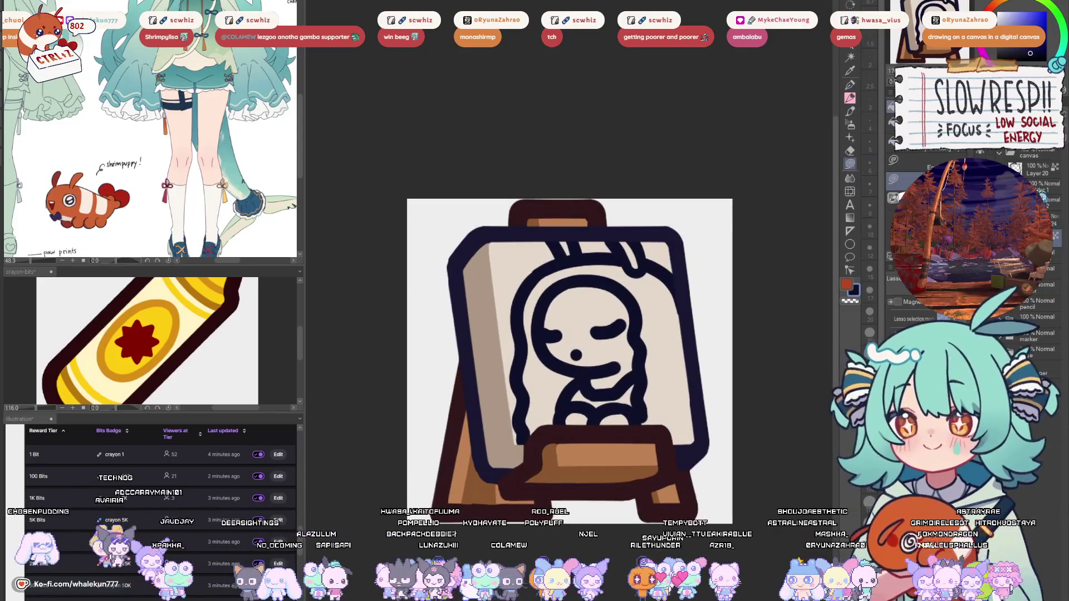
click(1051, 202)
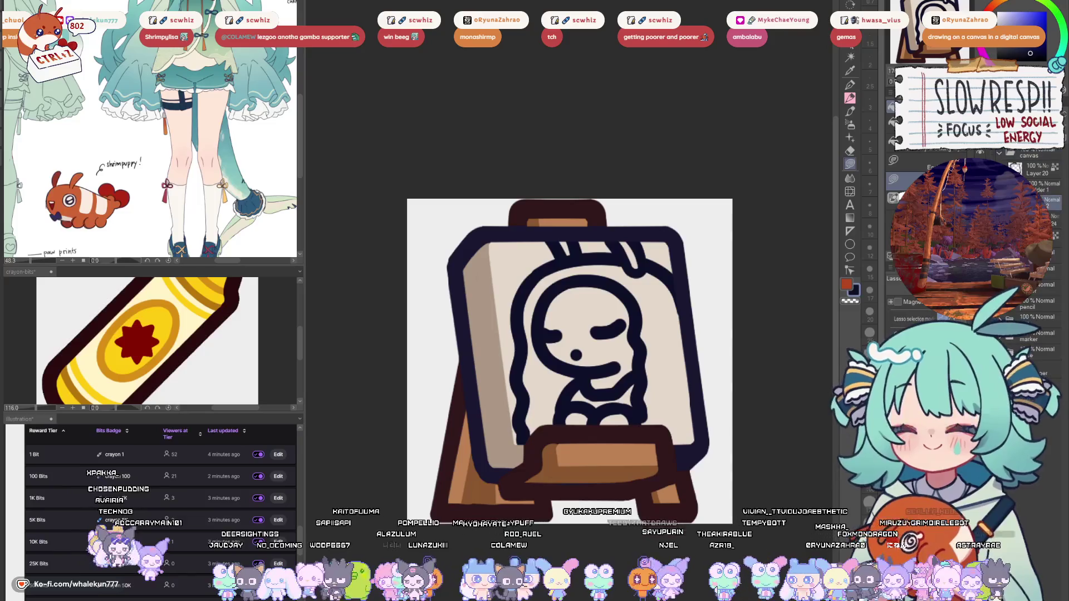
scroll(1038, 151, up, 2)
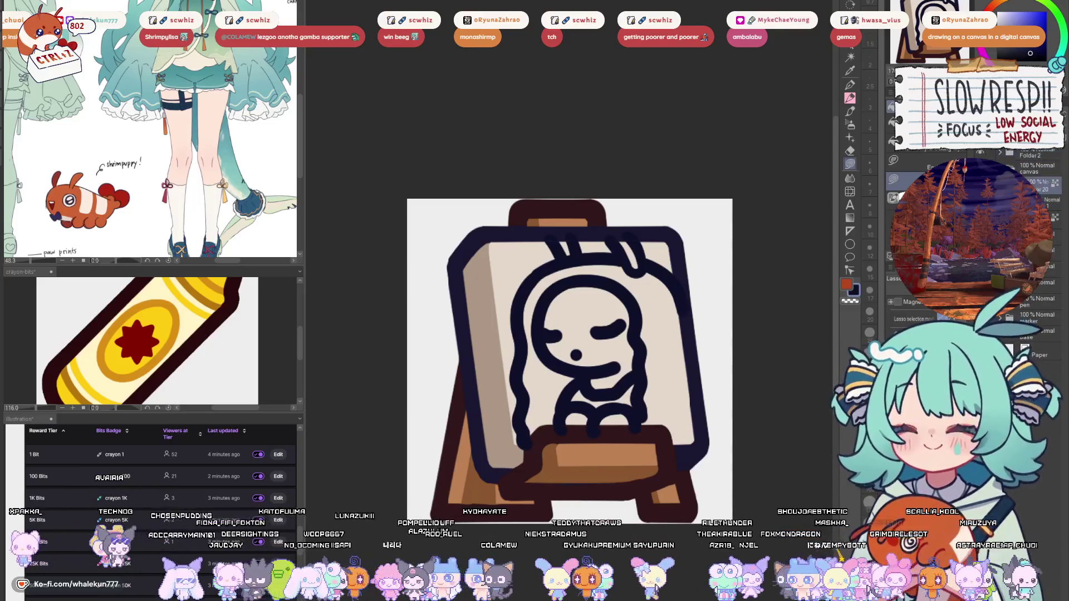
click(1014, 167)
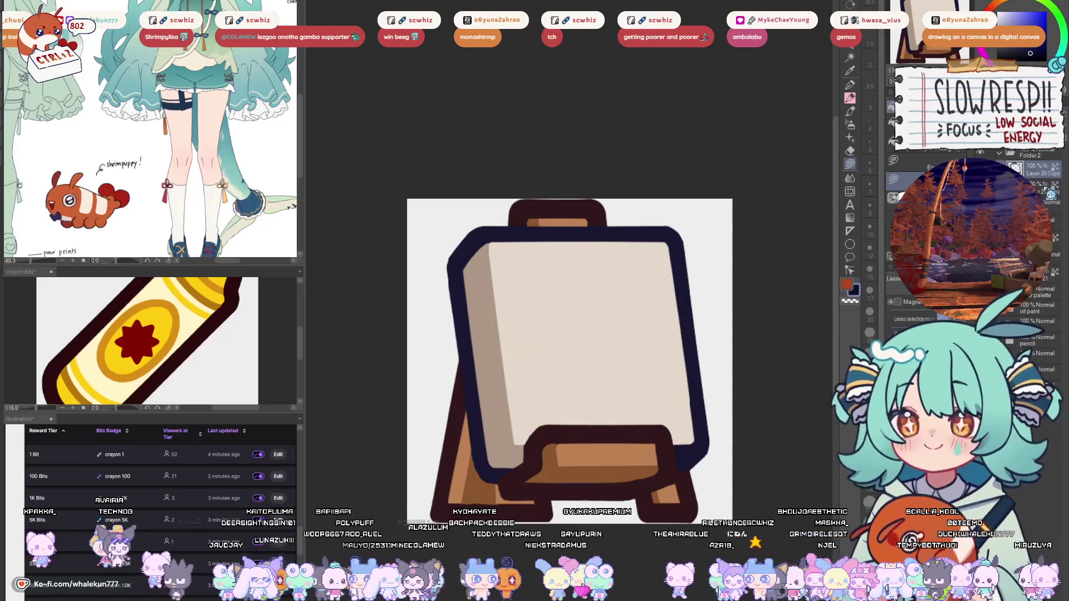
click(1014, 167)
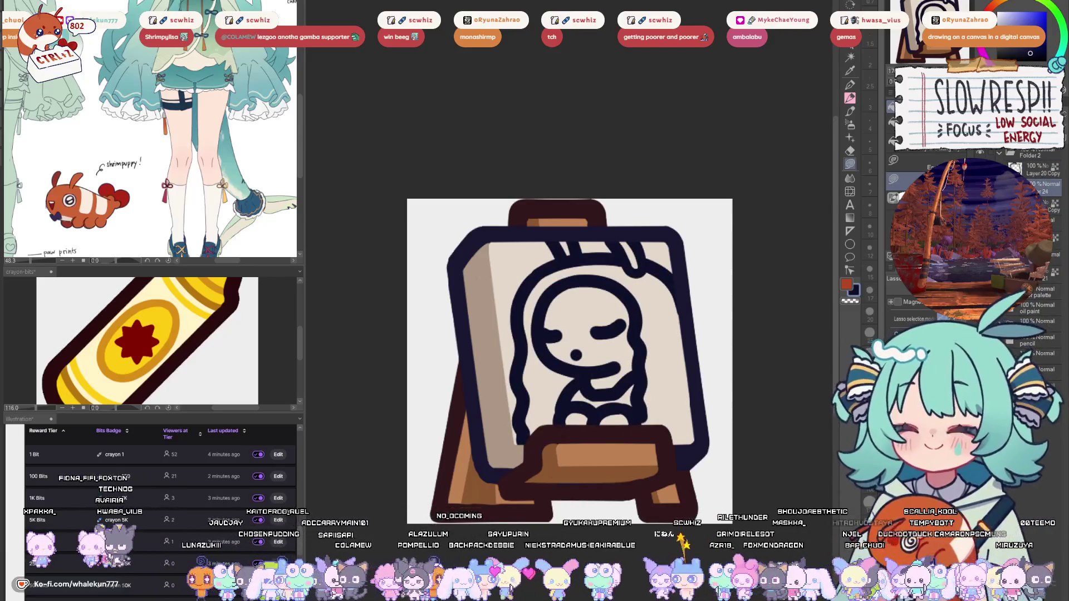
- Lasso-fill the easel's top strap, tray and legs gold
click(851, 164)
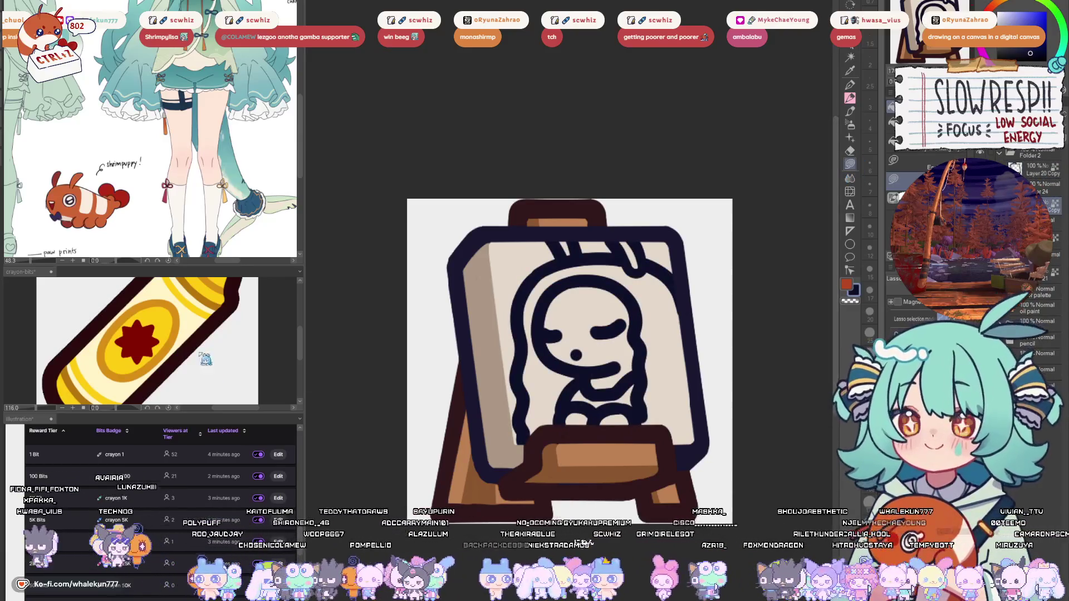
mouse_move(531, 224)
mouse_down()
mouse_move(602, 188)
mouse_move(537, 229)
mouse_up()
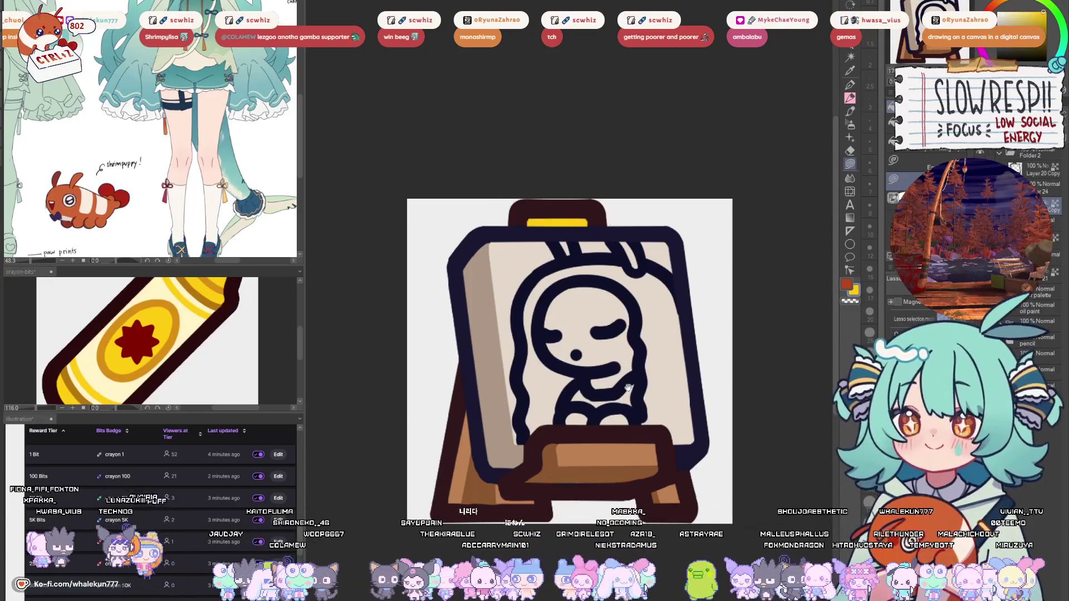
drag(695, 335, 697, 342)
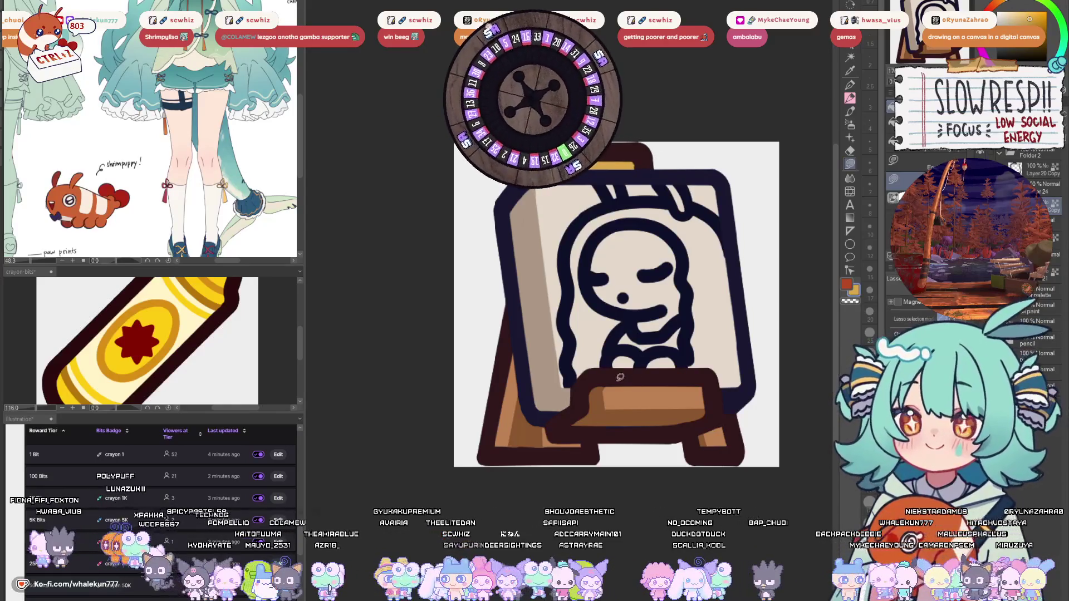
drag(623, 377, 735, 424)
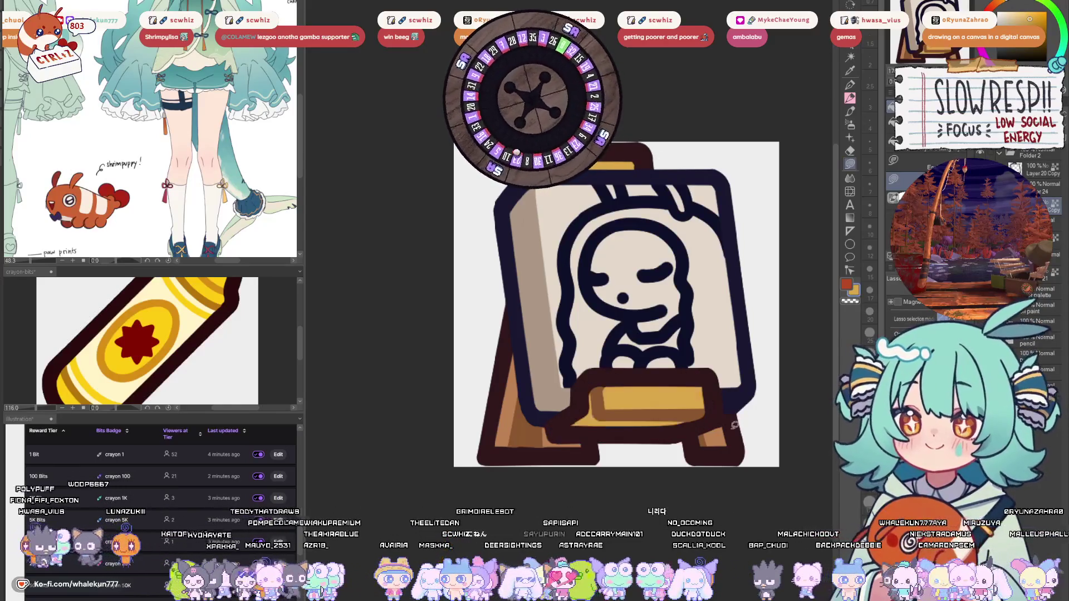
mouse_move(593, 433)
mouse_down()
mouse_move(498, 312)
mouse_move(535, 451)
mouse_up()
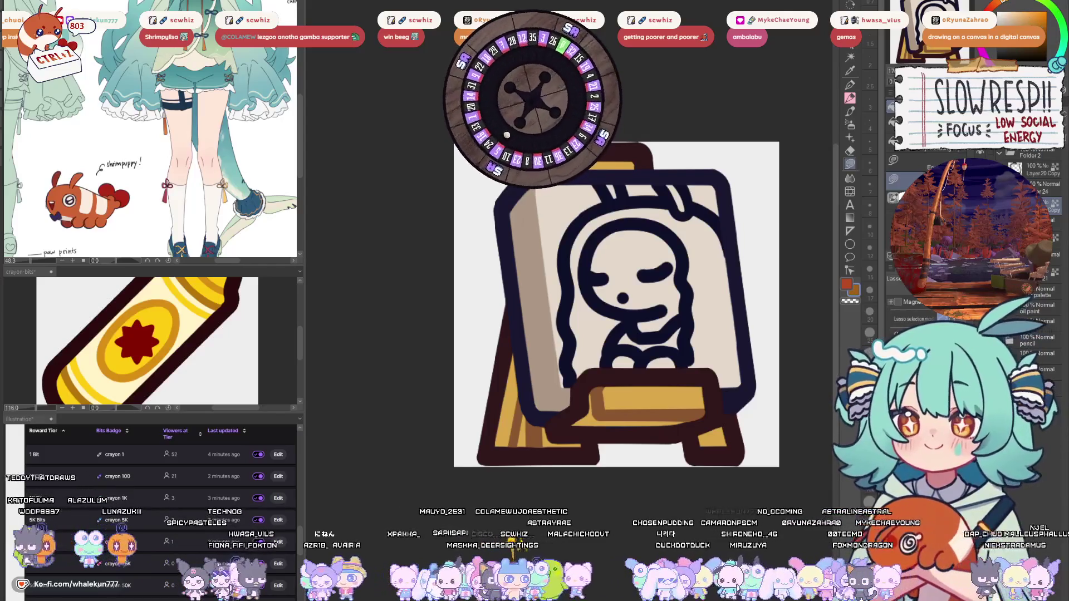
- Auto-select the outline around the easel's legs and base and fill it dark brown
key(p)
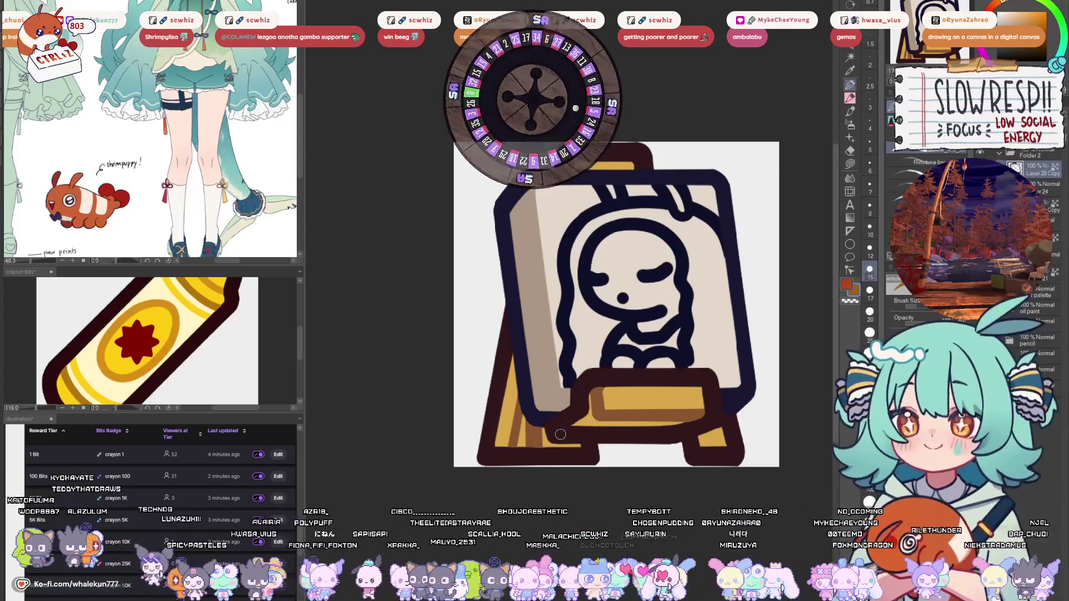
key(w)
click(560, 434)
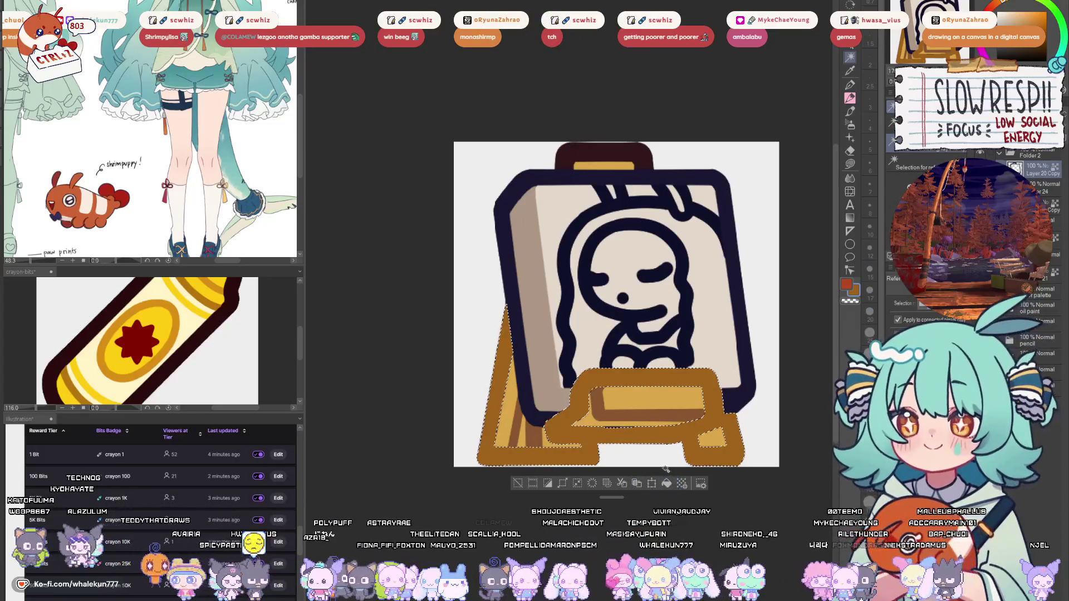
click(666, 483)
key(ctrl+d)
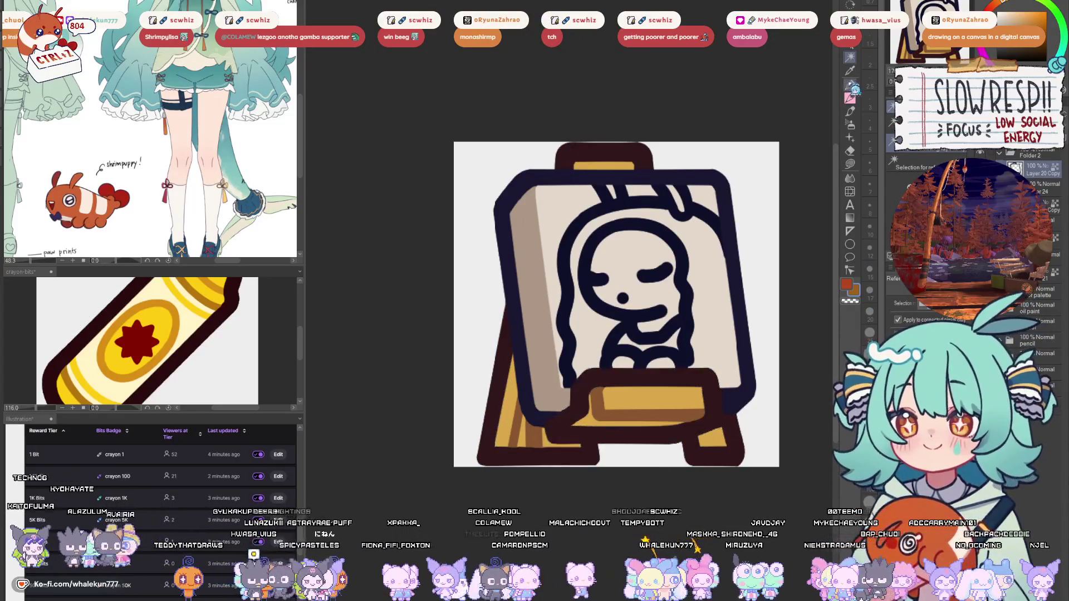
- Choose a plain inking pen and pick the dark navy outline colour
key(p)
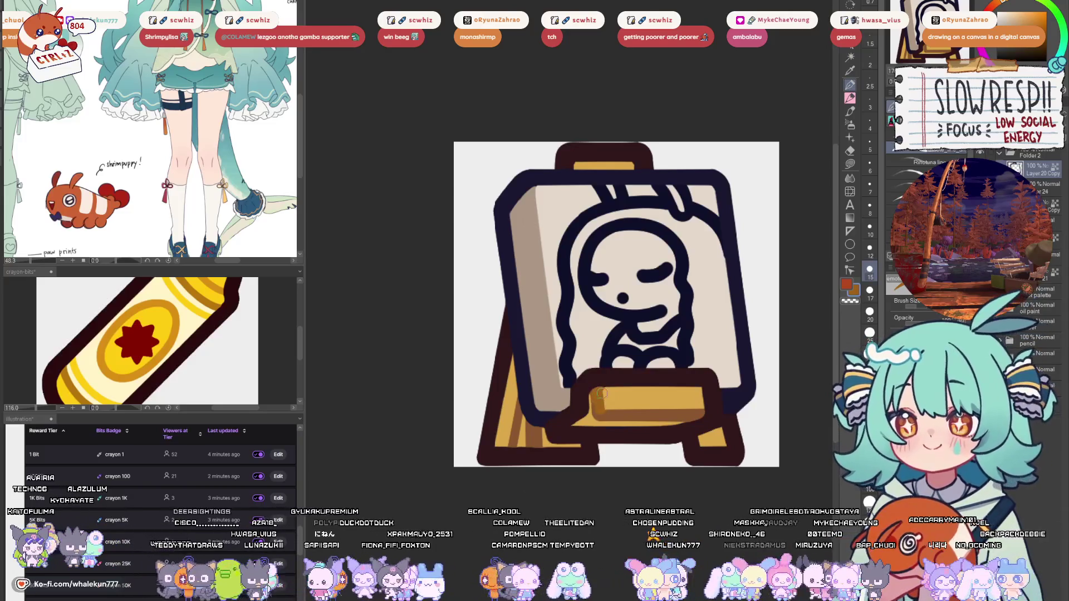
click(894, 137)
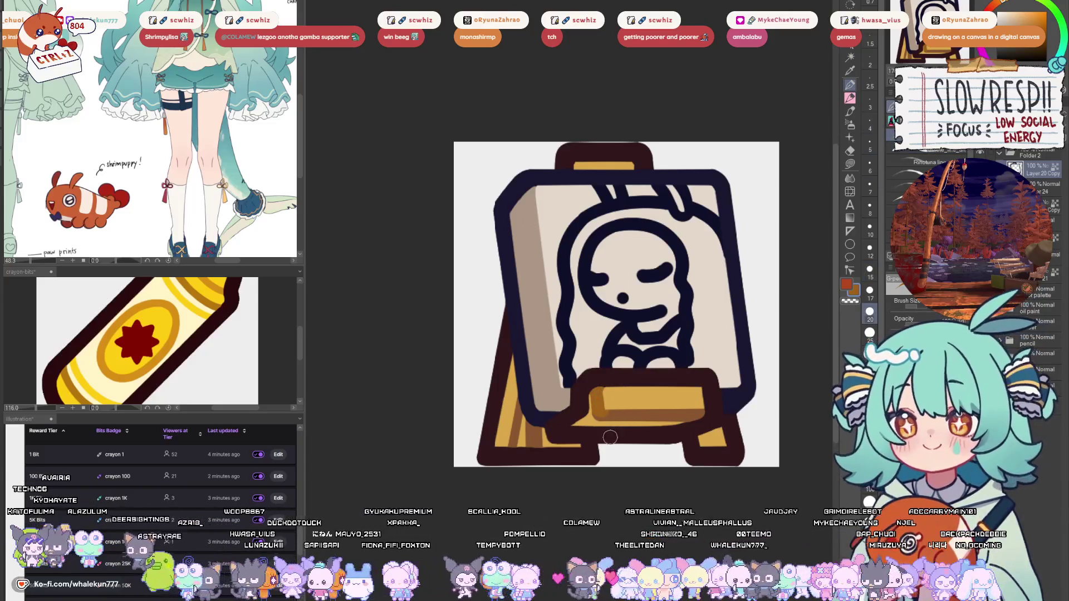
alt+click(676, 438)
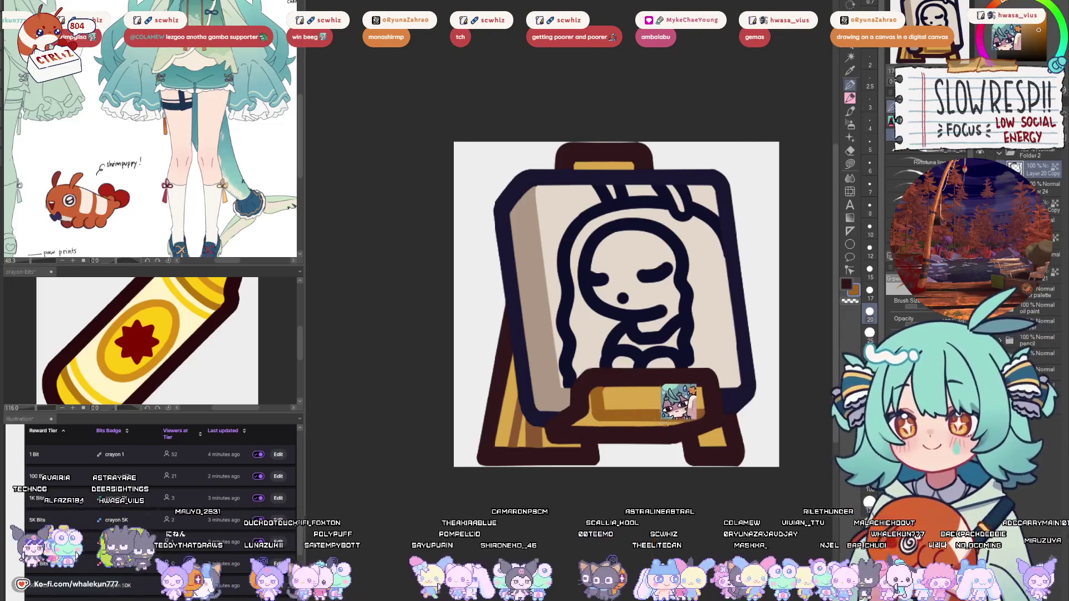
alt+click(649, 432)
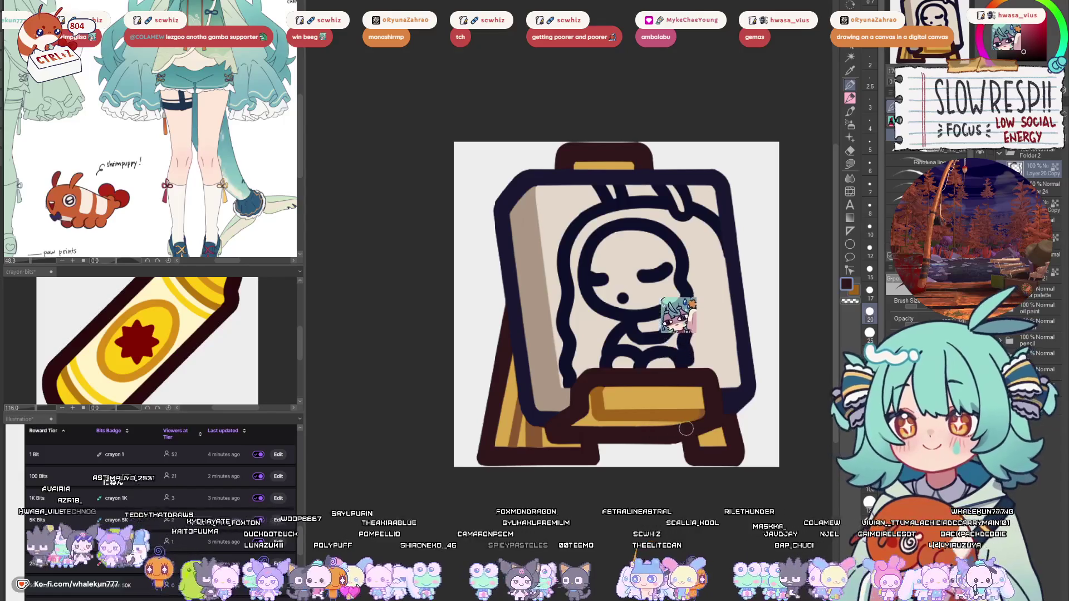
- Sample the easel tray's gold as drawing colour and resize the brush for highlights
alt+click(512, 400)
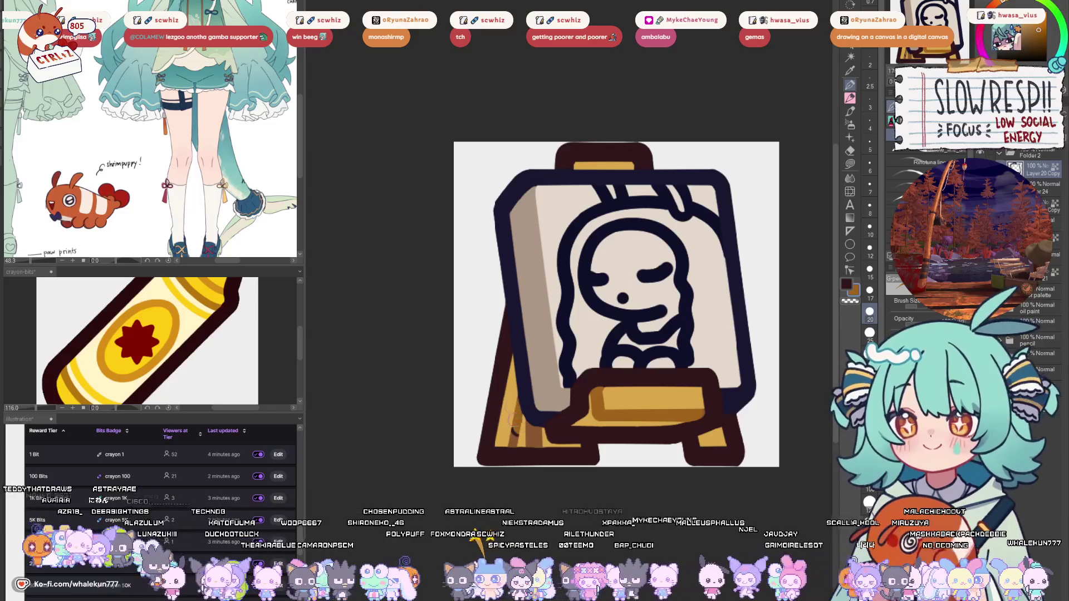
alt+click(542, 432)
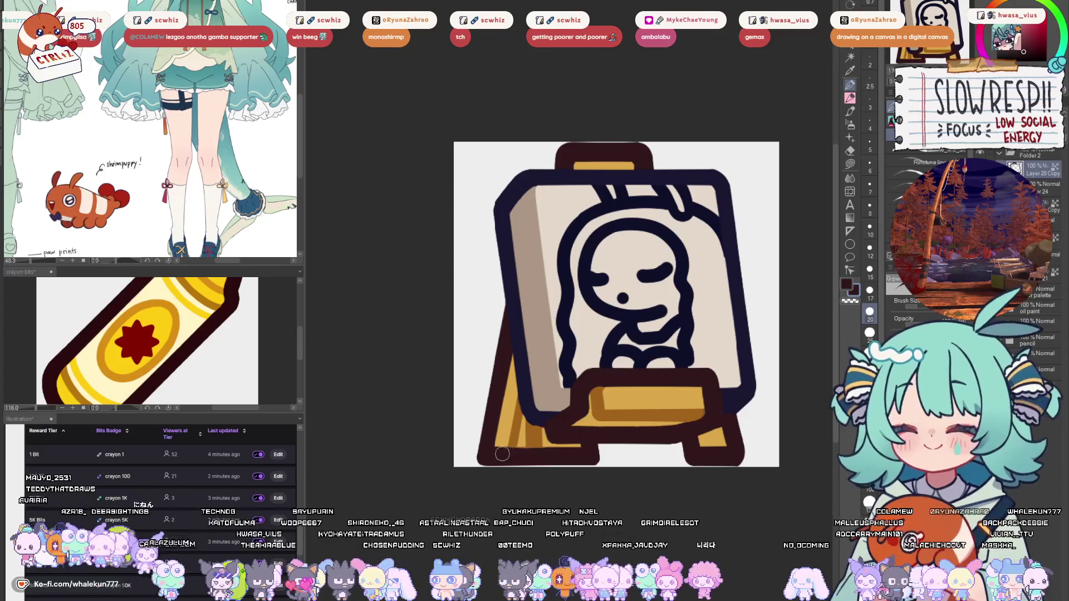
scroll(626, 330, up, 3)
alt+click(622, 478)
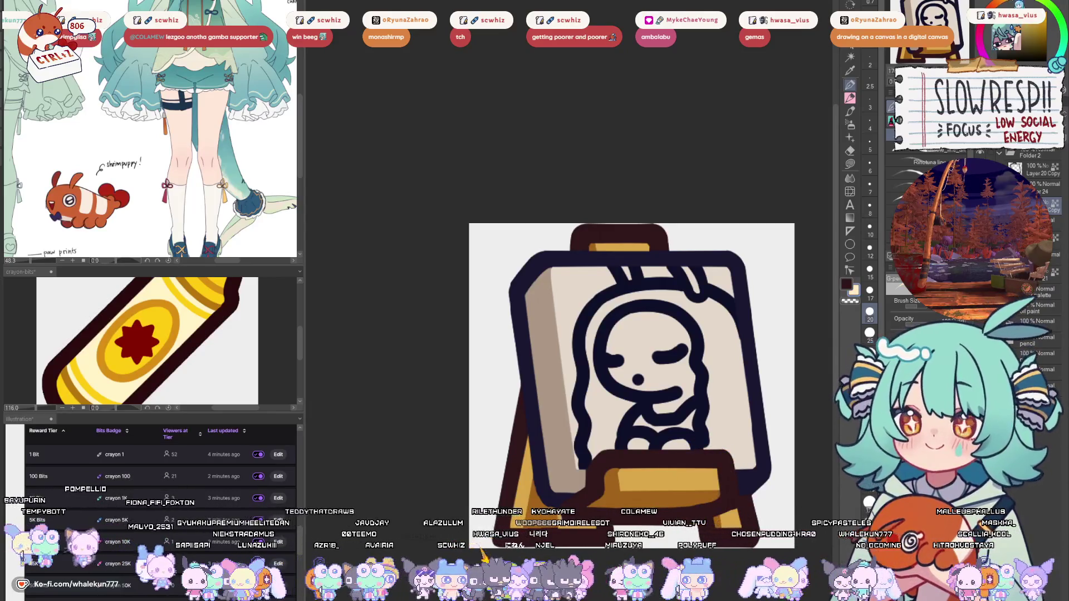
mouse_move(642, 467)
mouse_down()
mouse_move(651, 365)
mouse_move(667, 385)
mouse_up()
key(bracketleft)
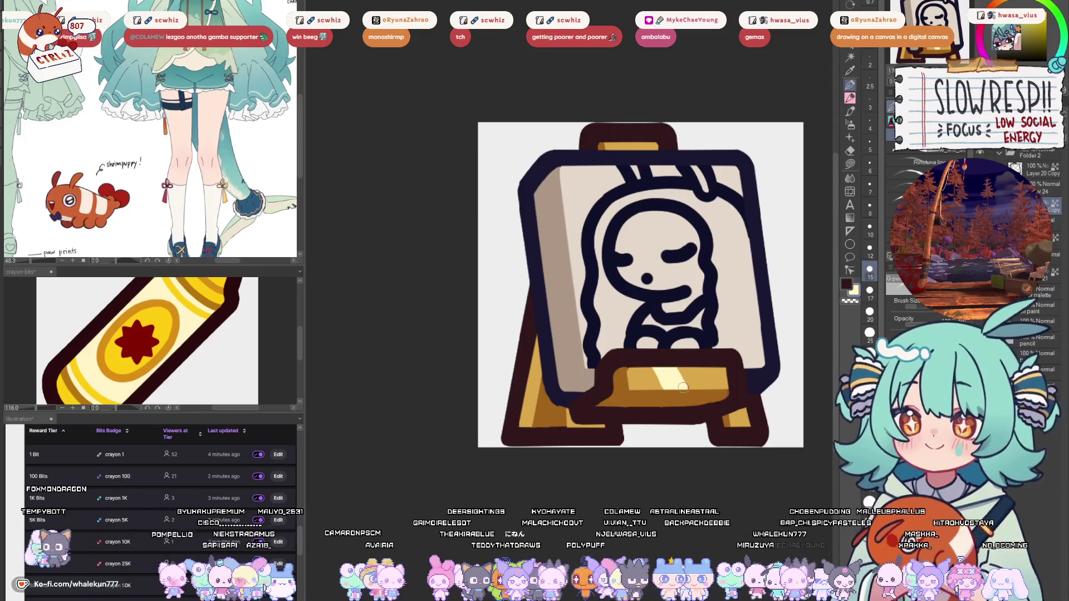
key(bracketleft)
key(bracketleft)
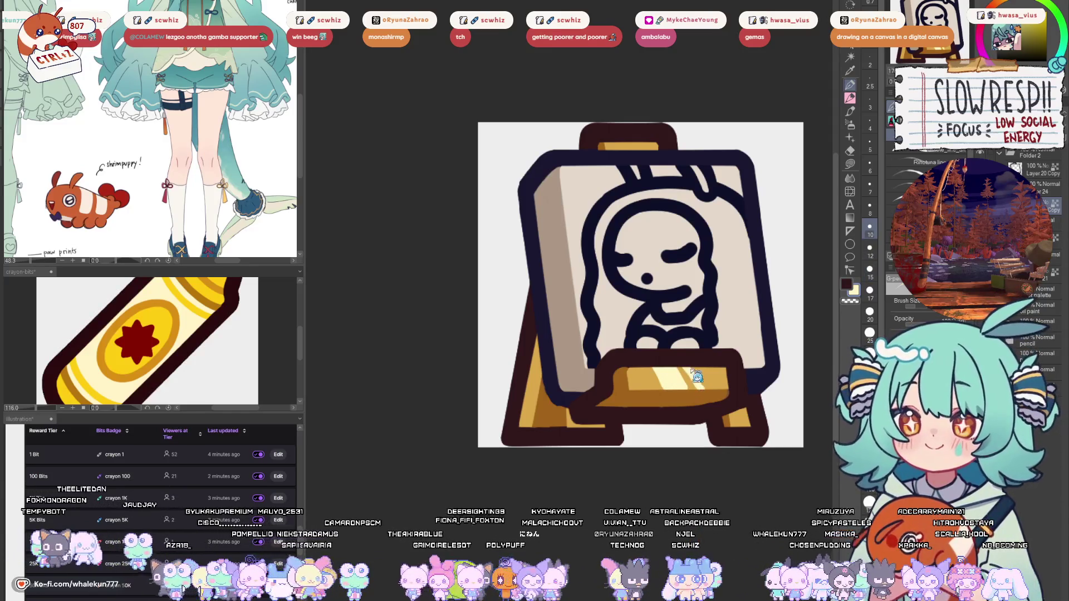
key(bracketright)
key(bracketright)
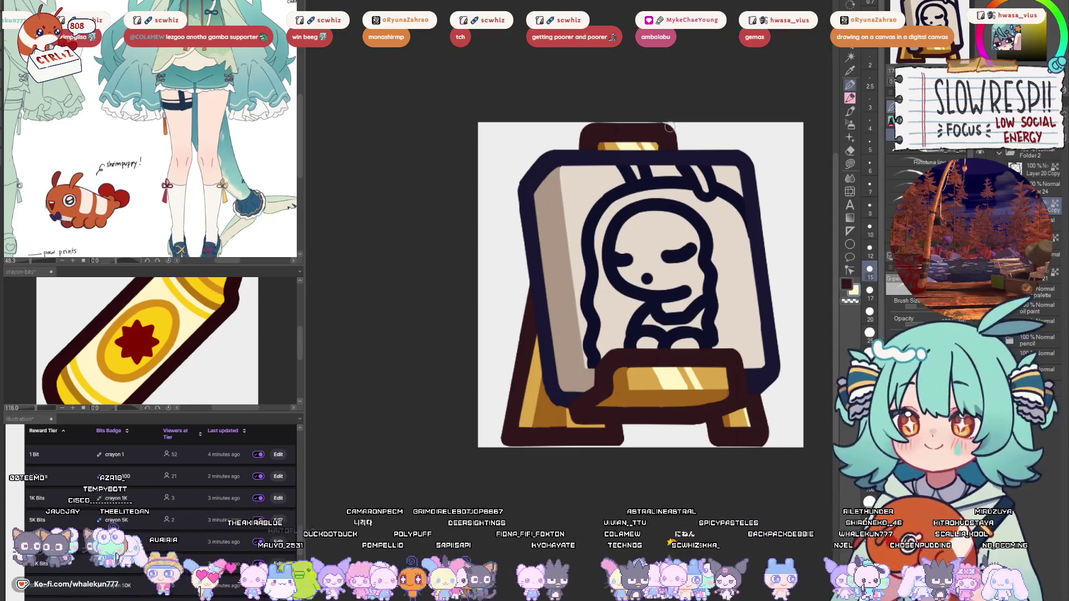
scroll(724, 143, down, 3)
drag(724, 143, 676, 272)
scroll(681, 320, up, 3)
- On another layer, lasso-fill the sleepy figure's head brown
click(849, 165)
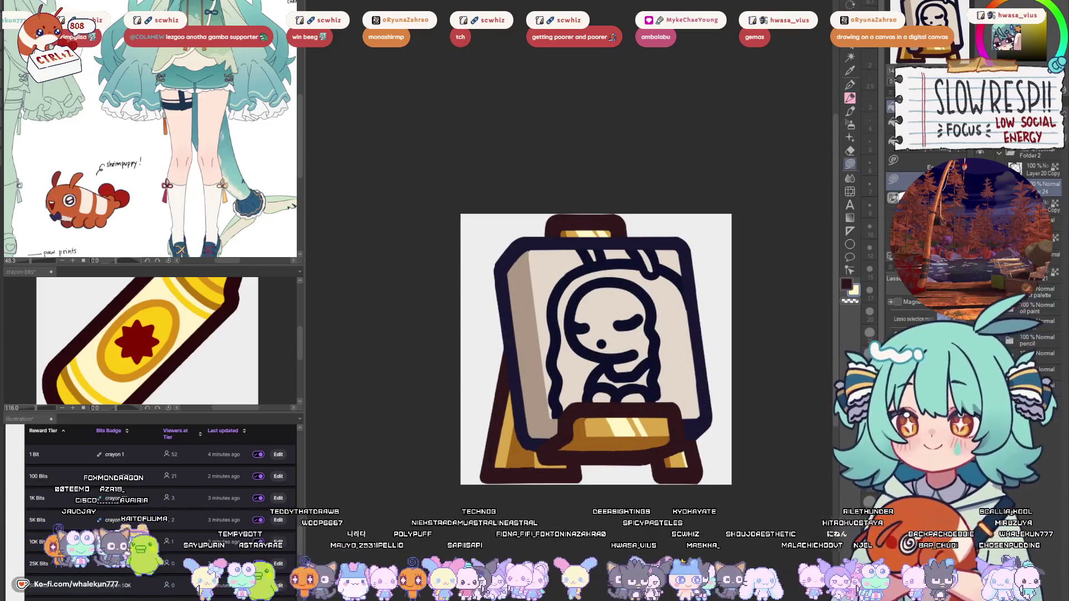
alt+click(591, 239)
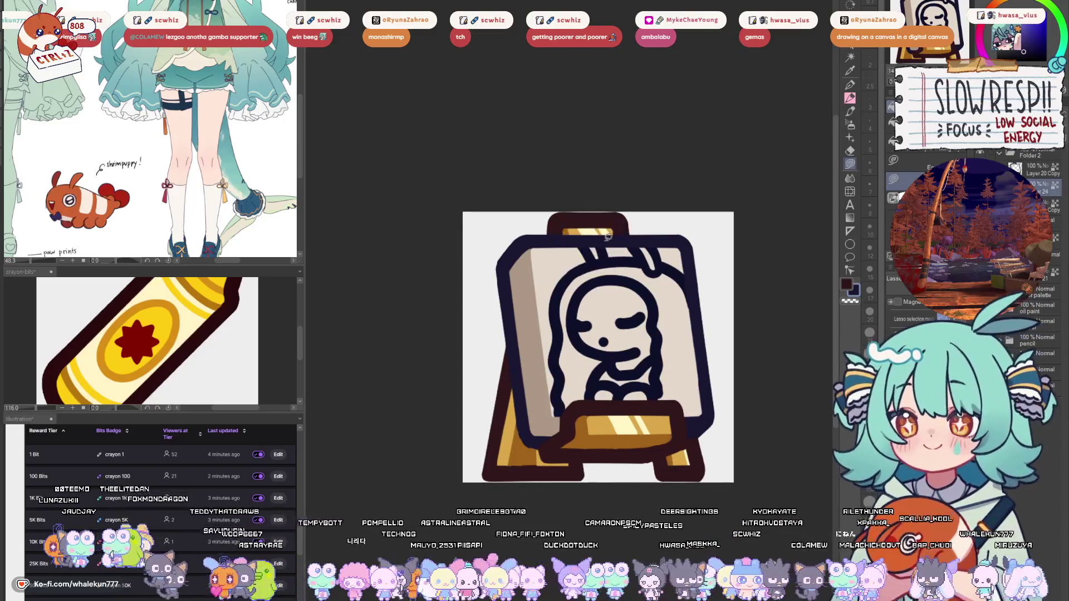
click(1047, 200)
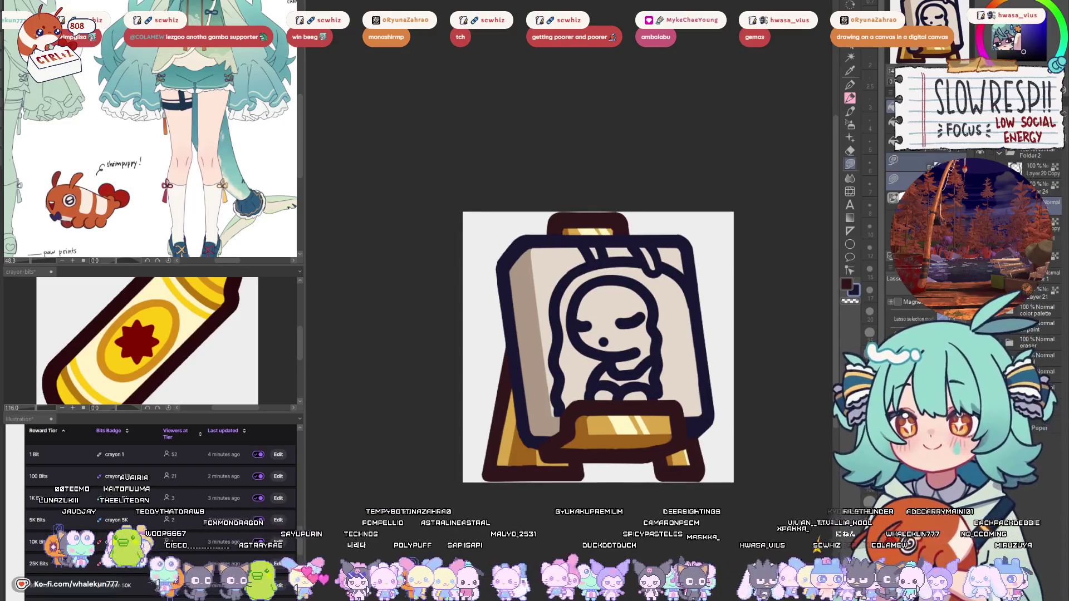
drag(218, 192, 235, 176)
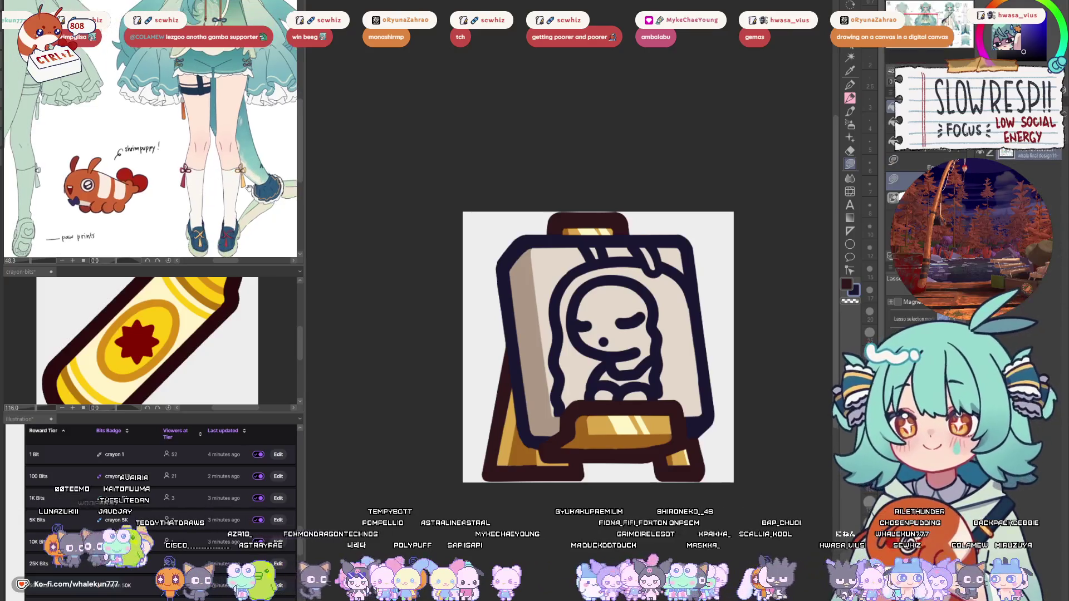
drag(751, 274, 754, 276)
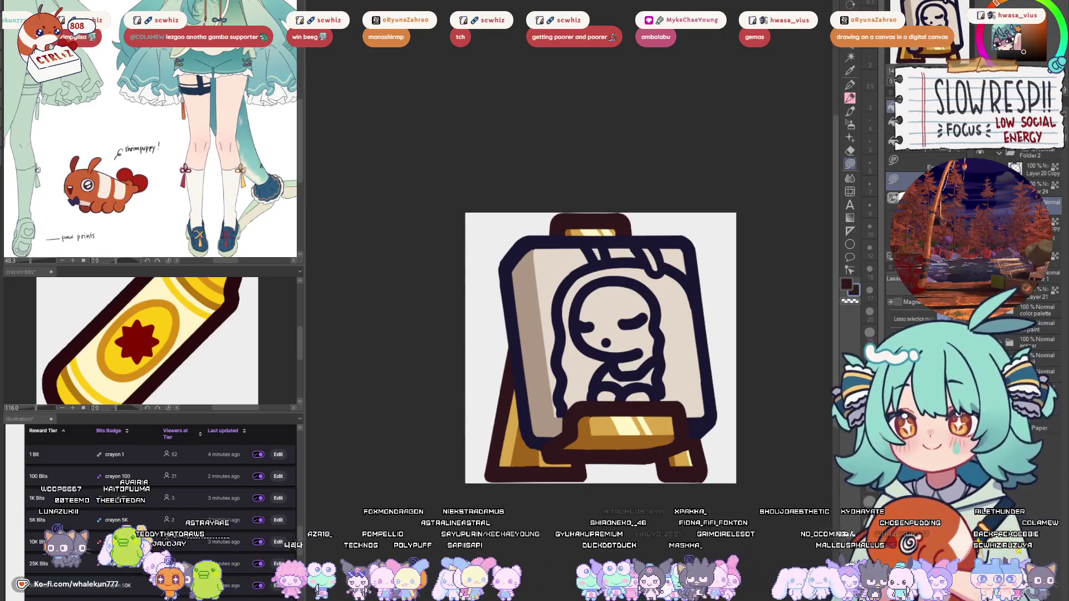
mouse_move(612, 284)
mouse_down()
mouse_move(598, 281)
mouse_move(615, 356)
mouse_move(660, 349)
mouse_move(659, 307)
mouse_up()
mouse_move(641, 387)
mouse_down()
mouse_move(596, 405)
mouse_move(618, 390)
mouse_up()
- Lasso-fill the figure's lower body brown, undoing a trial fill of the whole figure
mouse_move(653, 387)
mouse_down()
mouse_move(625, 399)
mouse_move(640, 397)
mouse_up()
key(w)
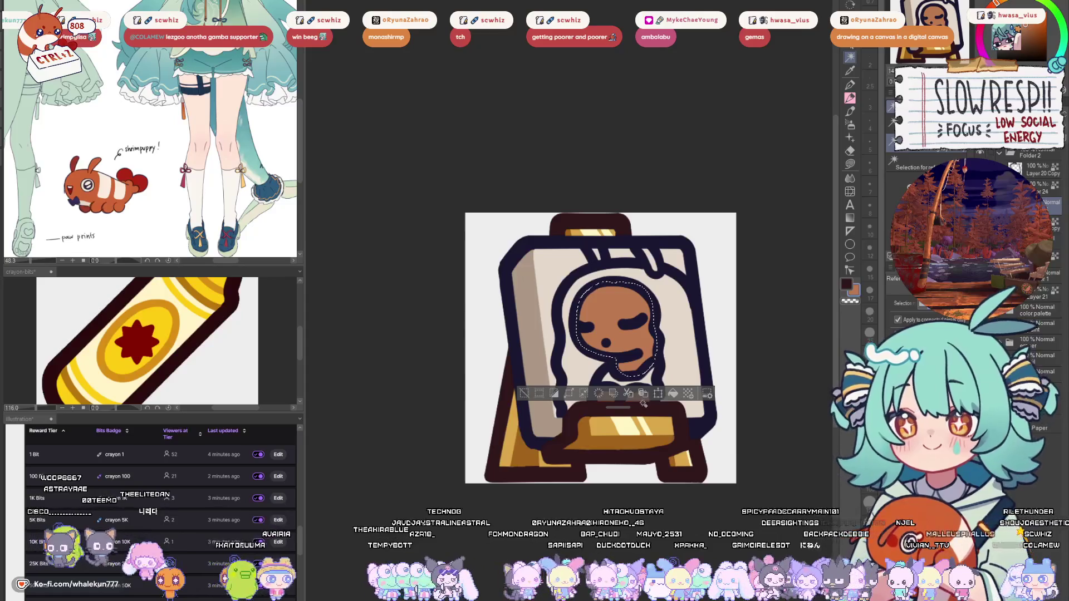
key(g)
mouse_move(604, 240)
mouse_down()
mouse_move(585, 239)
mouse_move(599, 265)
mouse_move(666, 270)
mouse_up()
mouse_move(653, 263)
mouse_down()
mouse_move(638, 257)
mouse_move(569, 281)
mouse_move(564, 346)
mouse_up()
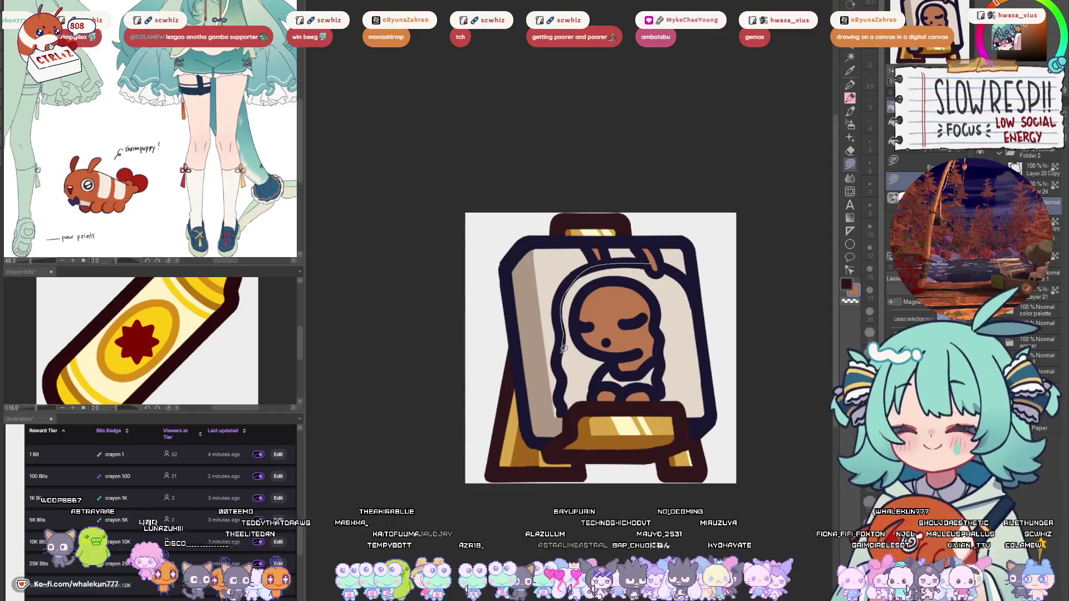
mouse_move(564, 402)
mouse_down()
mouse_move(690, 411)
mouse_move(716, 290)
mouse_move(768, 252)
mouse_up()
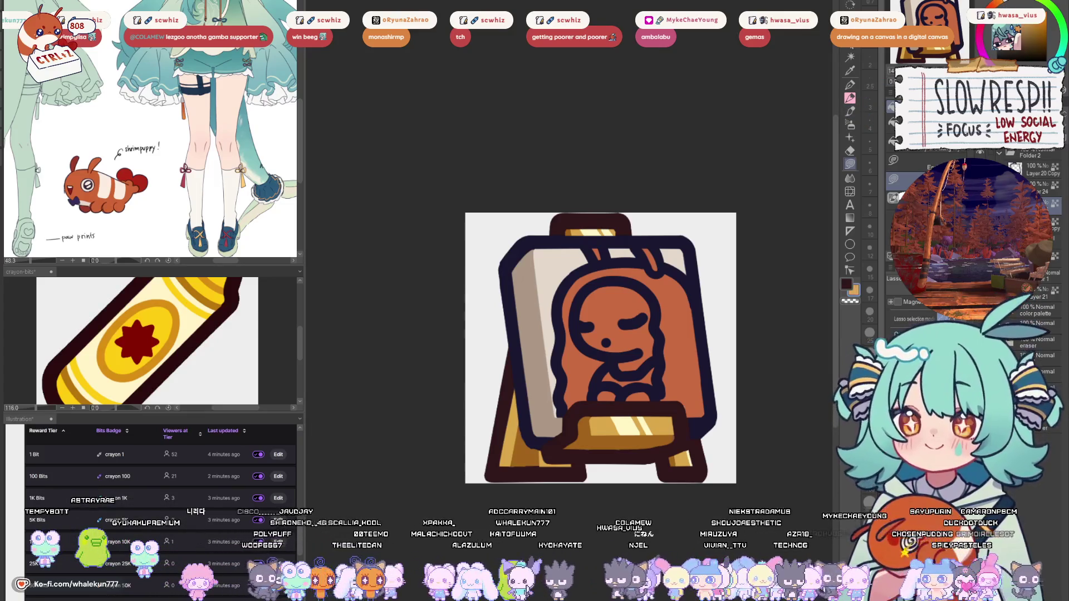
key(ctrl+z)
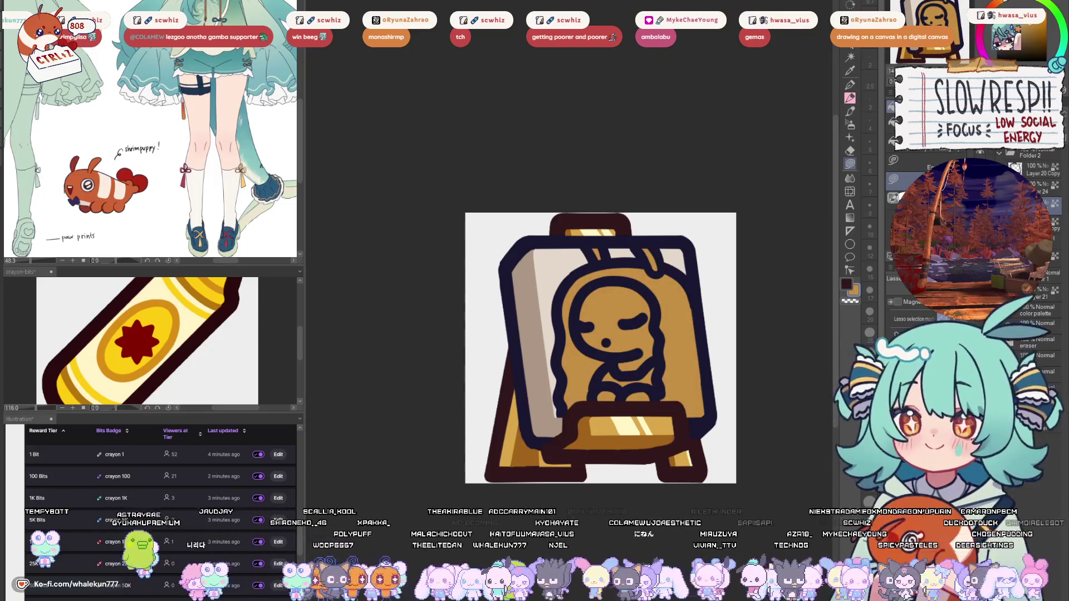
- Shade the figure's left side with a darker brown
click(1028, 40)
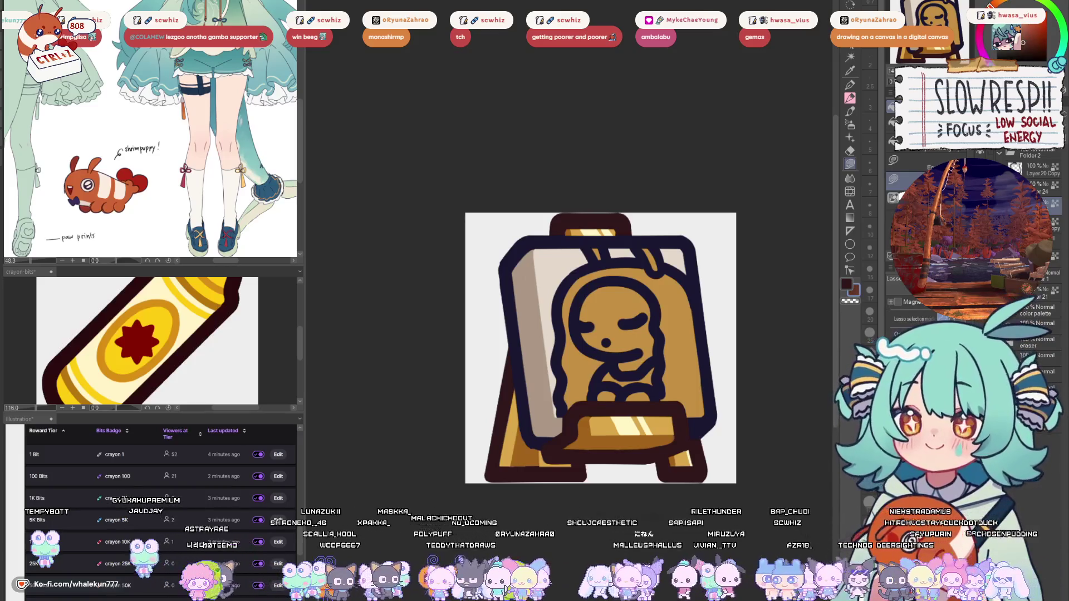
mouse_move(597, 287)
mouse_down()
mouse_move(589, 283)
mouse_move(612, 350)
mouse_up()
mouse_move(593, 392)
mouse_down()
mouse_move(553, 325)
mouse_move(607, 276)
mouse_up()
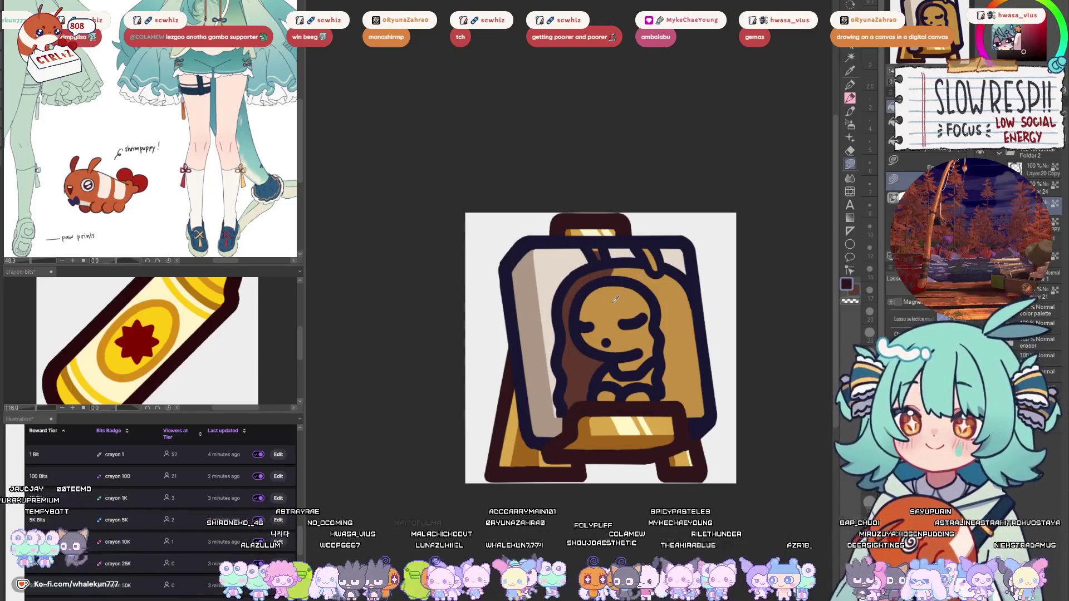
- Auto-select the figure's tan body and refill it orange-brown
alt+click(628, 285)
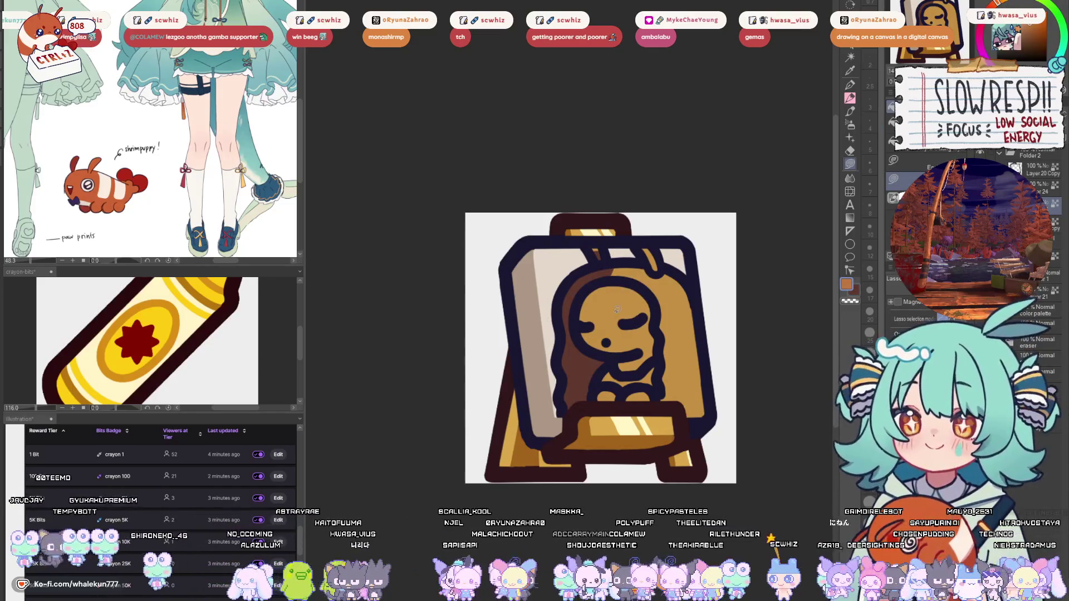
key(w)
click(616, 307)
key(alt+BackSpace)
key(ctrl+d)
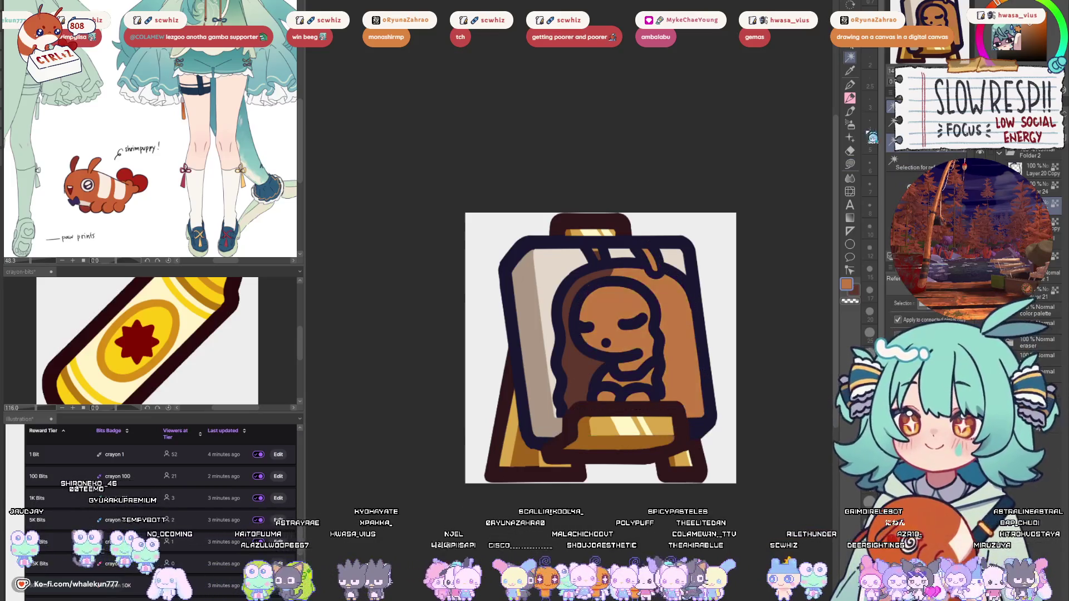
- Pick dark brown and lasso the hair around the head and body
click(851, 164)
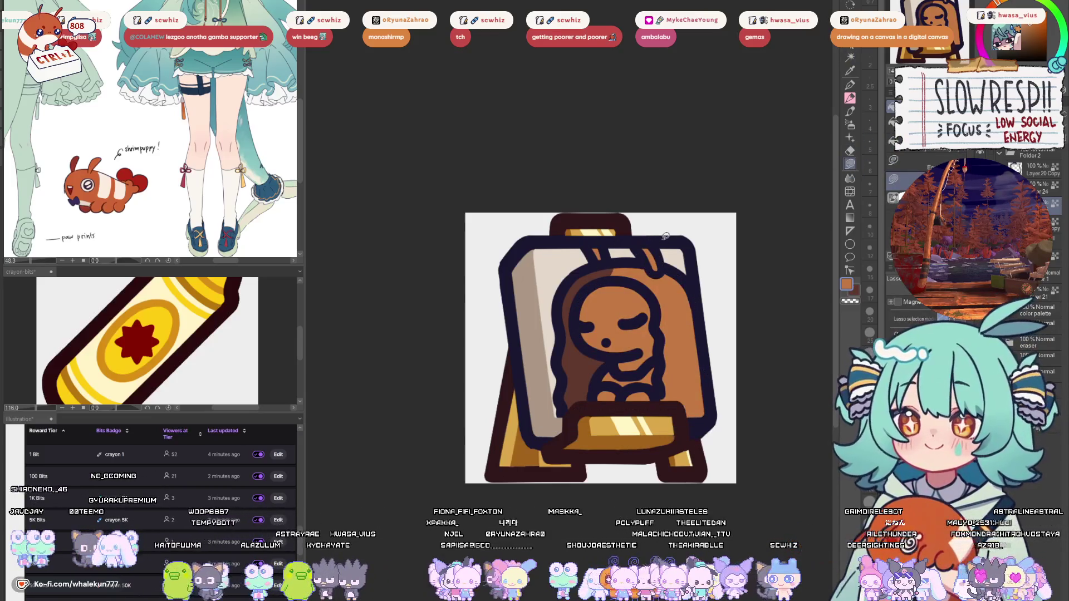
alt+click(605, 263)
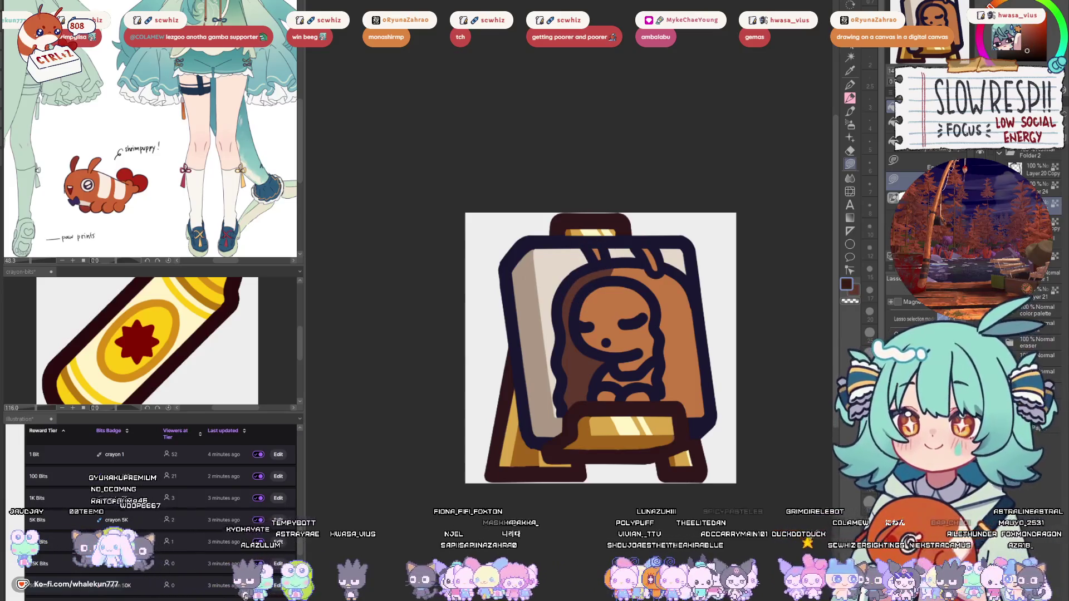
mouse_move(605, 279)
mouse_down()
mouse_move(578, 350)
mouse_move(595, 392)
mouse_move(546, 307)
mouse_move(606, 284)
mouse_up()
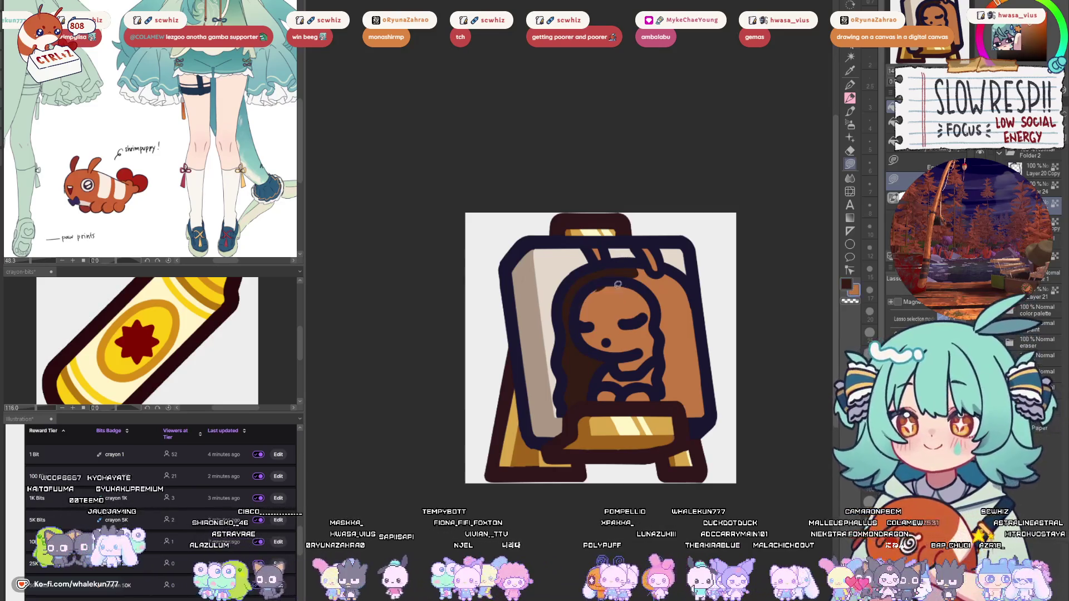
- With the canvas mirrored, lasso-fill the hair on the figure's right side dark brown
key(h)
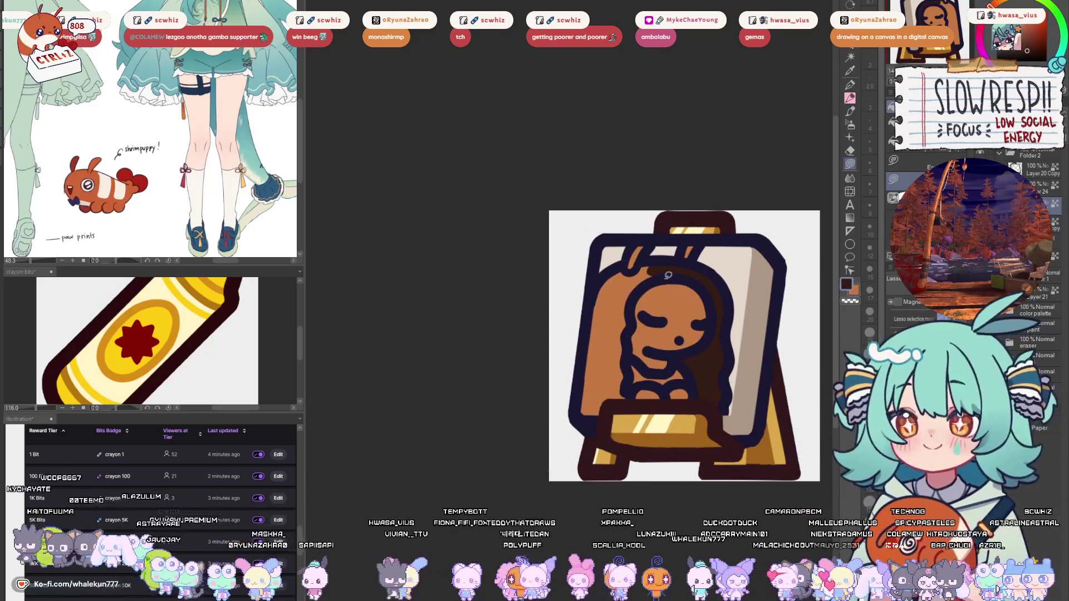
drag(672, 274, 632, 304)
mouse_move(628, 398)
mouse_down()
mouse_move(562, 345)
mouse_move(629, 264)
mouse_move(668, 271)
mouse_up()
key(h)
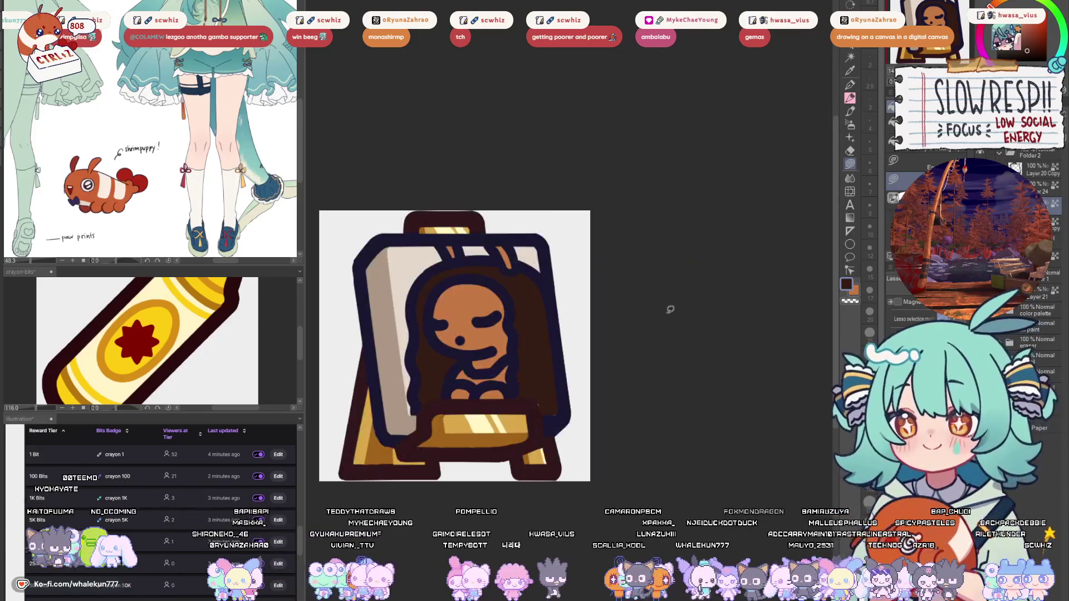
- Fill the area around the hands navy and the mouth white, then show the shrimp reference
scroll(671, 307, down, 3)
scroll(644, 307, up, 2)
drag(645, 308, 728, 329)
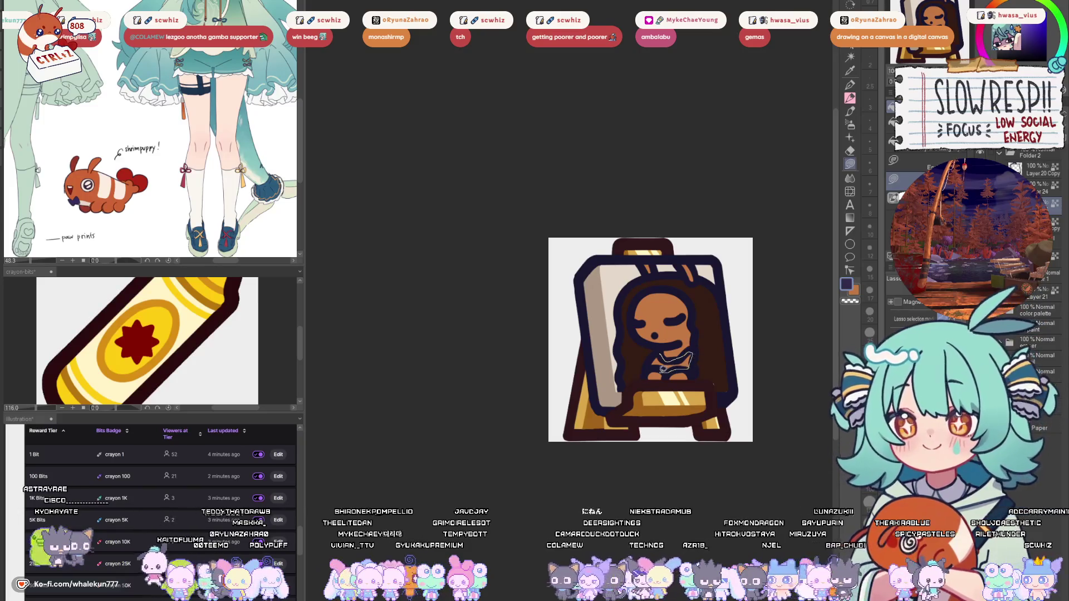
drag(665, 368, 677, 344)
scroll(685, 335, up, 1)
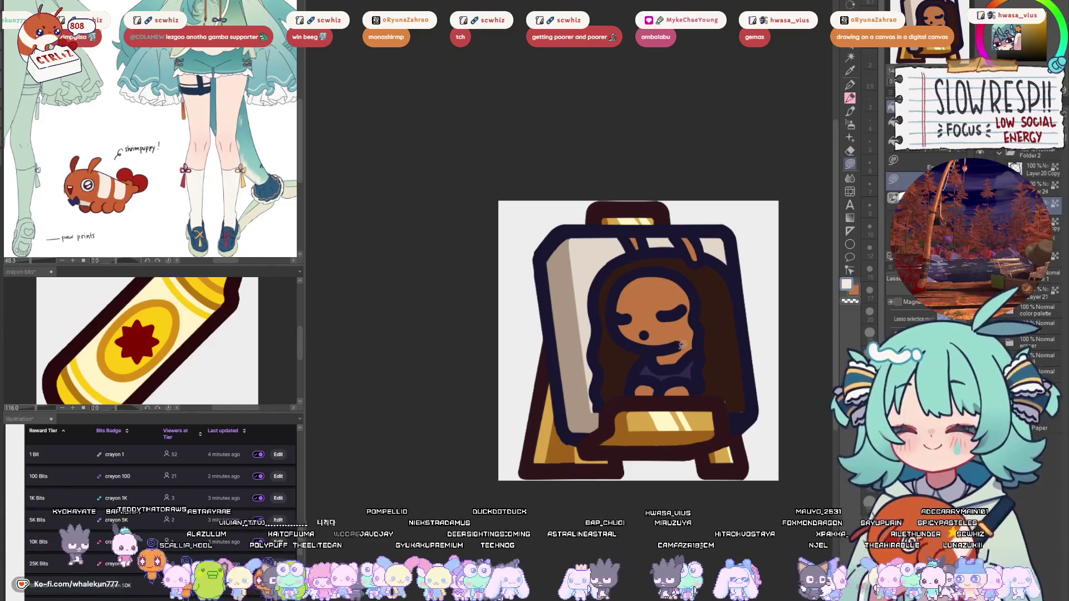
mouse_move(655, 354)
mouse_down()
mouse_move(698, 346)
mouse_move(680, 385)
mouse_up()
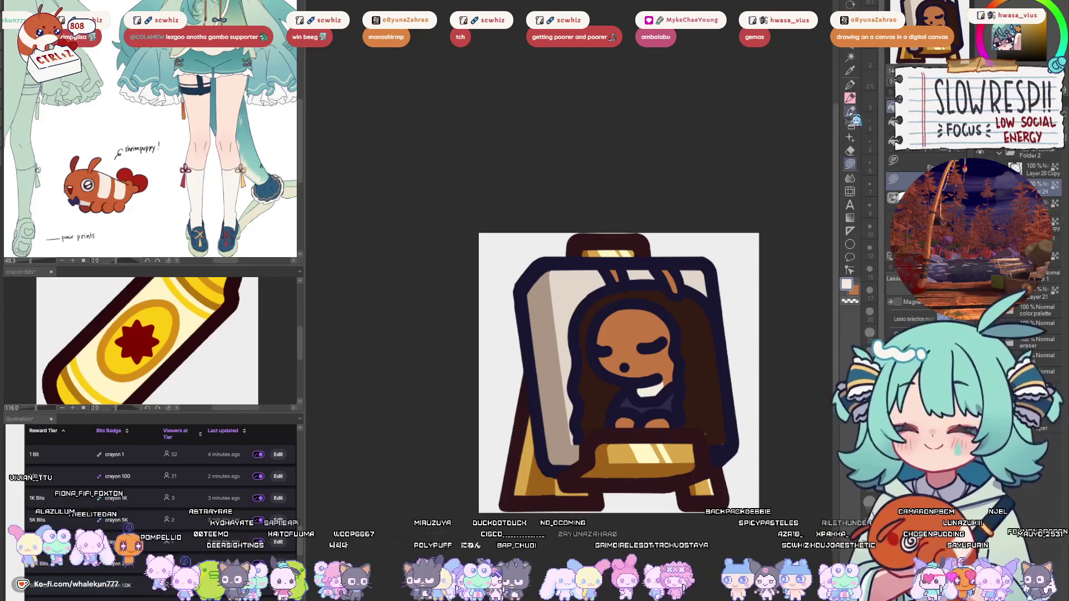
click(172, 168)
key(ctrl+Tab)
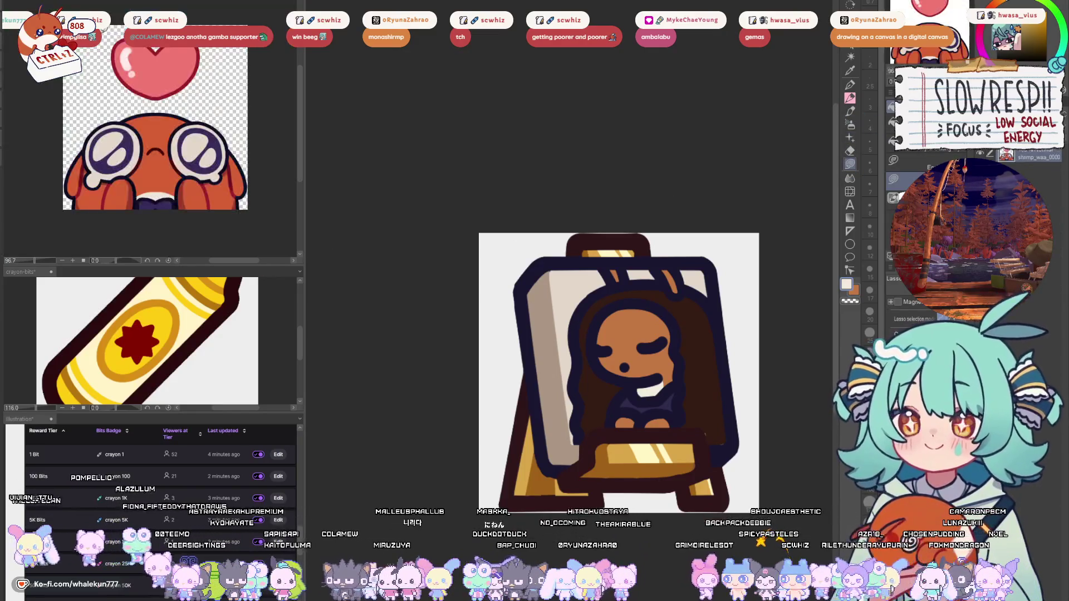
- Sample dark maroon and draw blush marks under both of the figure's closed eyes with the pen
alt+click(206, 146)
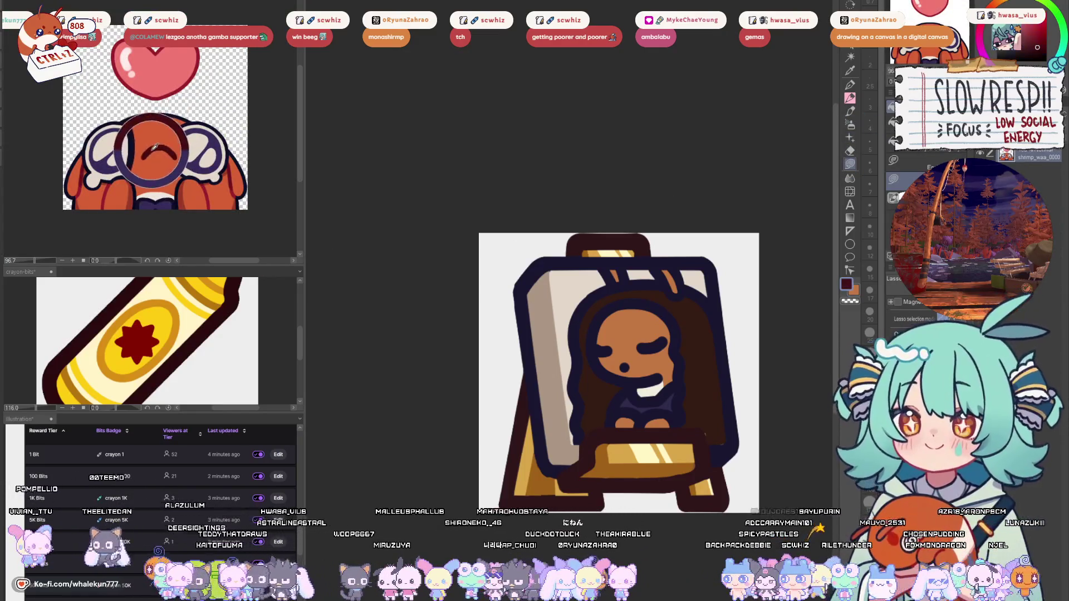
click(609, 279)
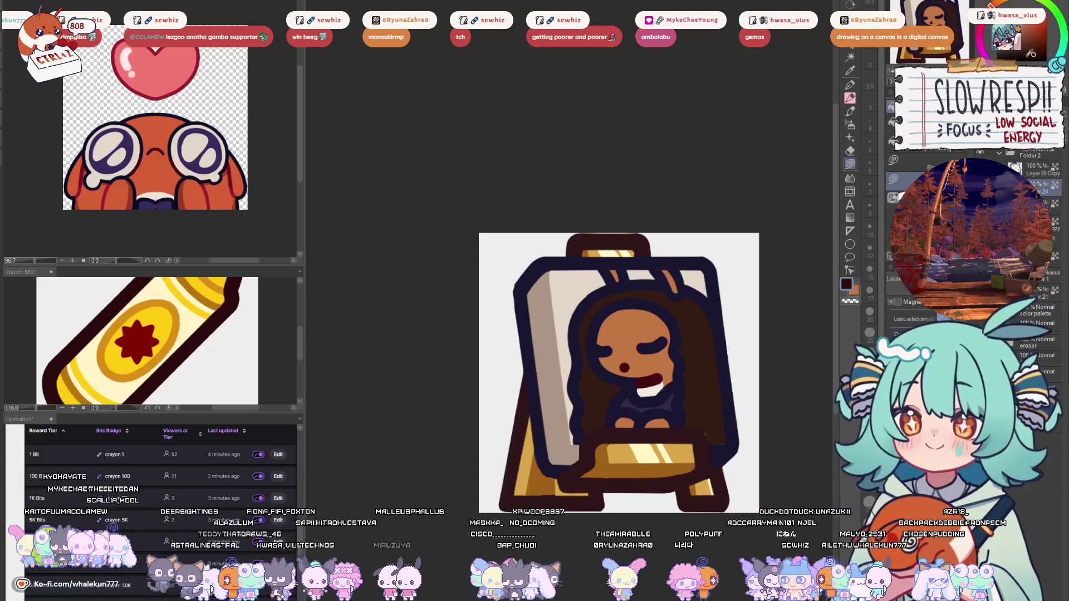
key(p)
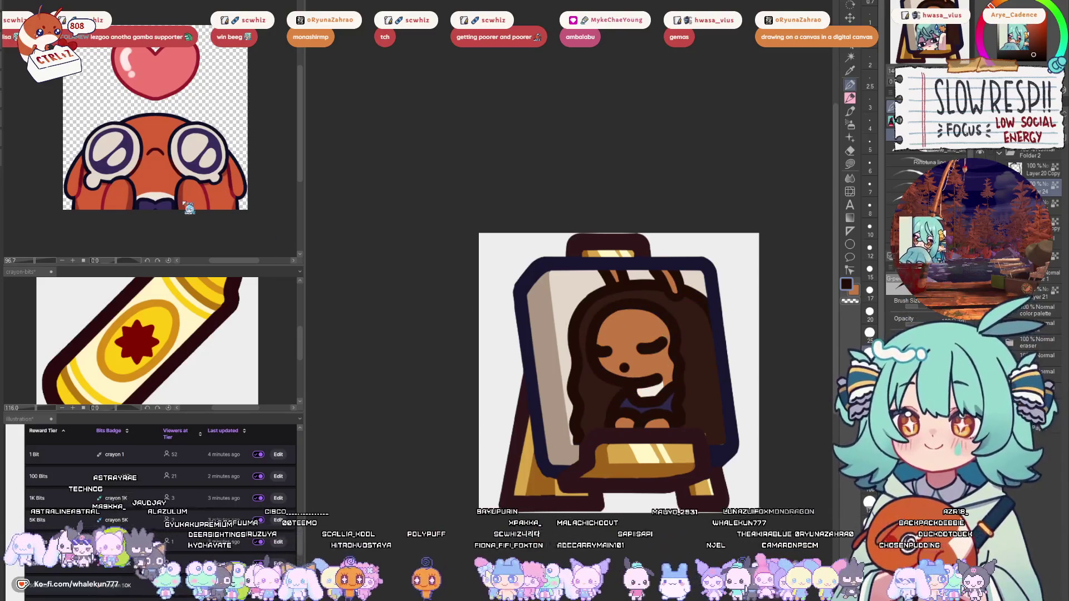
alt+click(645, 319)
mouse_move(638, 349)
mouse_down()
mouse_move(653, 347)
mouse_move(612, 352)
mouse_up()
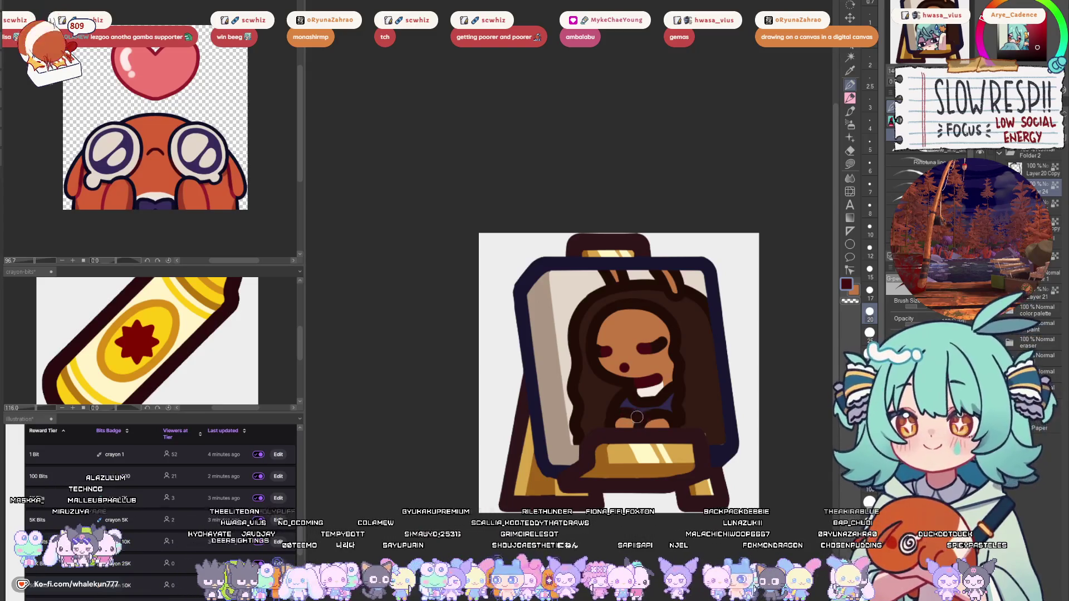
alt+click(652, 403)
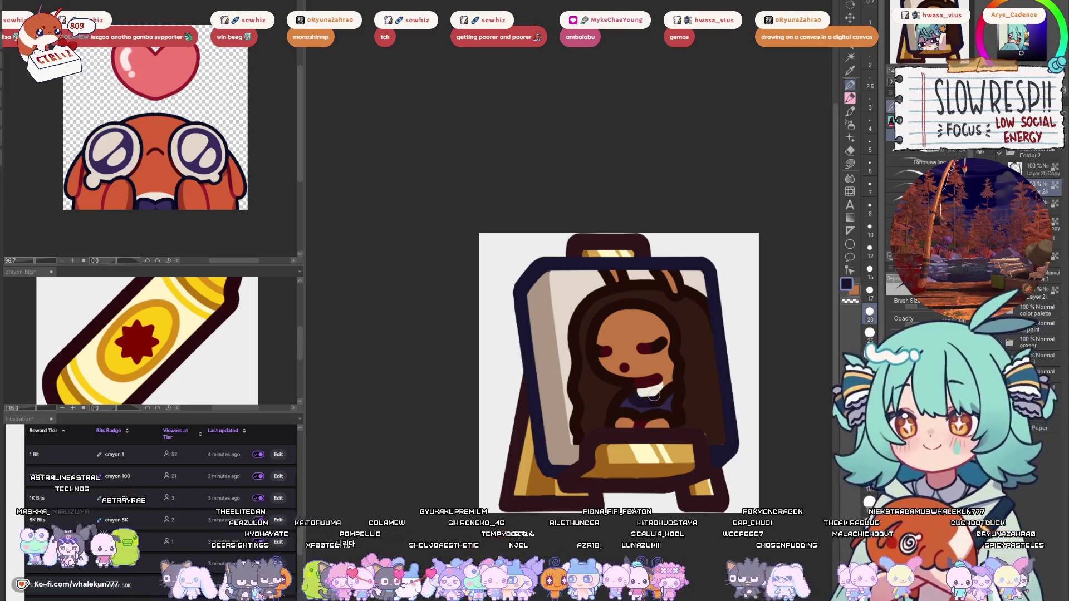
key(ctrl+alt+0)
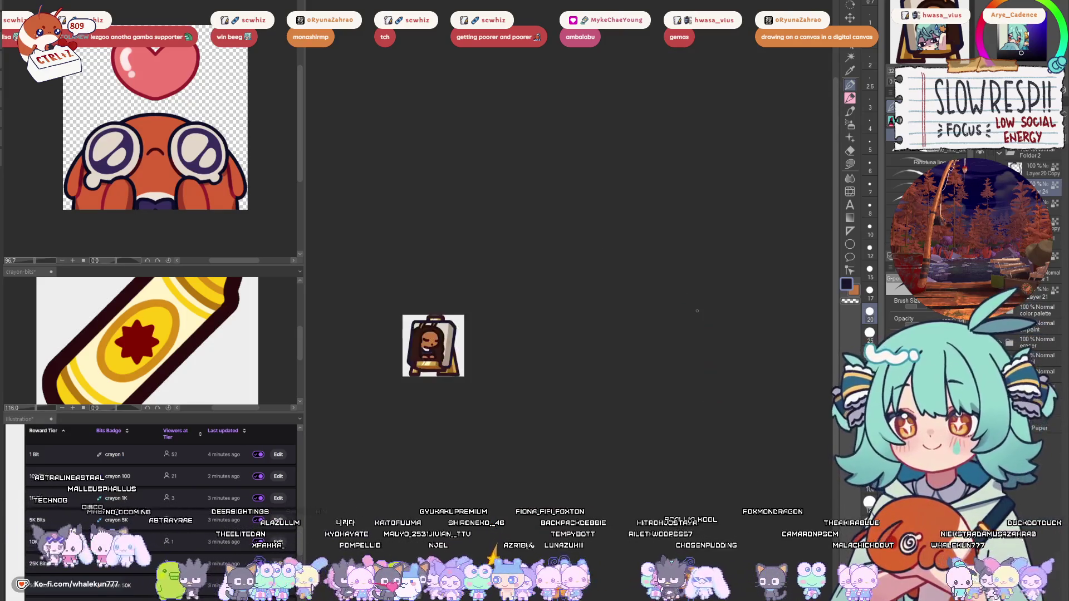
scroll(697, 311, up, 5)
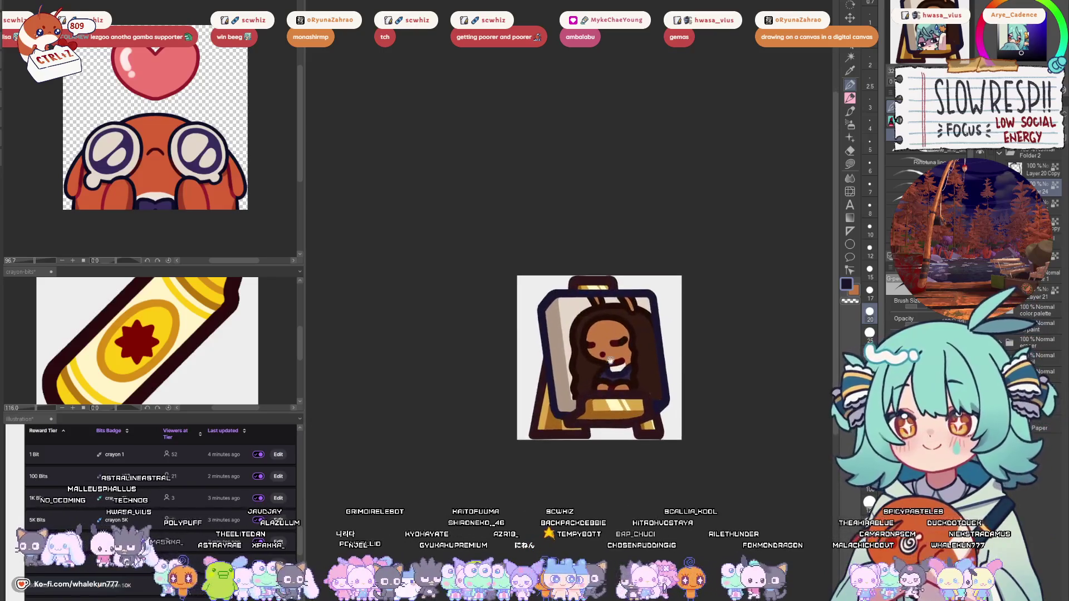
- Lasso-fill the easel board's backdrop green-beige, then undo that fill
drag(663, 393, 638, 375)
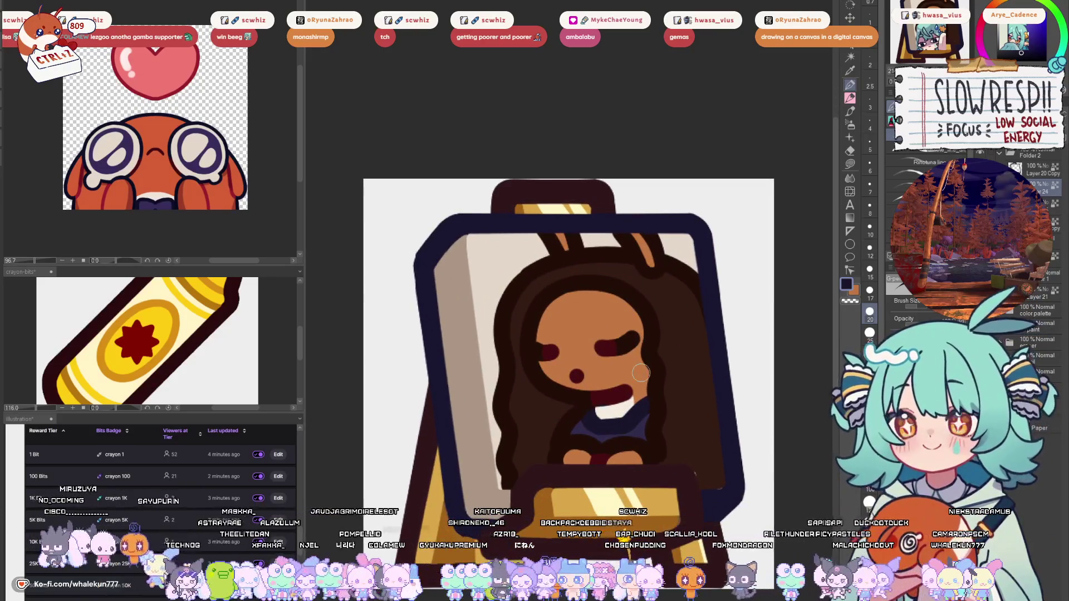
key(m)
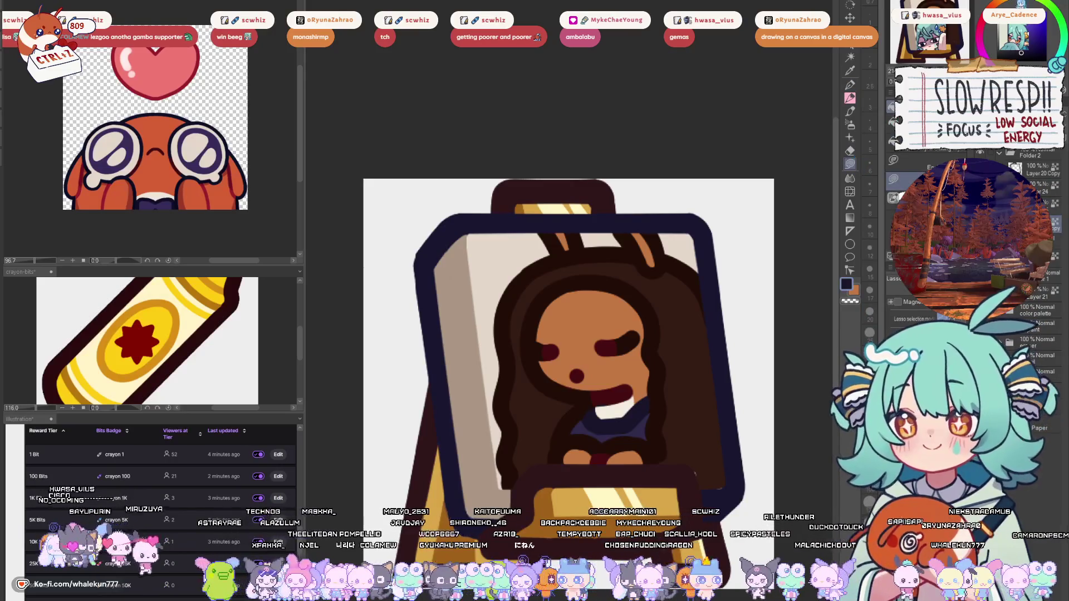
mouse_move(533, 223)
mouse_down()
mouse_move(508, 221)
mouse_move(467, 295)
mouse_move(508, 496)
mouse_up()
drag(731, 477, 694, 205)
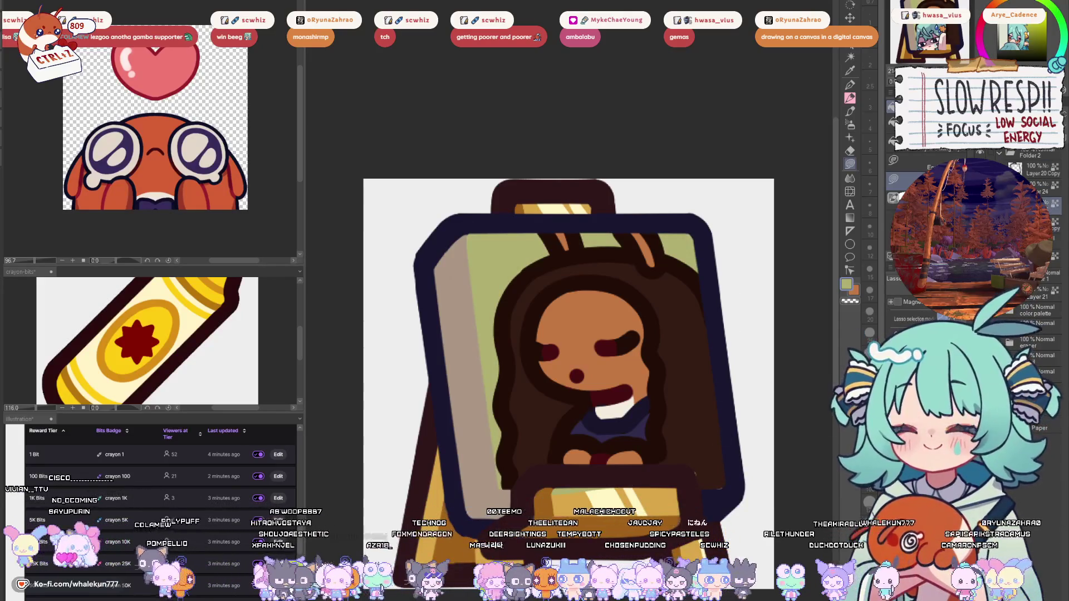
alt+click(690, 451)
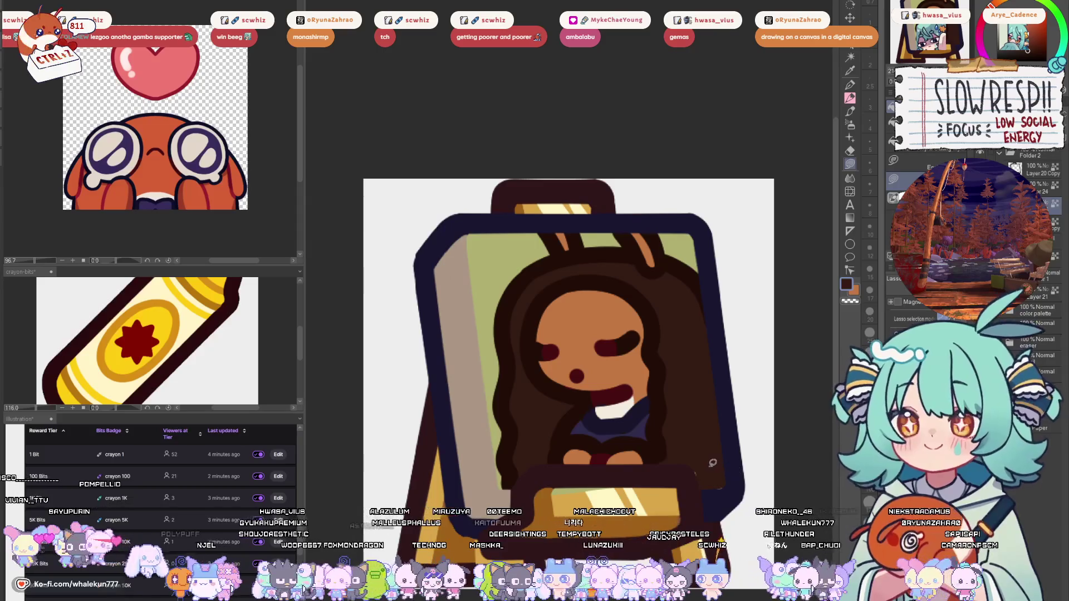
key(ctrl+z)
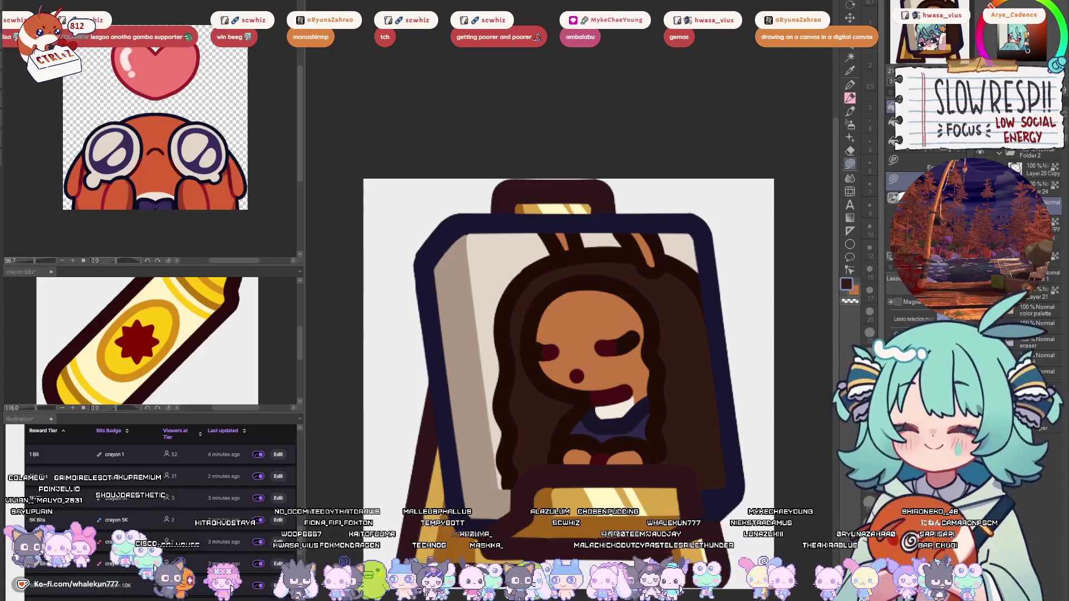
key(ctrl+minus)
key(ctrl+minus)
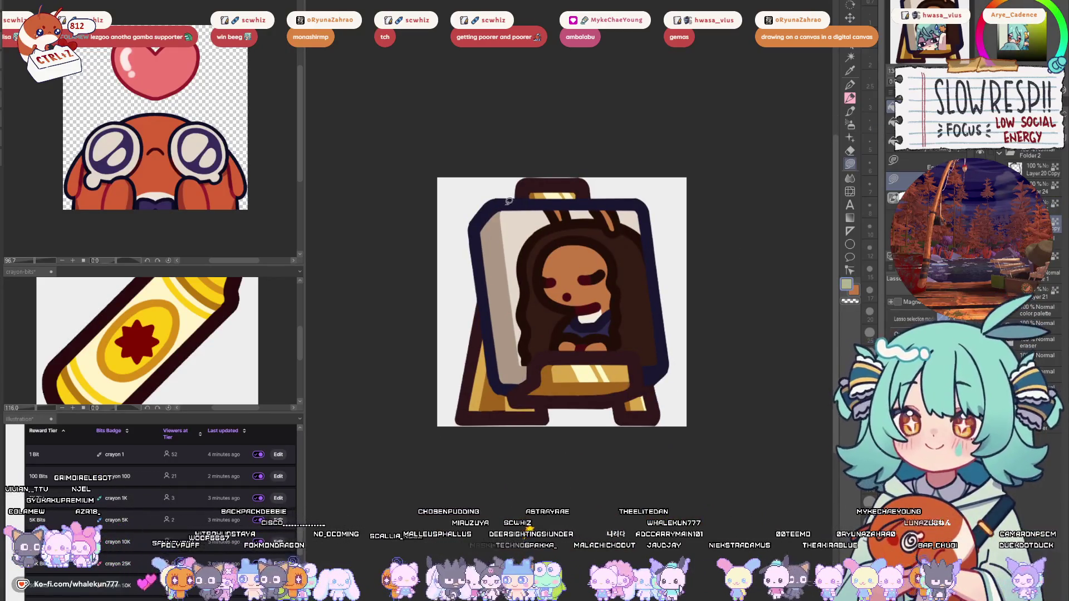
- Auto-select the board's inner backdrop and paint green along the hair's left edge
key(w)
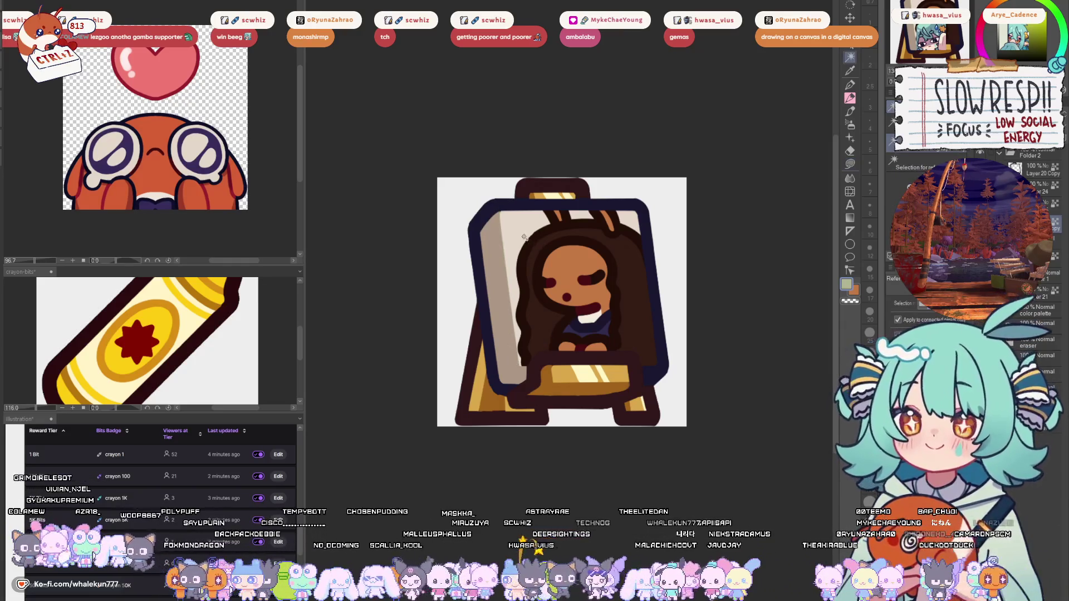
click(524, 237)
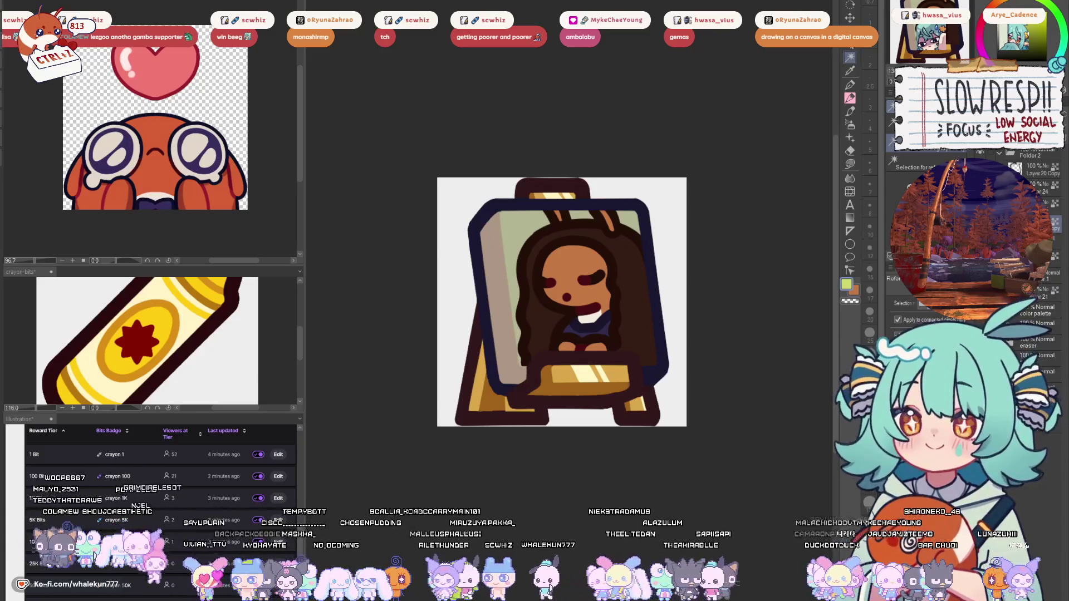
key(p)
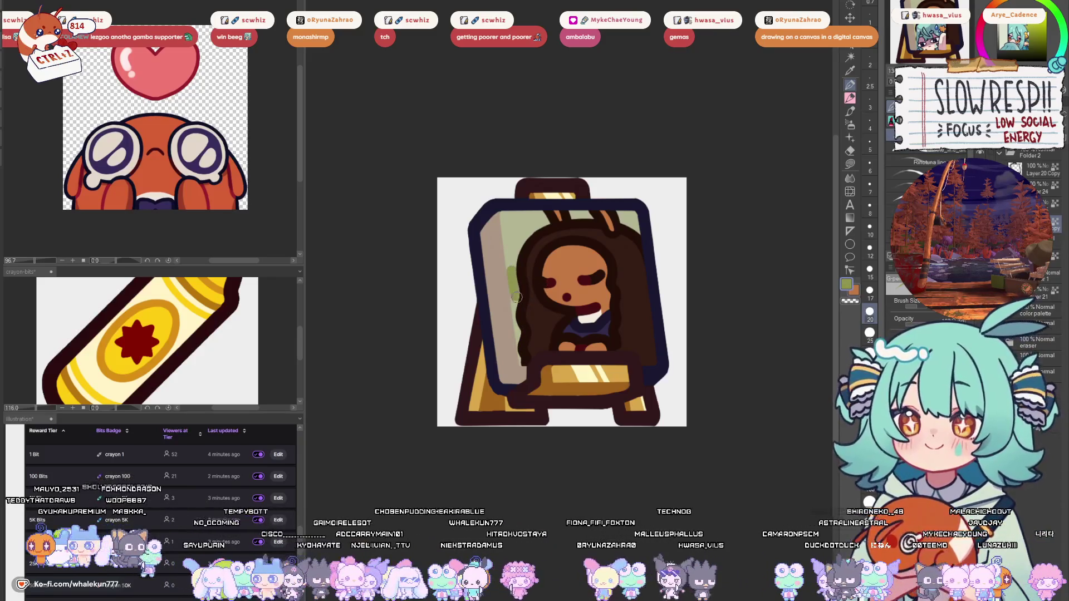
drag(515, 268, 523, 360)
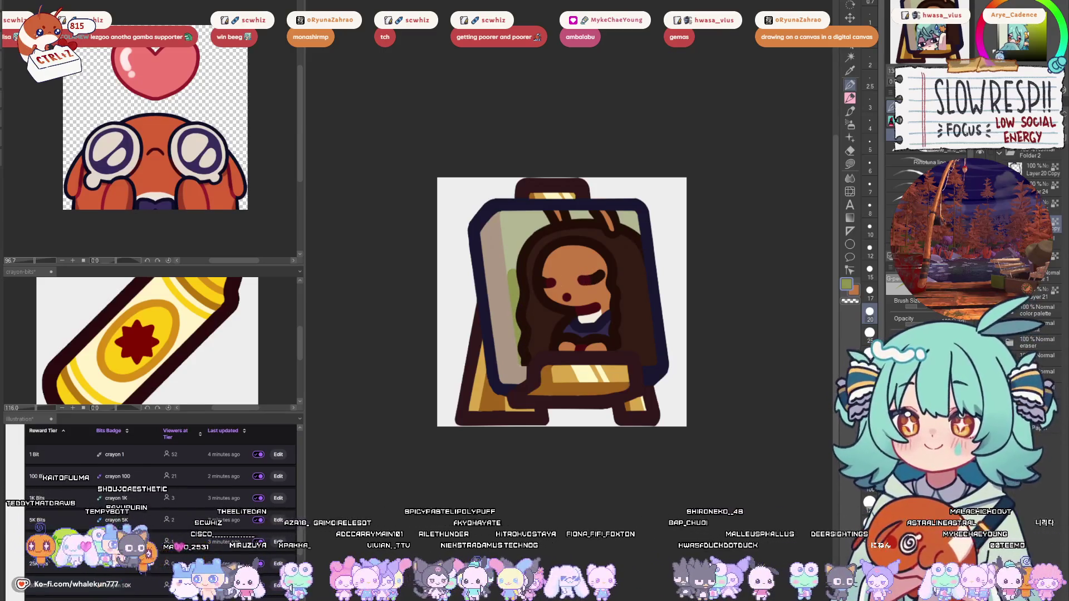
- Auto-select the frame interior and repaint its left inner edge in darker olive
key(w)
click(618, 223)
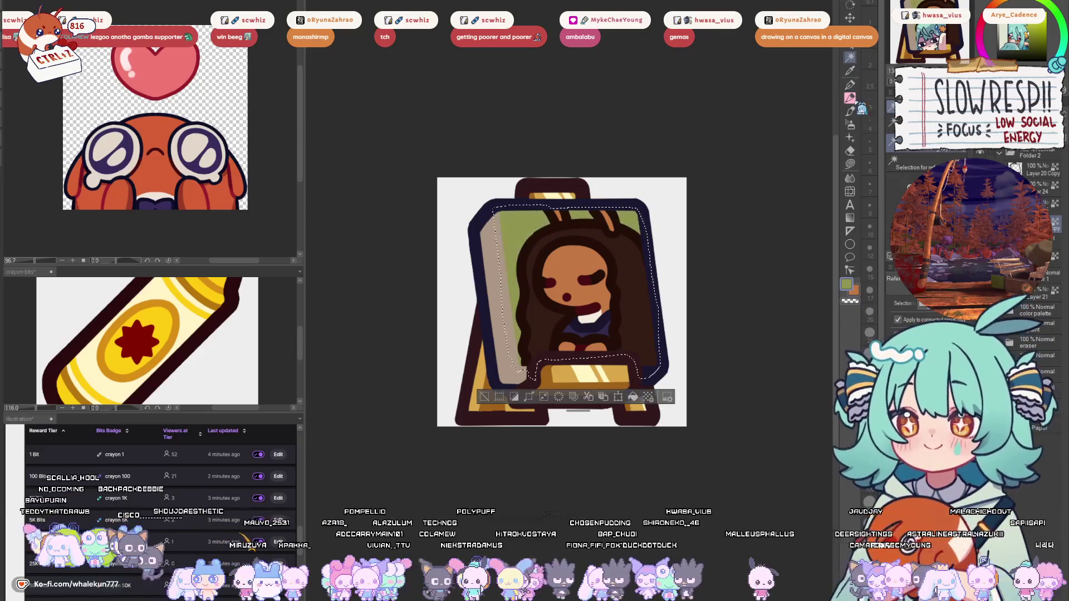
click(850, 85)
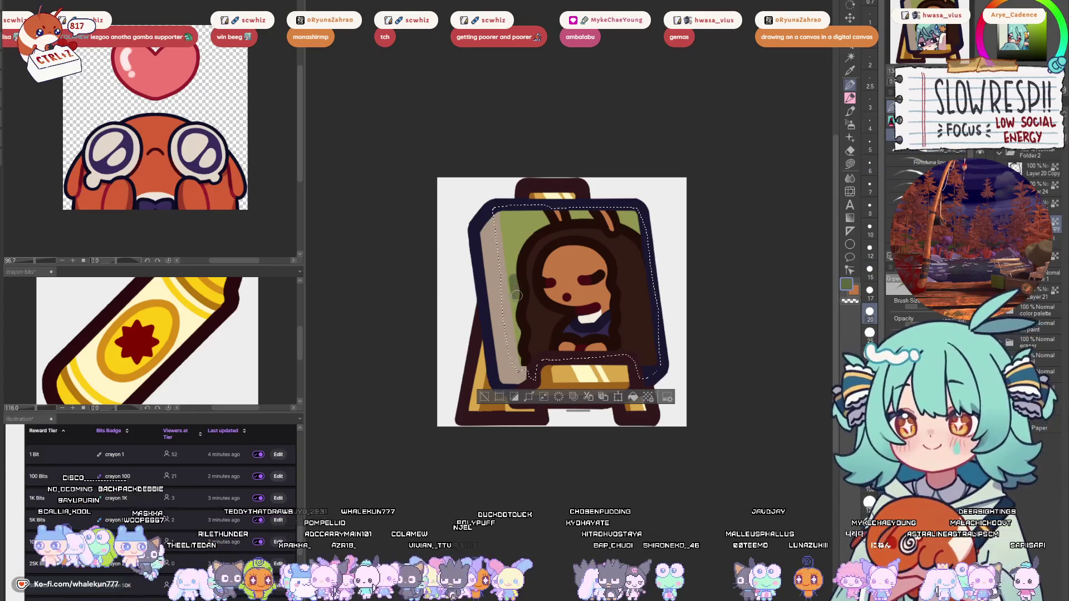
drag(639, 218, 634, 240)
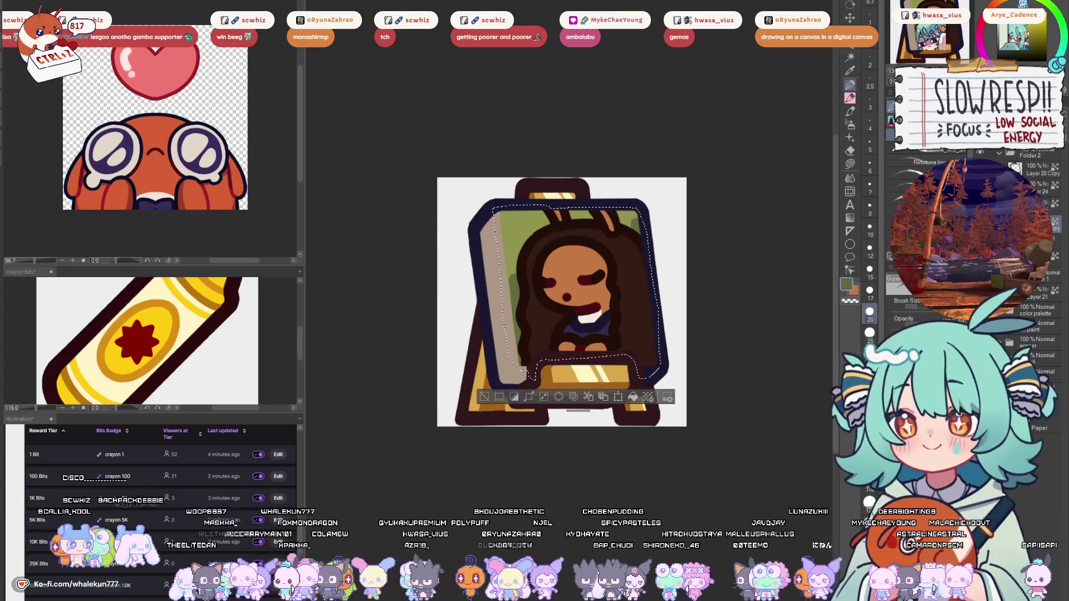
drag(508, 212, 508, 250)
key(ctrl+z)
alt+click(508, 223)
drag(506, 211, 507, 237)
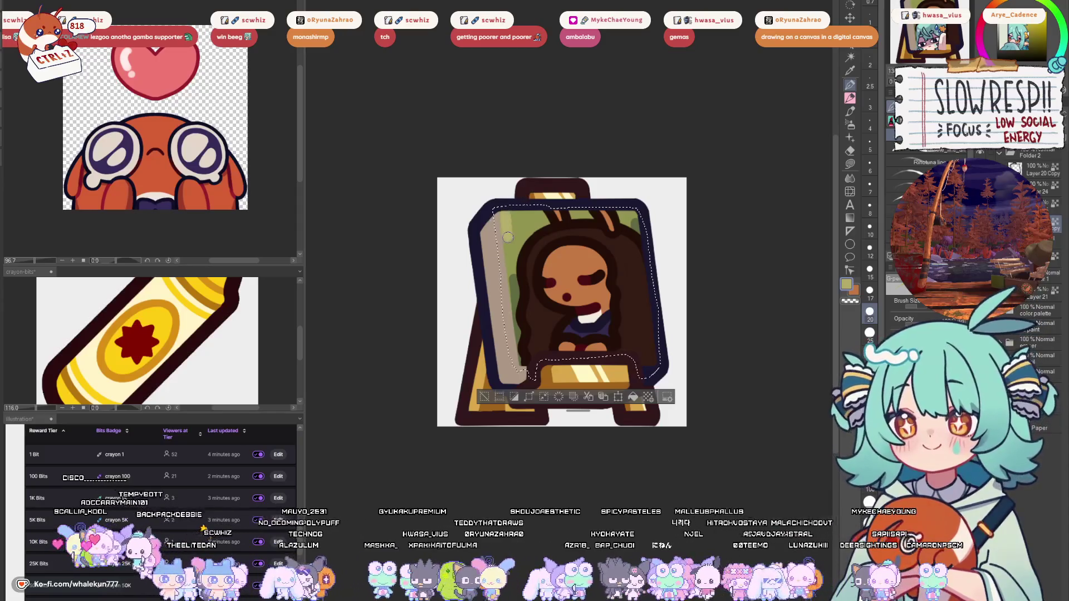
key(ctrl+d)
- Sample the frame's dark green and paint the upper-left beige strip at brush size 15
key(ctrl+0)
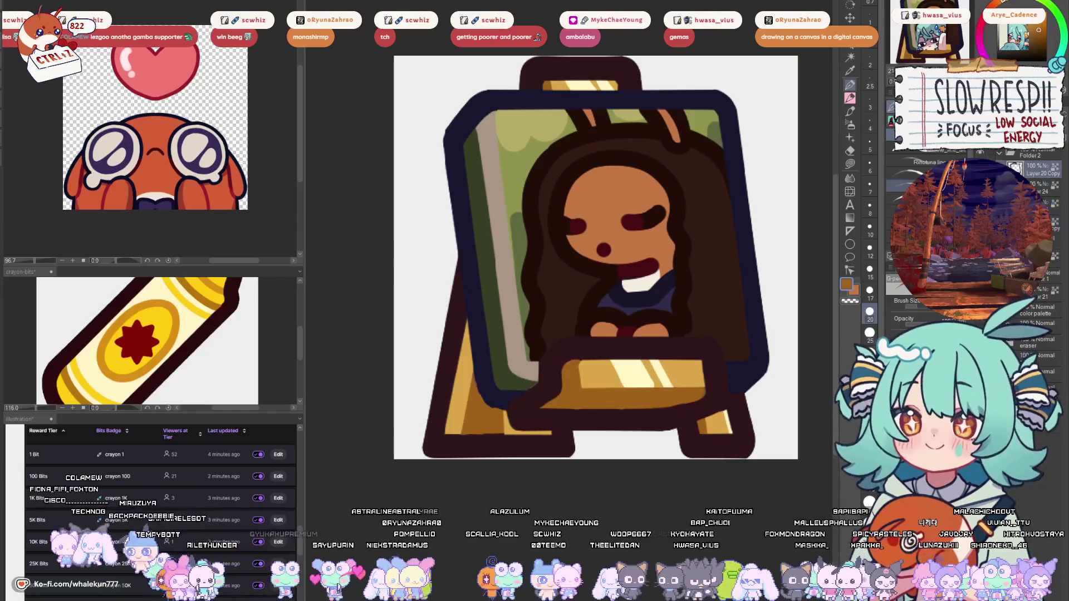
key(bracketleft)
key(bracketleft)
key(bracketleft)
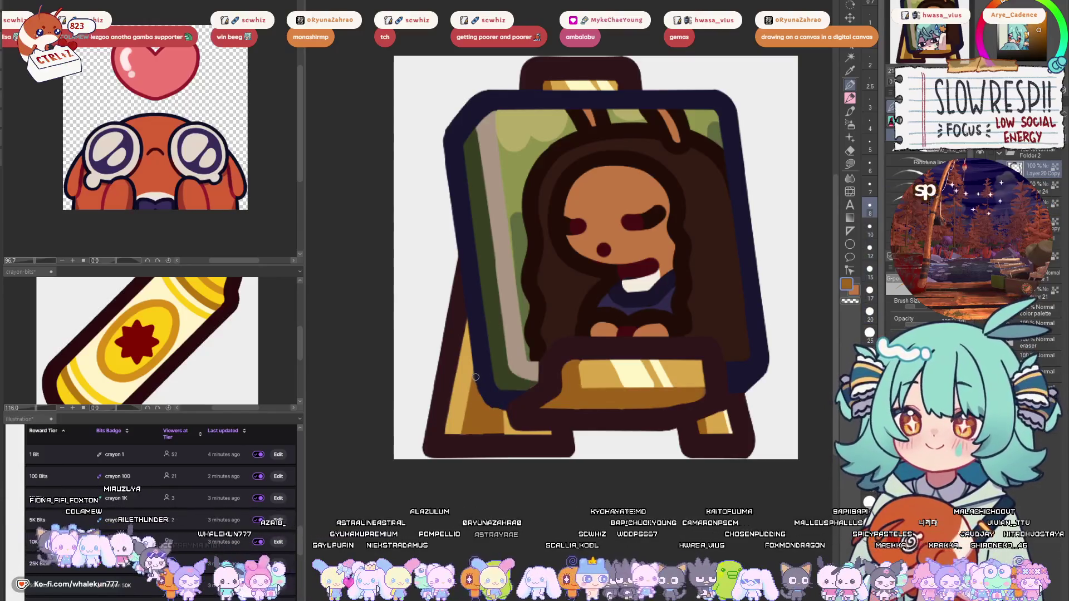
alt+click(481, 388)
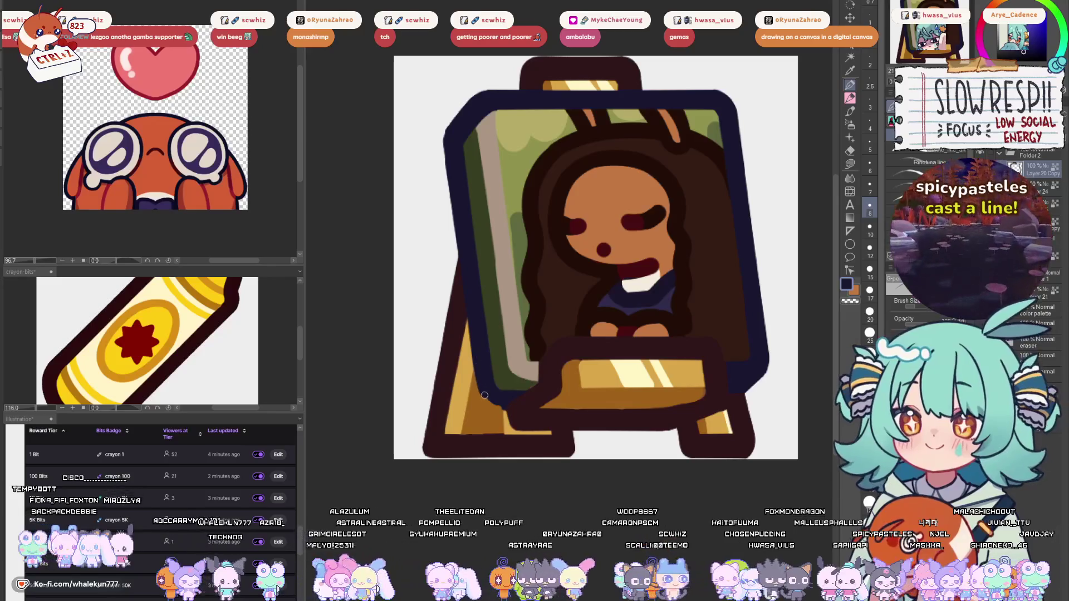
alt+click(529, 393)
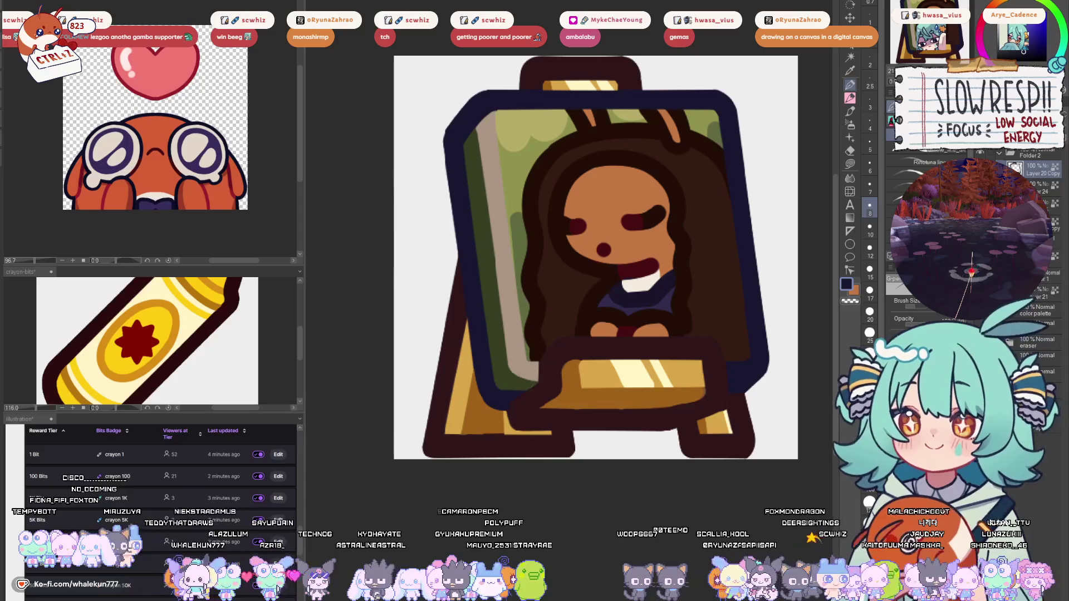
alt+click(524, 382)
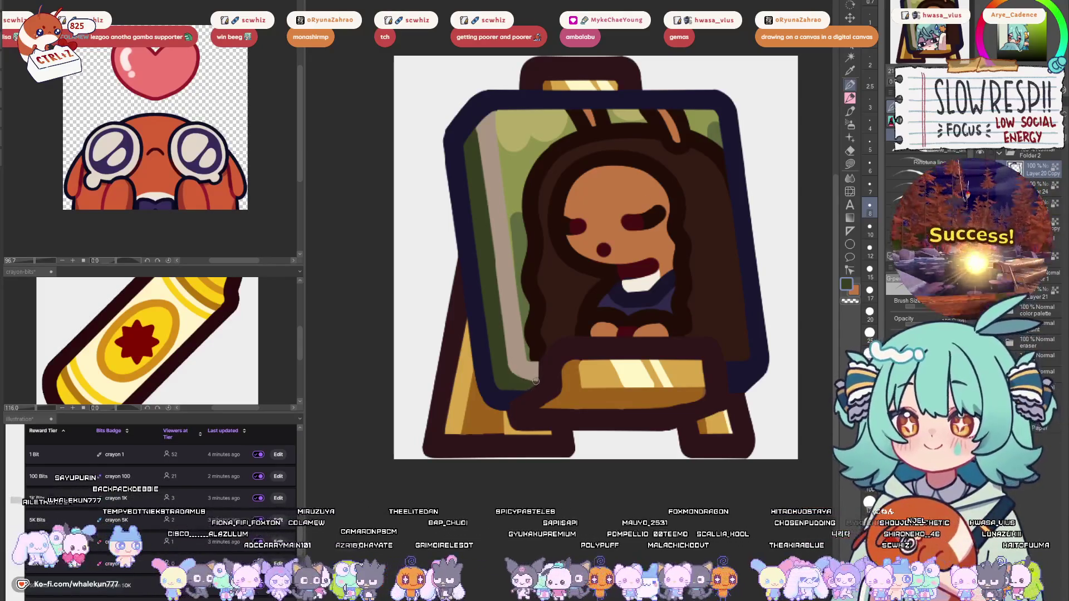
key(bracketright)
key(bracketright)
key(bracketright)
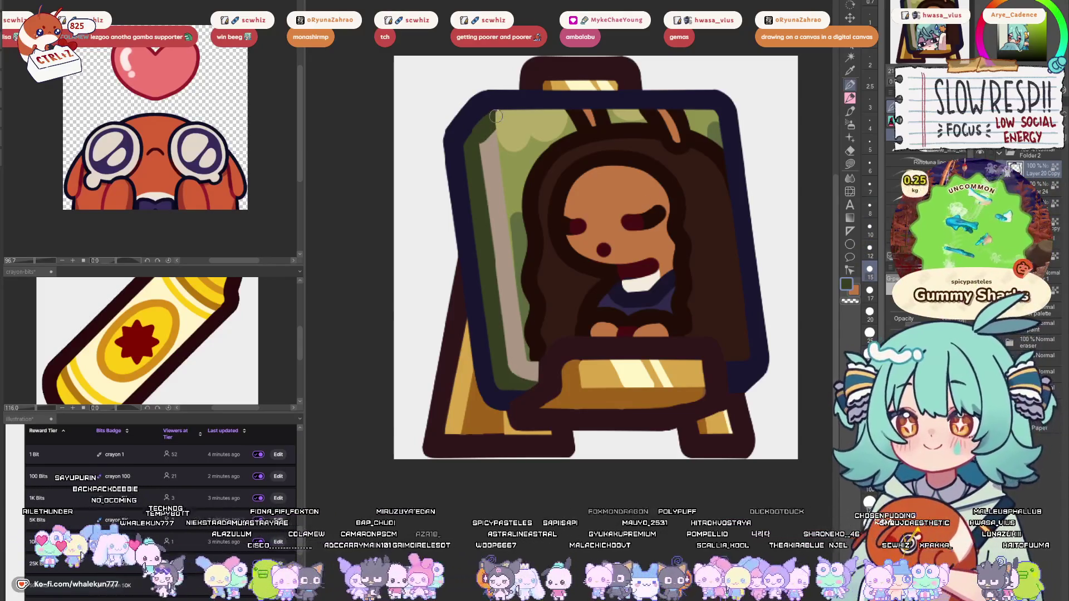
mouse_move(494, 124)
mouse_down()
mouse_move(485, 197)
mouse_move(500, 303)
mouse_move(518, 370)
mouse_move(537, 365)
mouse_up()
key(bracketleft)
key(bracketleft)
key(bracketleft)
- Enlarge the brush to size 17, swap to orange, and mirror the canvas to check the hair
scroll(584, 318, down, 5)
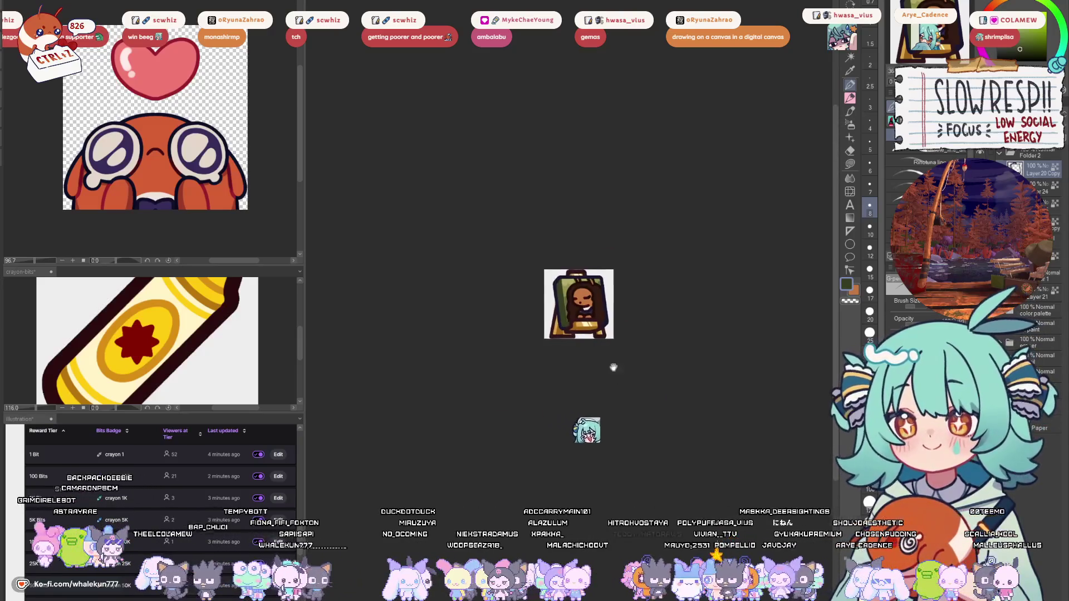
scroll(630, 327, up, 3)
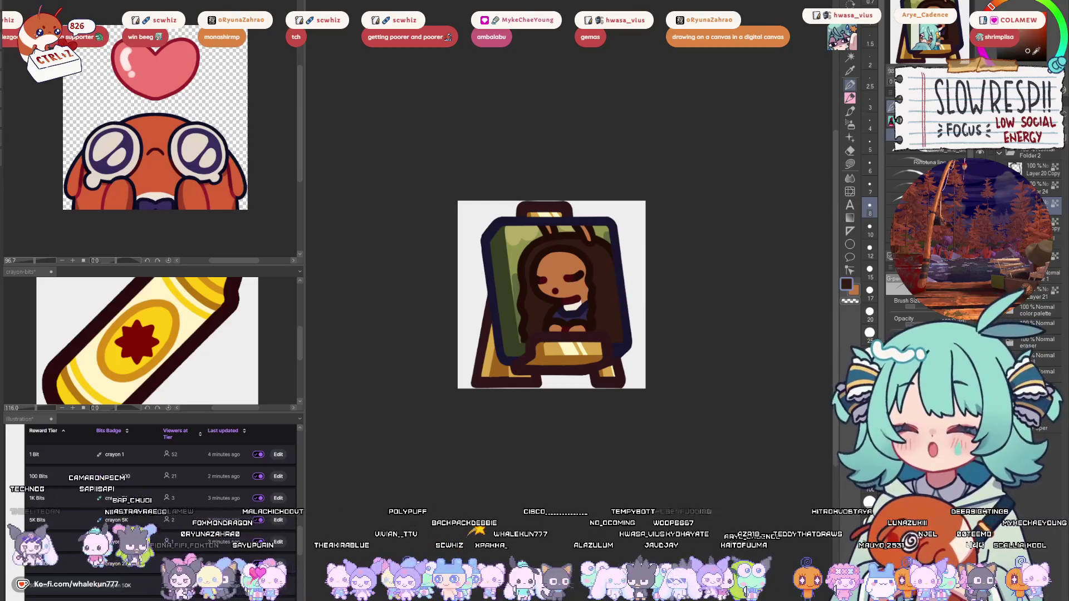
key(bracketright)
key(bracketright)
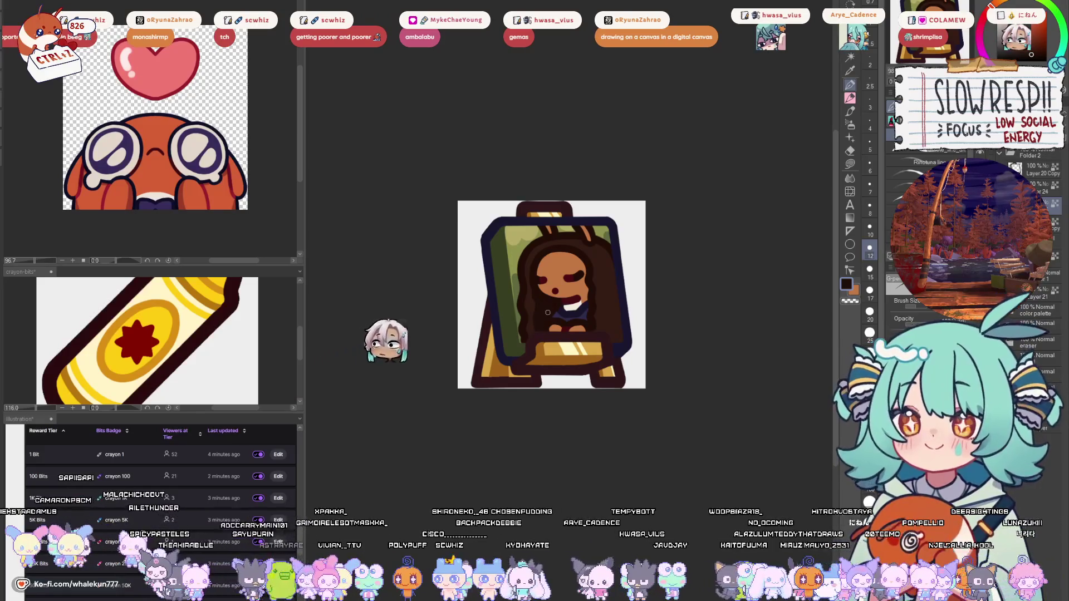
key(bracketright)
key(bracketright)
key(bracketright)
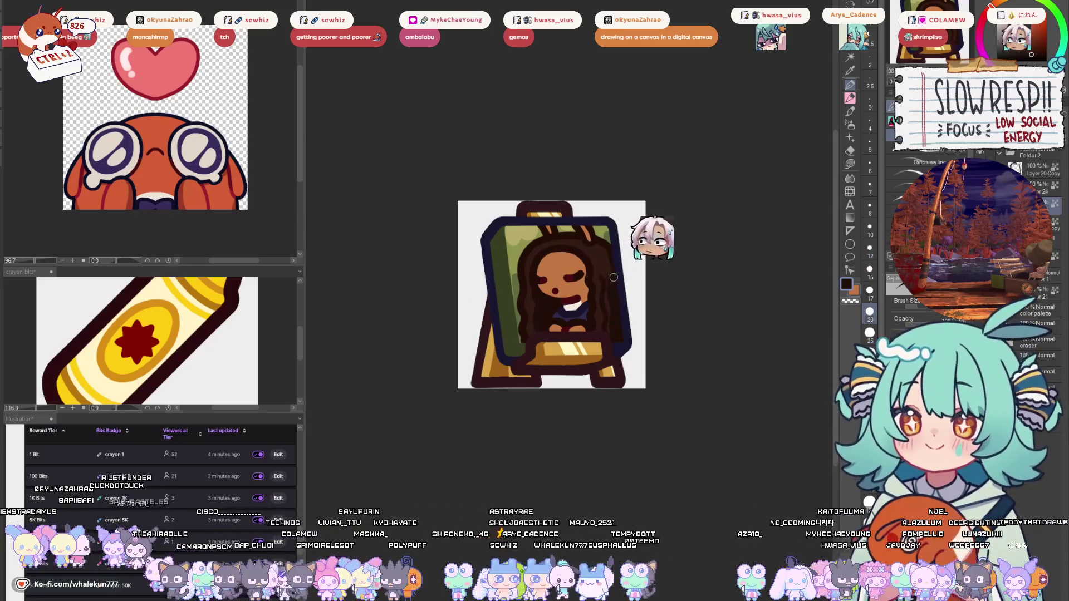
key(h)
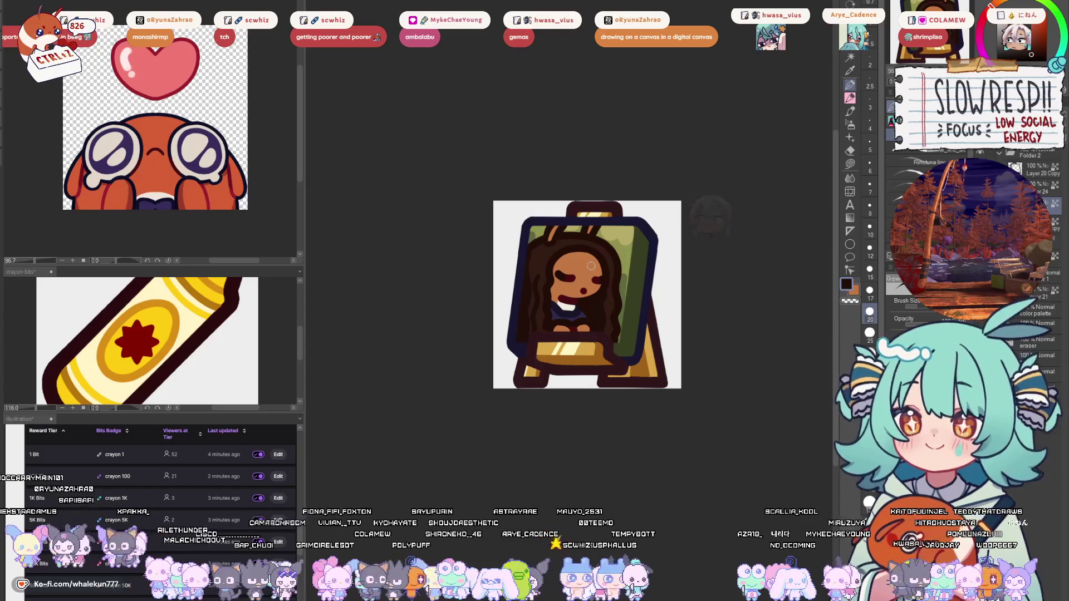
key(h)
key(x)
key(x)
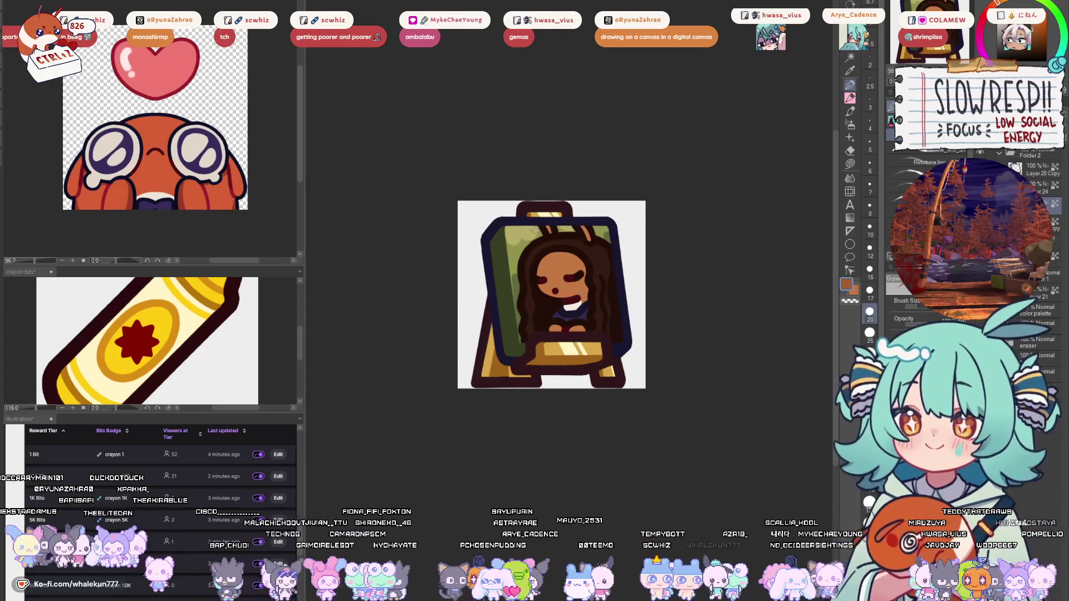
key(h)
scroll(684, 306, down, 5)
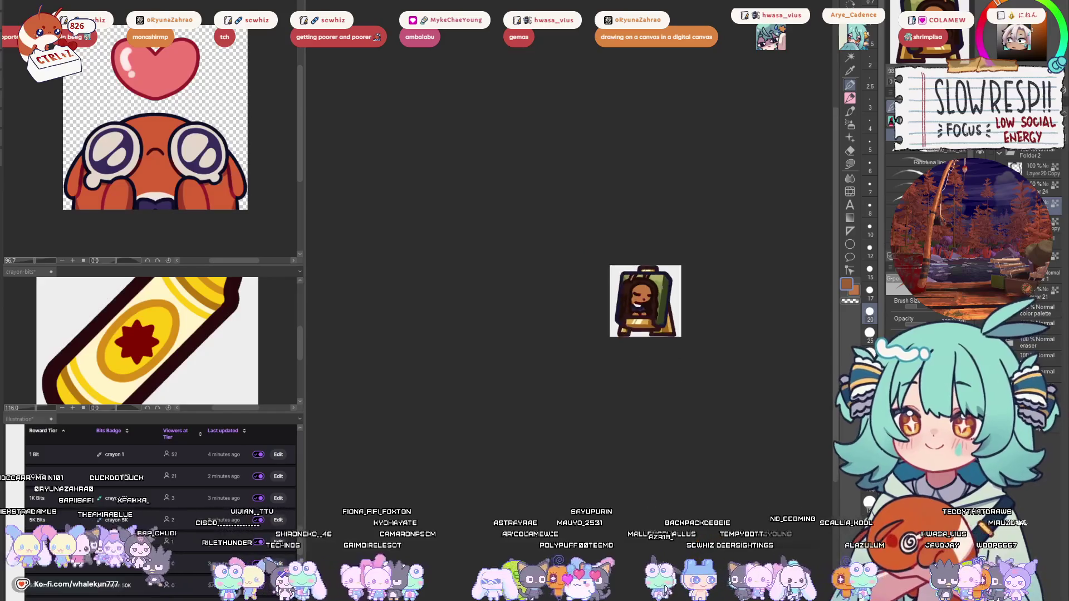
key(h)
scroll(488, 368, up, 6)
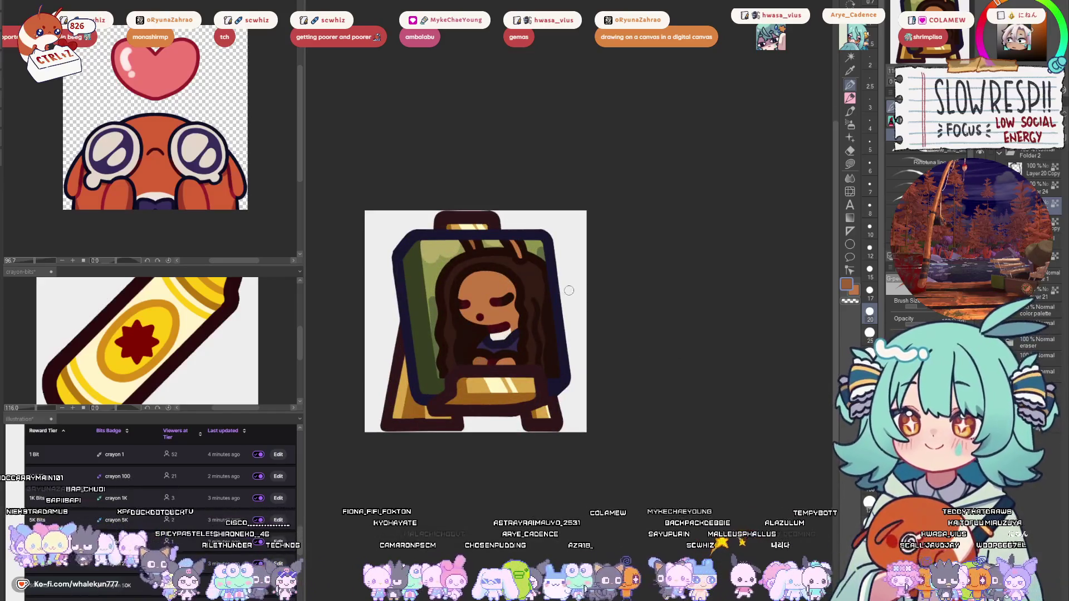
scroll(569, 290, down, 1)
scroll(529, 308, up, 2)
- Undo the stray brown dabs on the face and zoom in on the hair at brush size 15
key(ctrl+z)
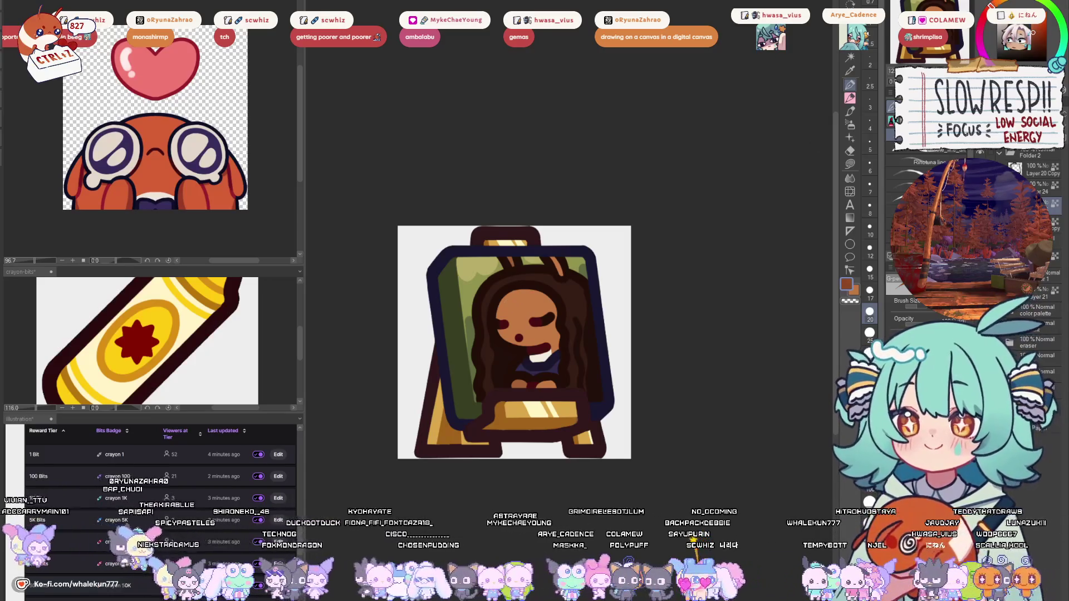
key(ctrl+z)
key(bracketleft)
key(bracketleft)
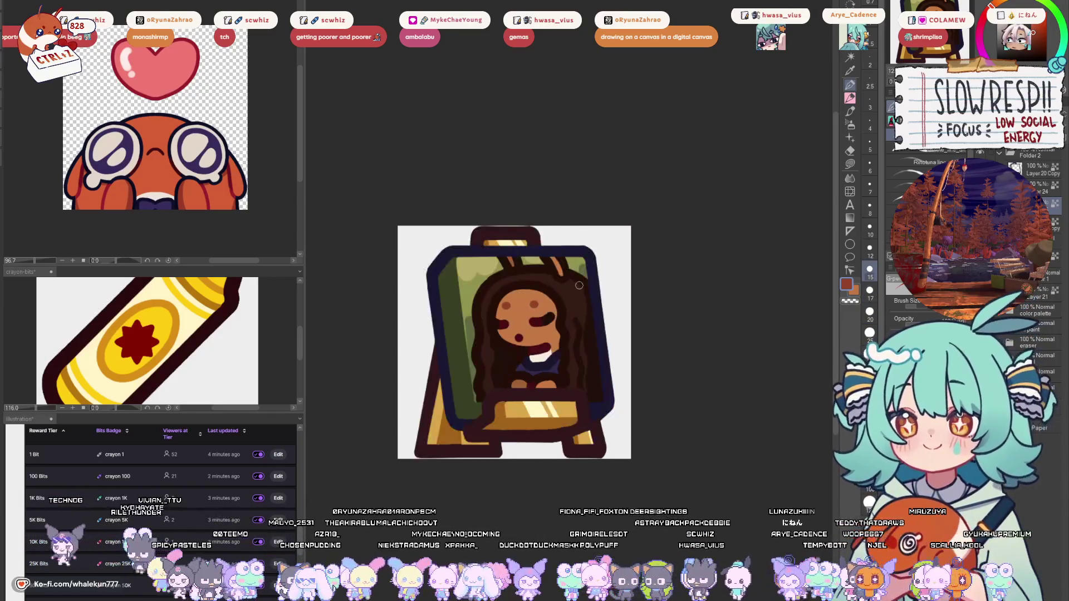
drag(658, 281, 622, 269)
mouse_move(639, 356)
mouse_down()
mouse_move(617, 353)
mouse_move(639, 355)
mouse_up()
key(ctrl+z)
key(ctrl+z)
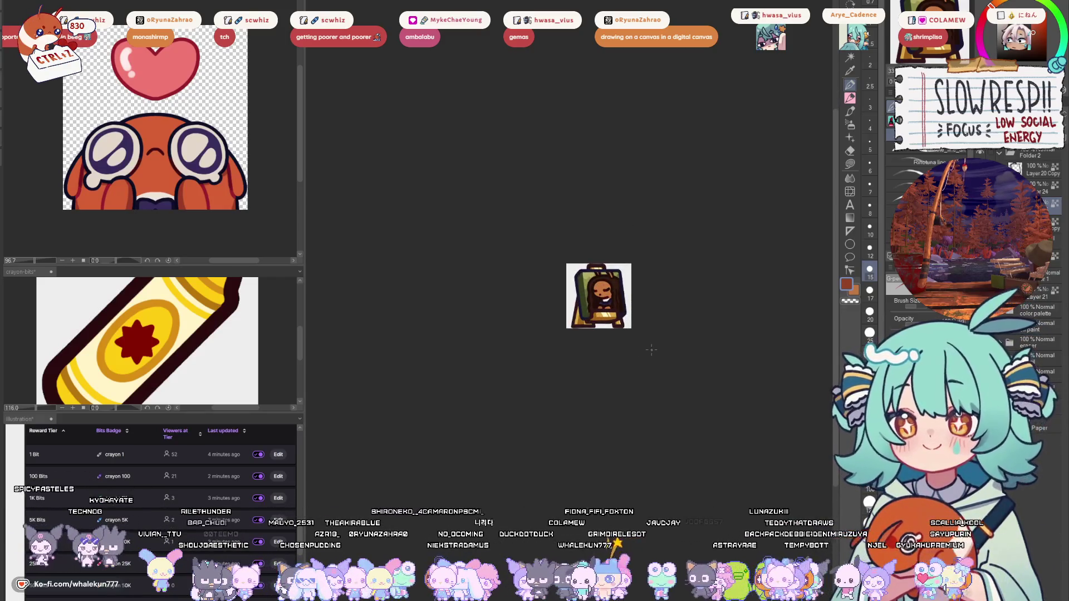
drag(602, 276, 632, 289)
- Paint over the white open mouth to leave a small dark mouth, then pick light beige
key(w)
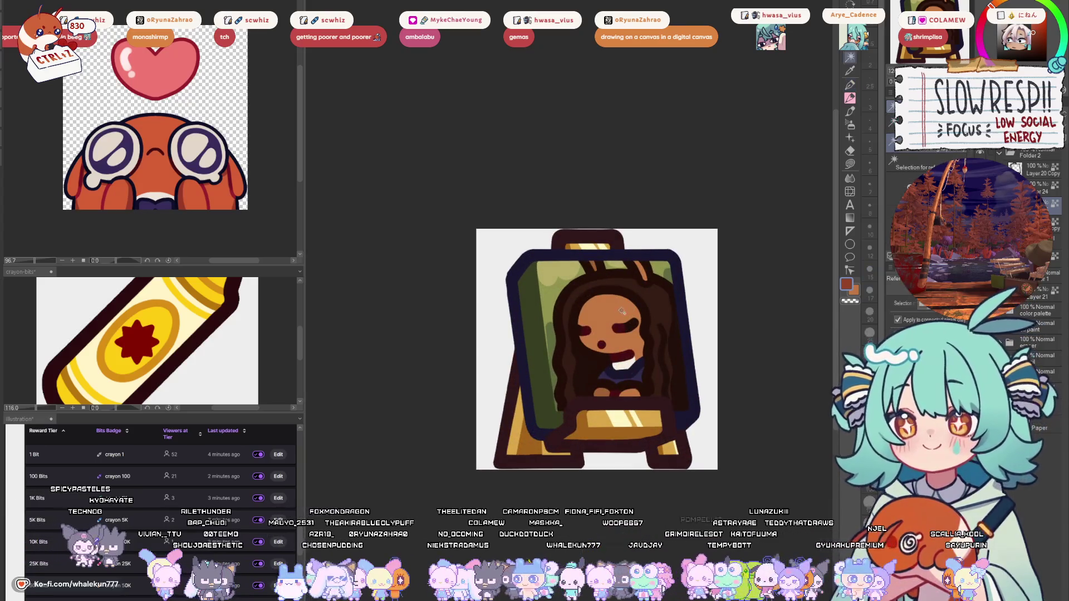
click(620, 314)
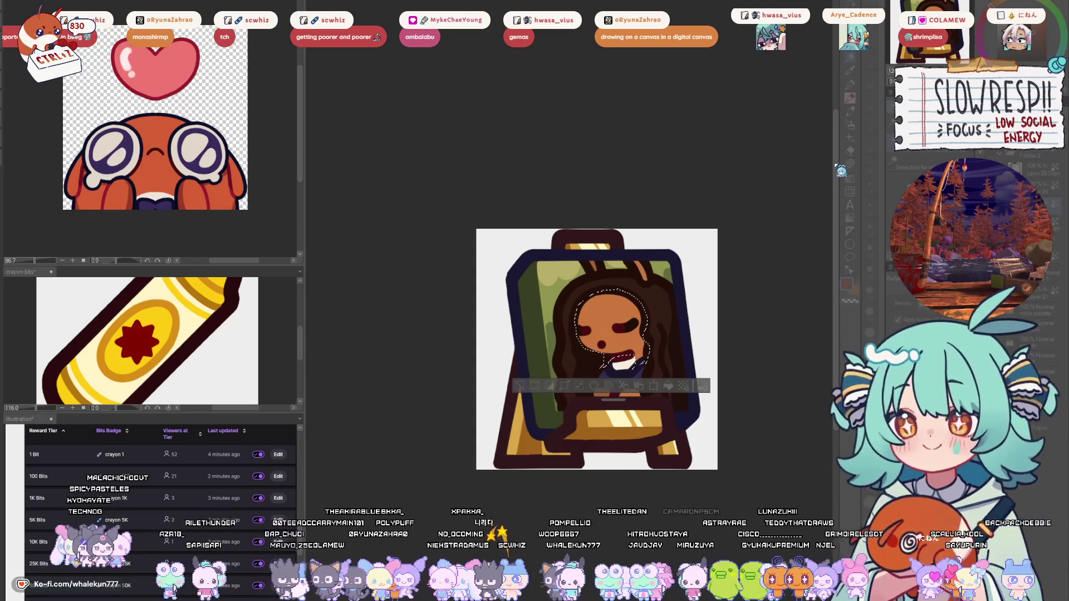
key(ctrl+d)
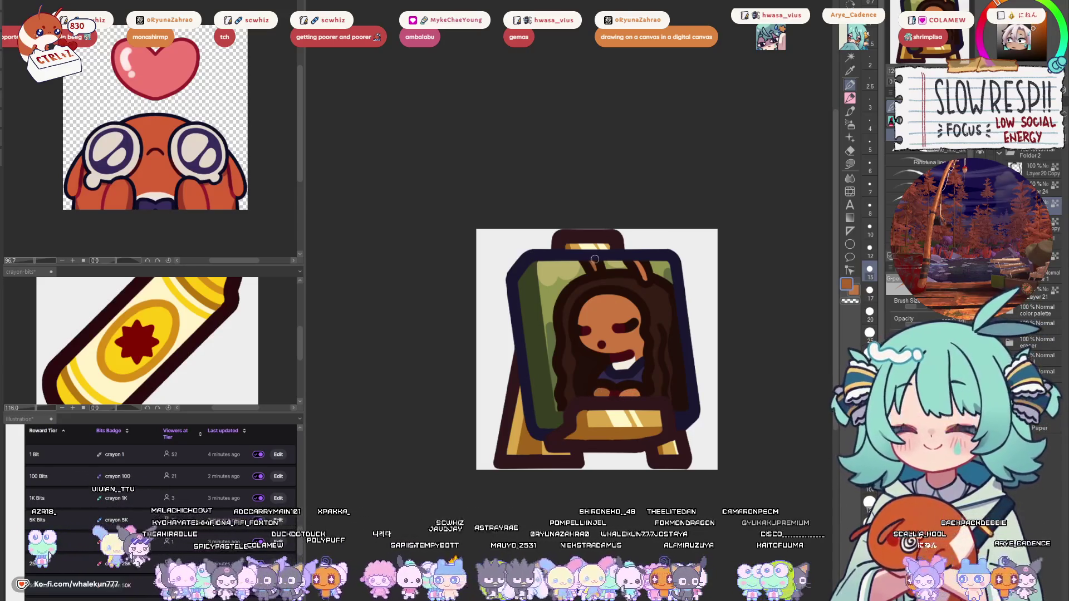
drag(640, 351, 622, 363)
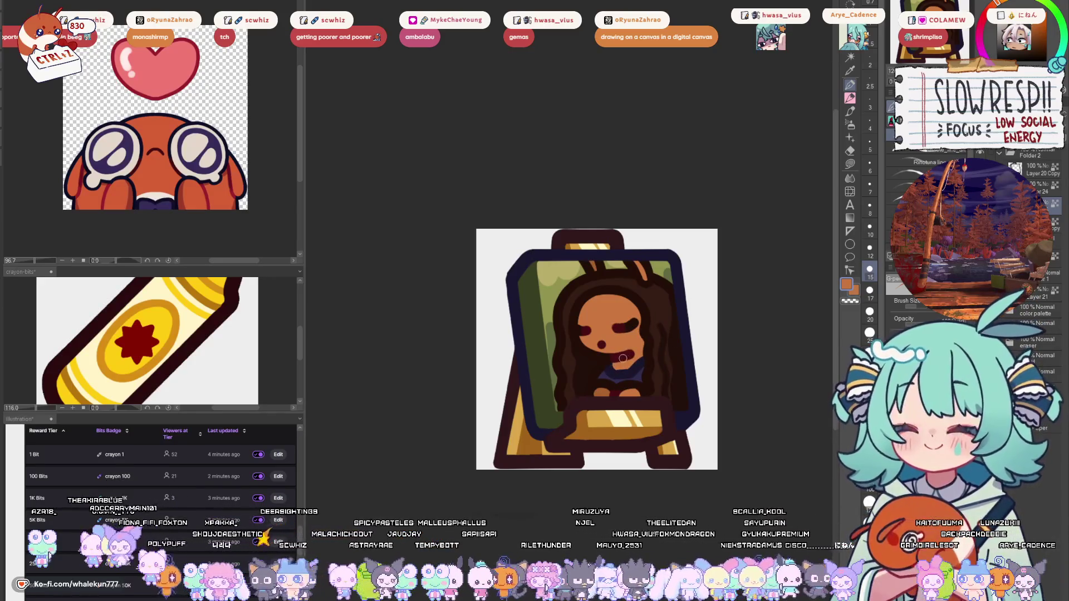
click(995, 43)
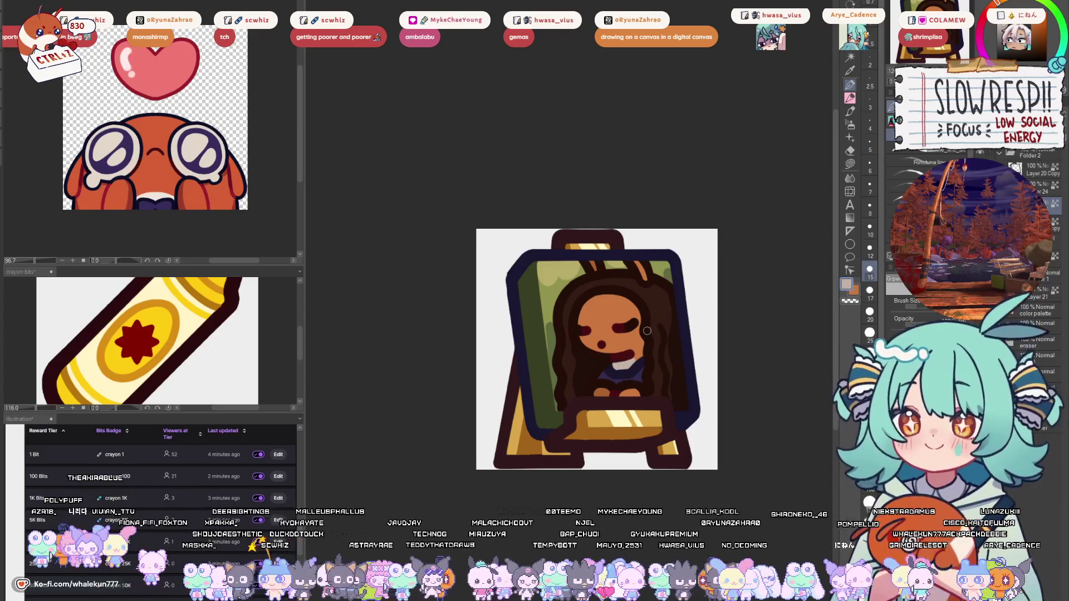
key(h)
key(h)
scroll(646, 390, down, 8)
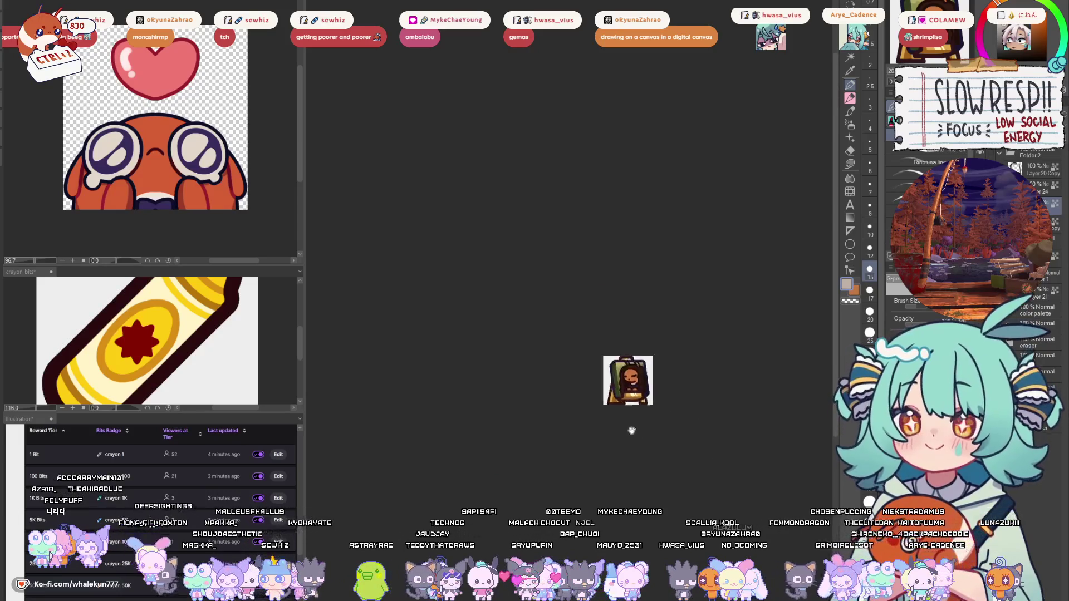
- Expand and collapse Folder 2 and the canvas folder, then zoom close on the easel badge
scroll(649, 410, up, 1)
key(h)
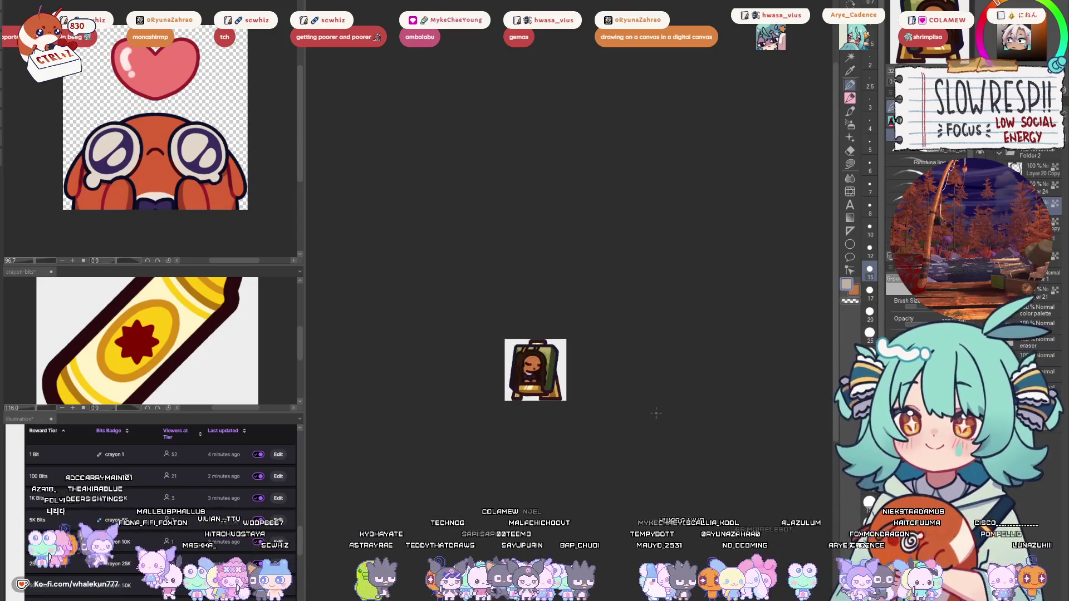
key(h)
drag(651, 414, 649, 446)
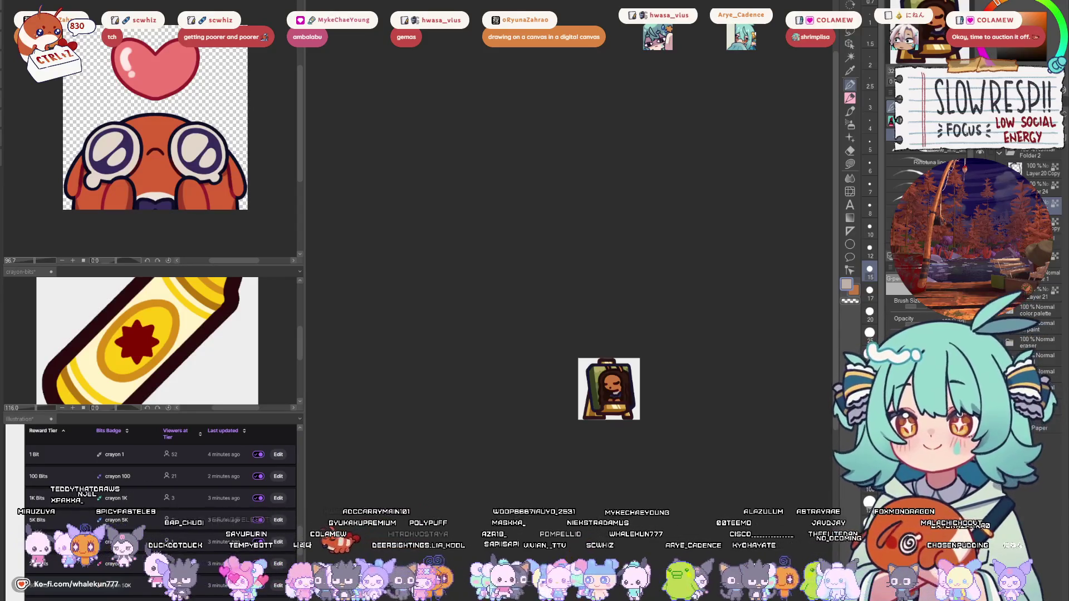
click(1000, 152)
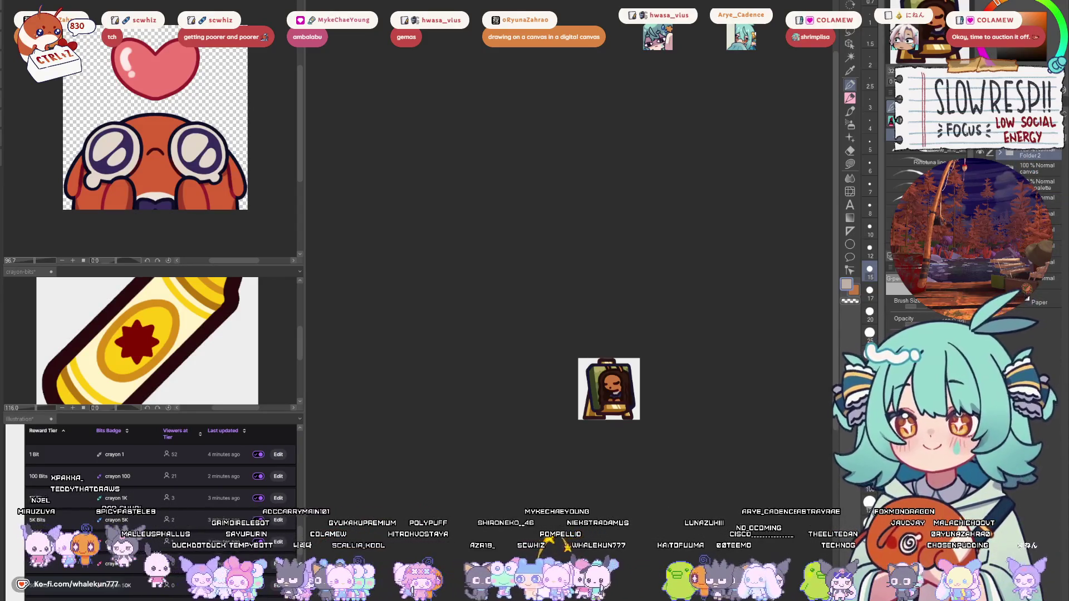
click(1000, 168)
click(1001, 168)
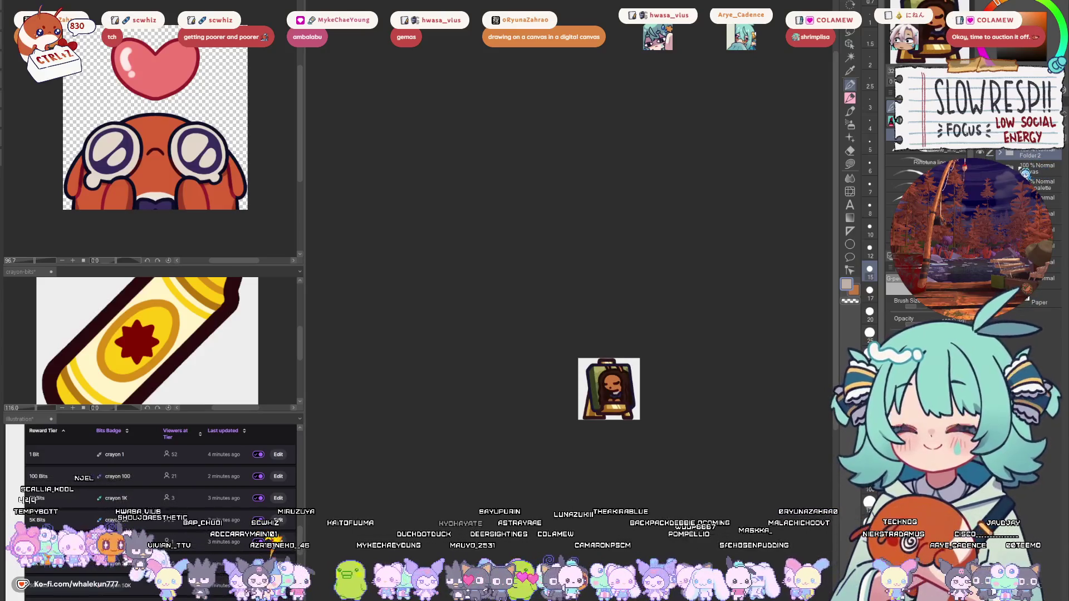
click(1024, 163)
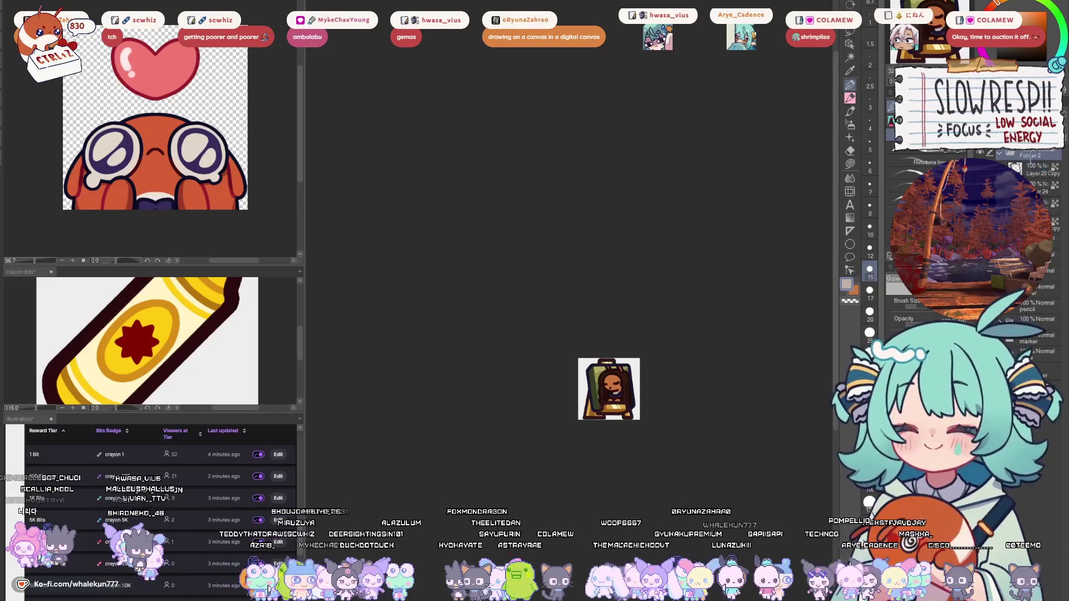
click(1001, 152)
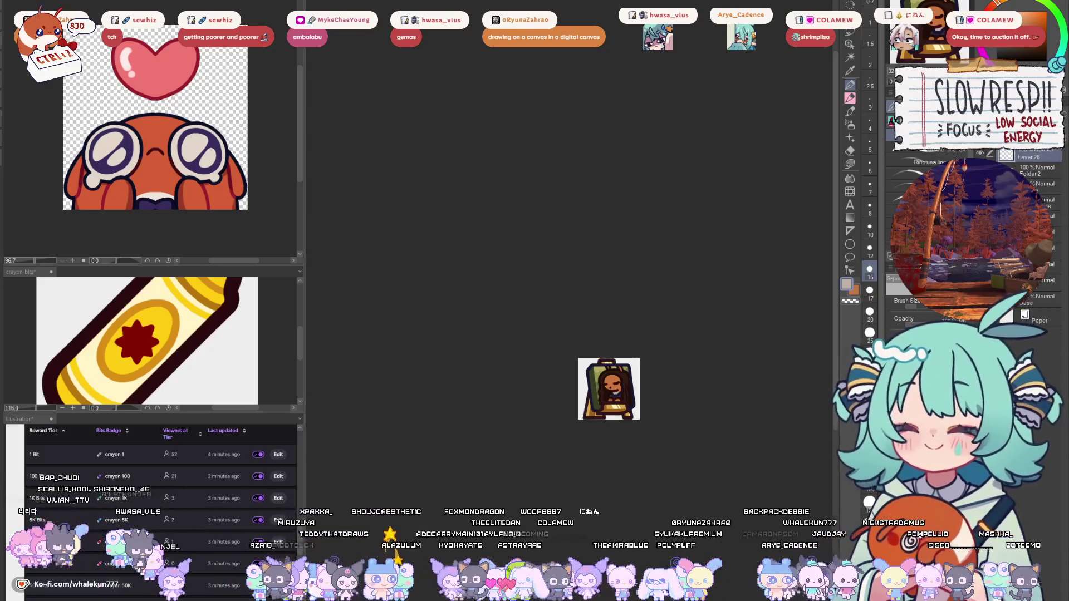
drag(606, 415, 686, 278)
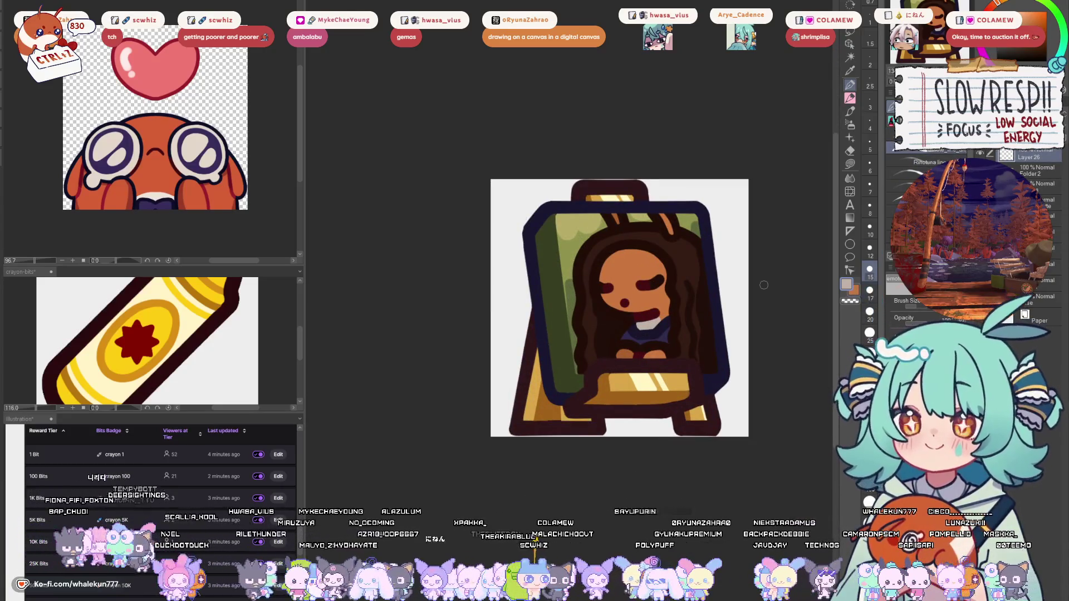
alt+click(626, 378)
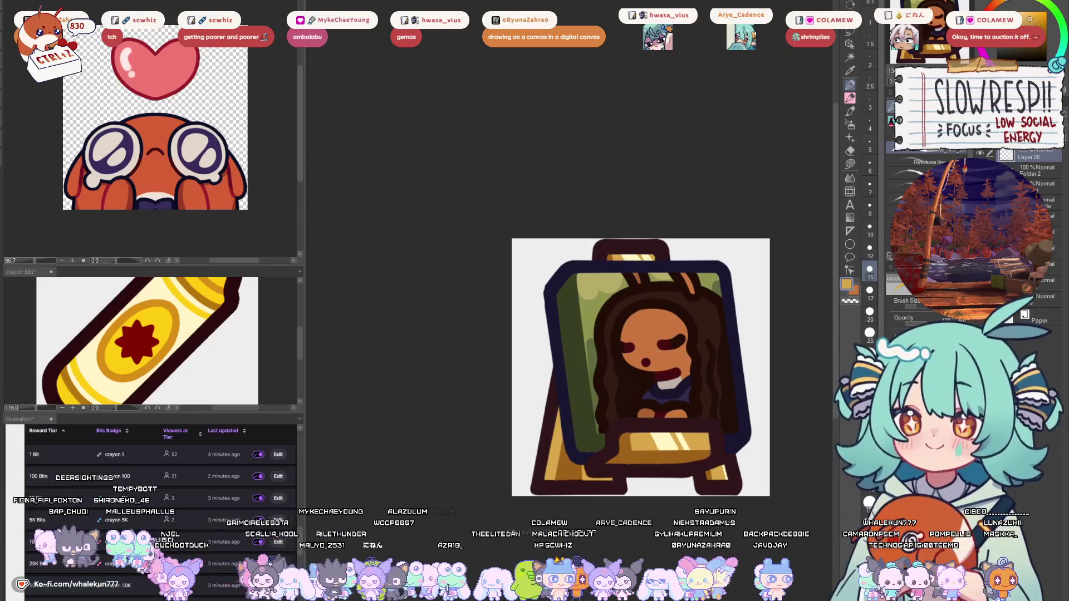
- Draw a gold four-pointed sparkle to the right of the easel's top
scroll(743, 302, up, 1)
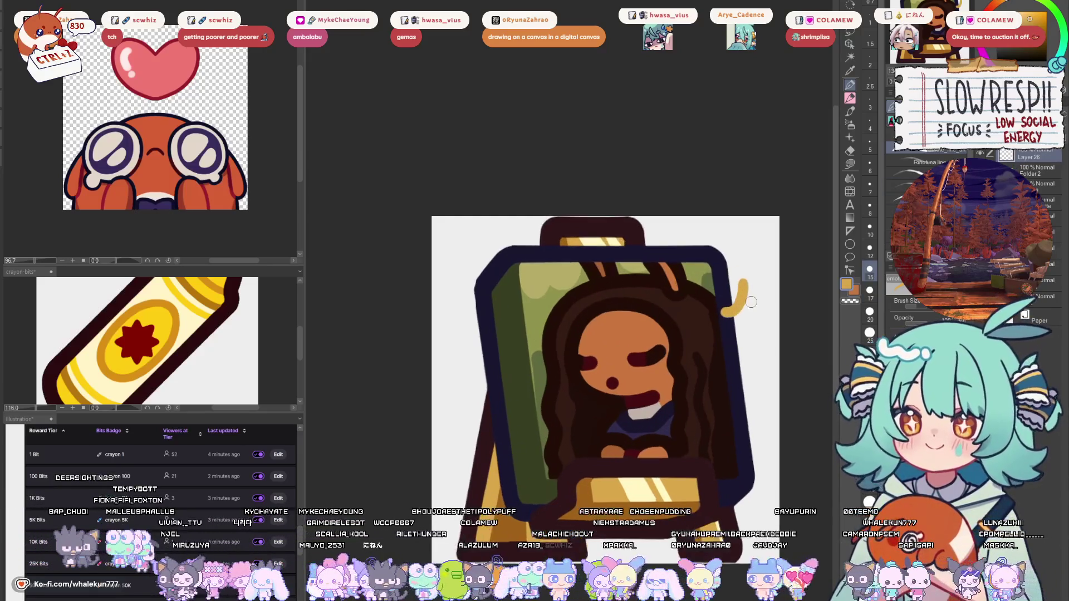
key(u)
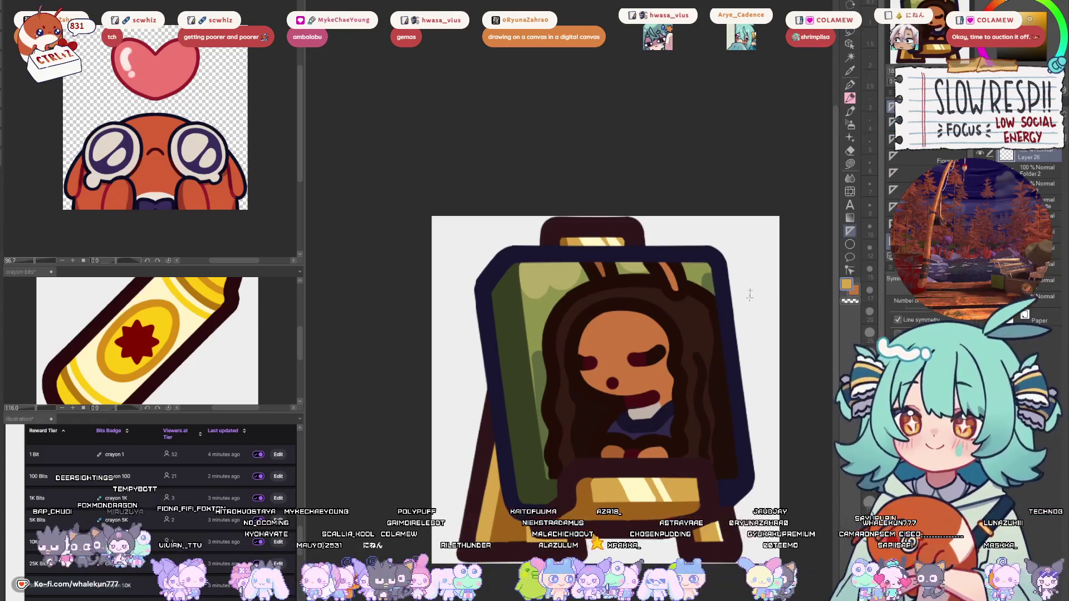
key(p)
mouse_move(750, 273)
mouse_down()
mouse_move(751, 326)
mouse_move(749, 287)
mouse_move(730, 299)
mouse_move(750, 323)
mouse_move(751, 299)
mouse_up()
key(ctrl+z)
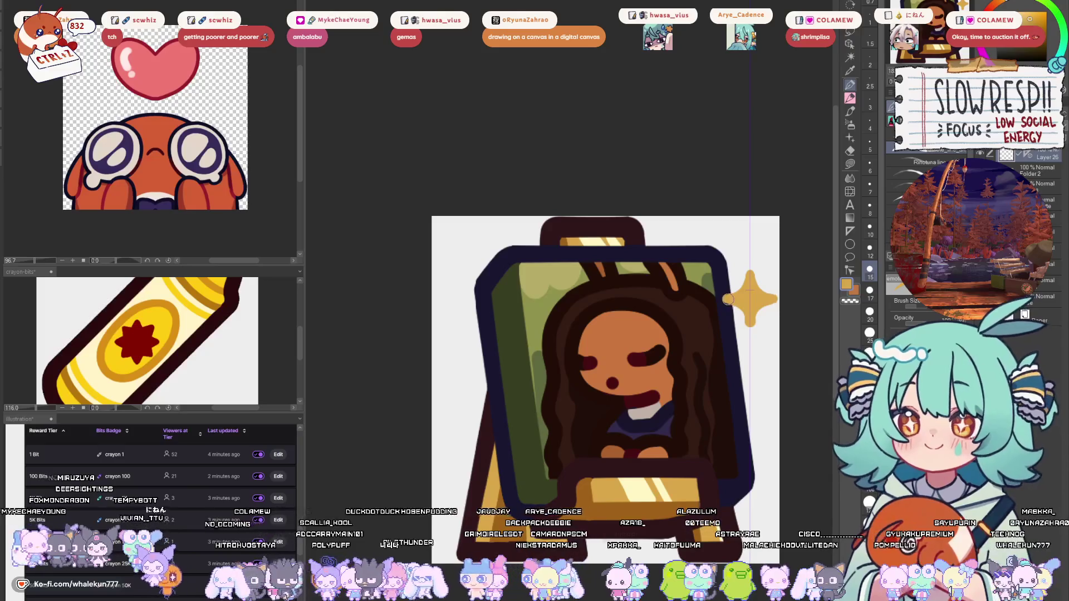
mouse_move(768, 300)
mouse_down()
mouse_move(726, 294)
mouse_move(740, 277)
mouse_move(740, 322)
mouse_move(752, 333)
mouse_up()
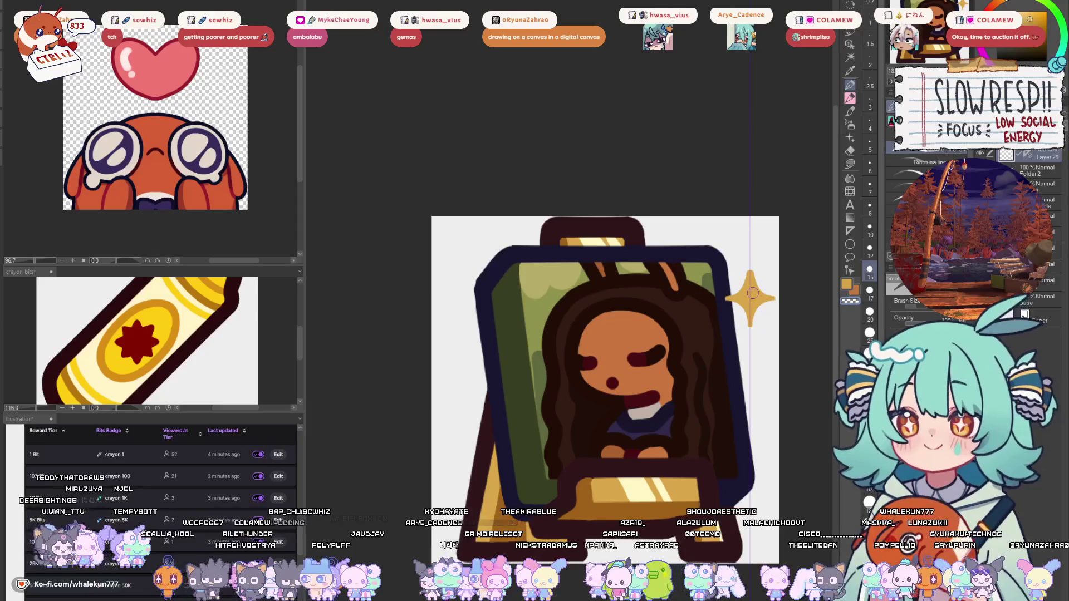
drag(748, 273, 733, 288)
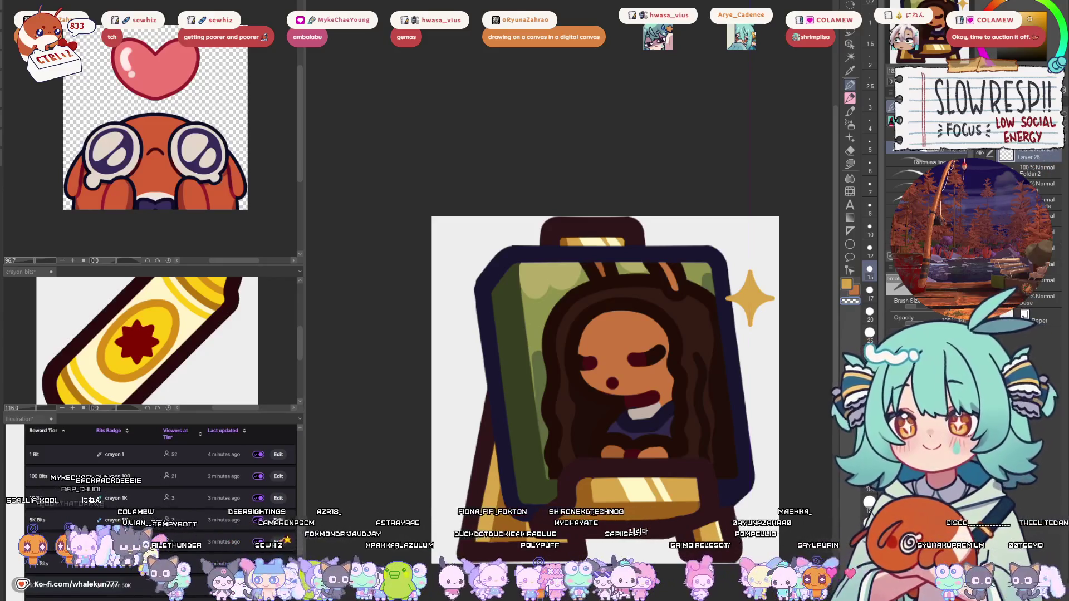
alt+click(676, 483)
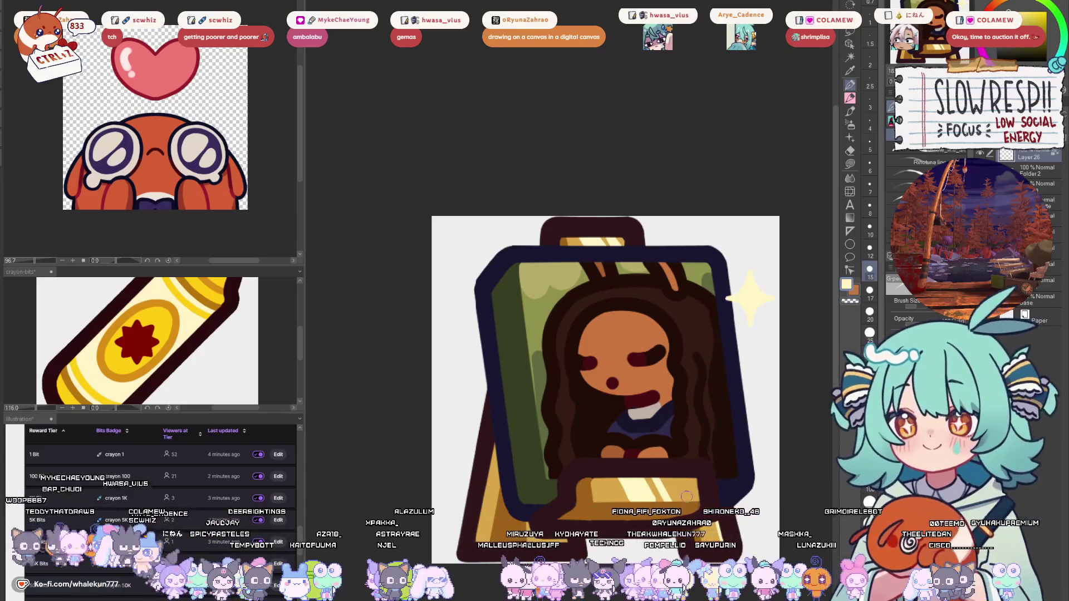
alt+click(684, 489)
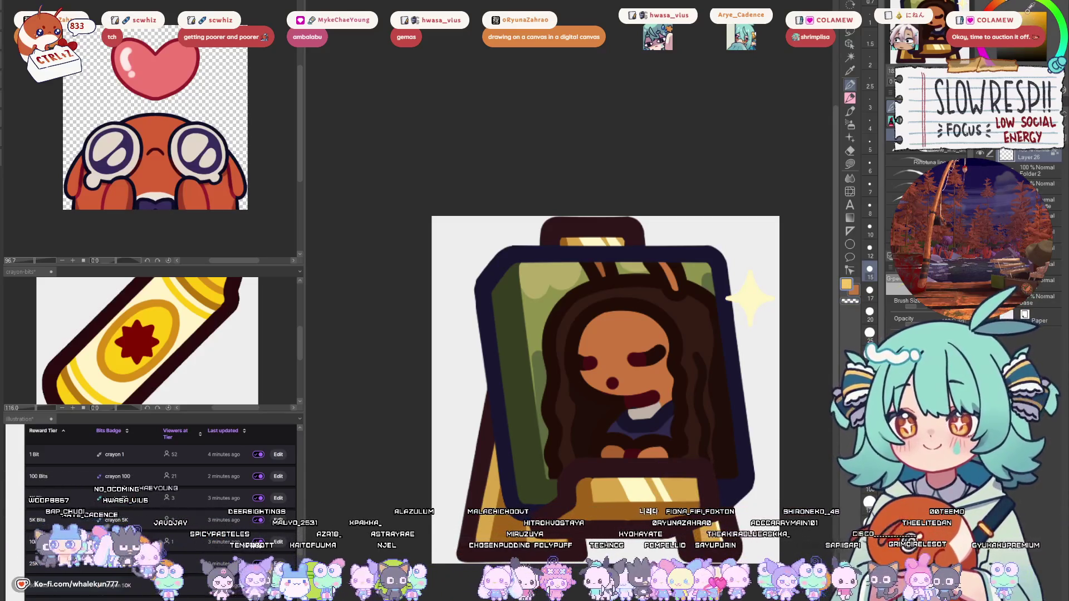
- Copy the sparkle layer, move the copy to the lower left and start enlarging it
click(855, 29)
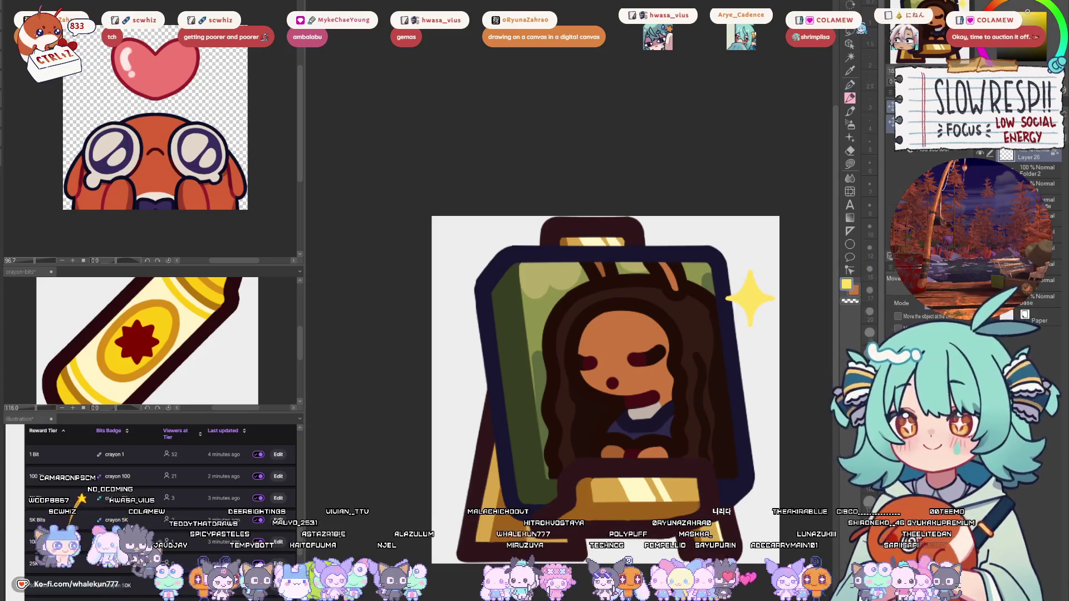
scroll(765, 334, down, 2)
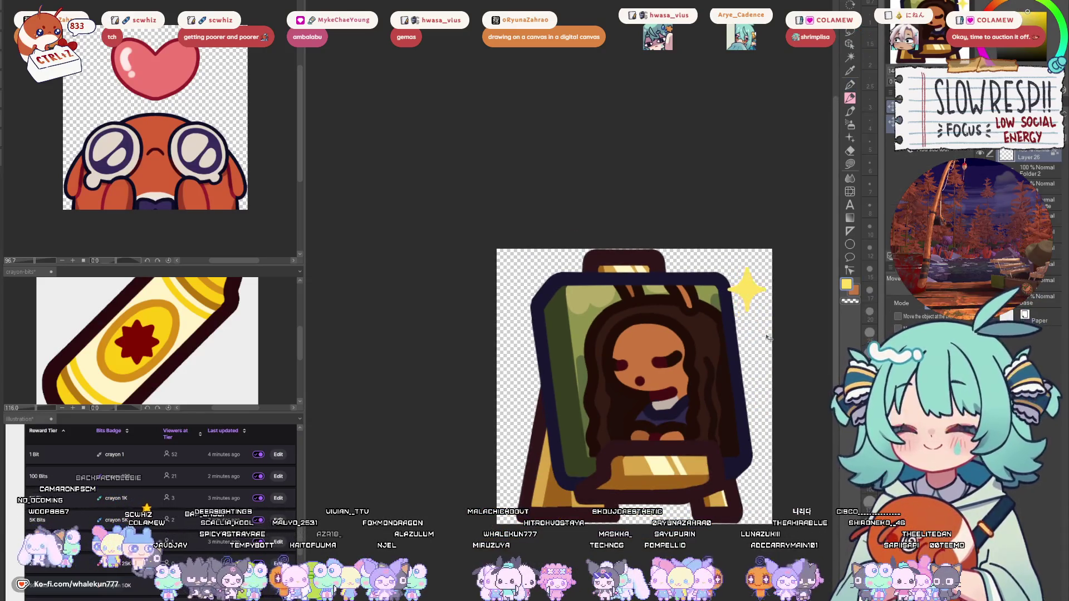
key(ctrl+c)
key(ctrl+v)
mouse_move(763, 355)
mouse_down()
mouse_move(563, 445)
mouse_move(576, 476)
mouse_move(554, 462)
mouse_up()
key(ctrl+t)
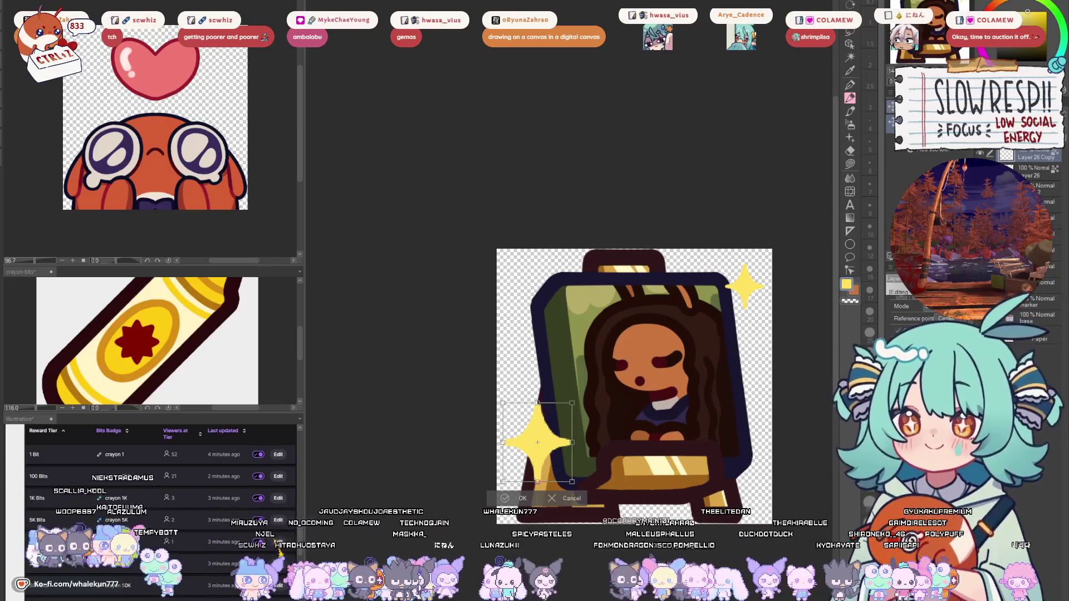
- Position and confirm the enlarged lower-left sparkle, stepping back through edits to restore it
drag(556, 466, 570, 475)
click(530, 509)
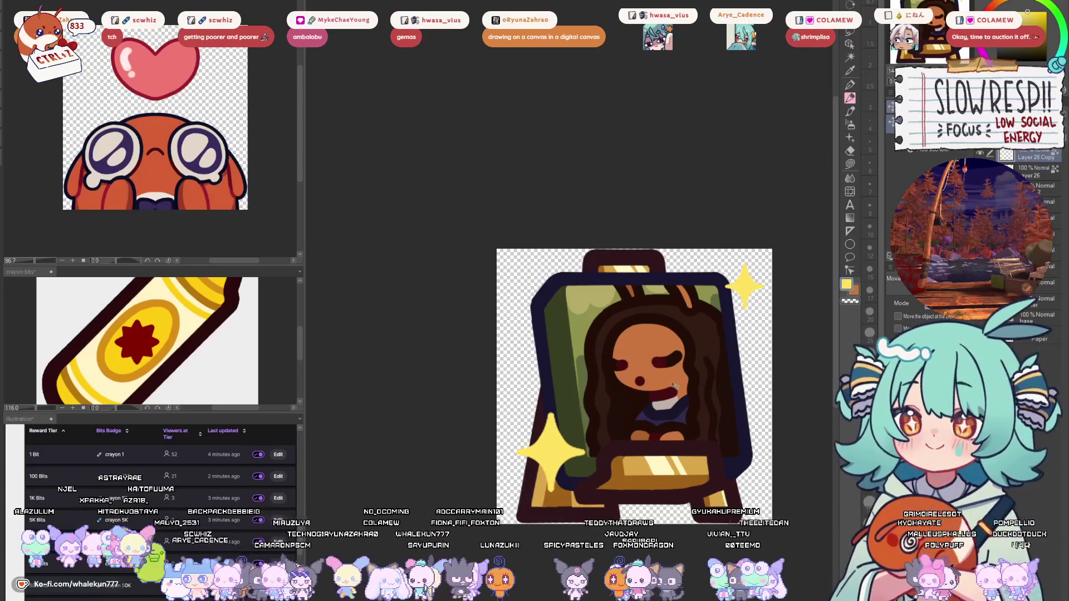
key(ctrl+z)
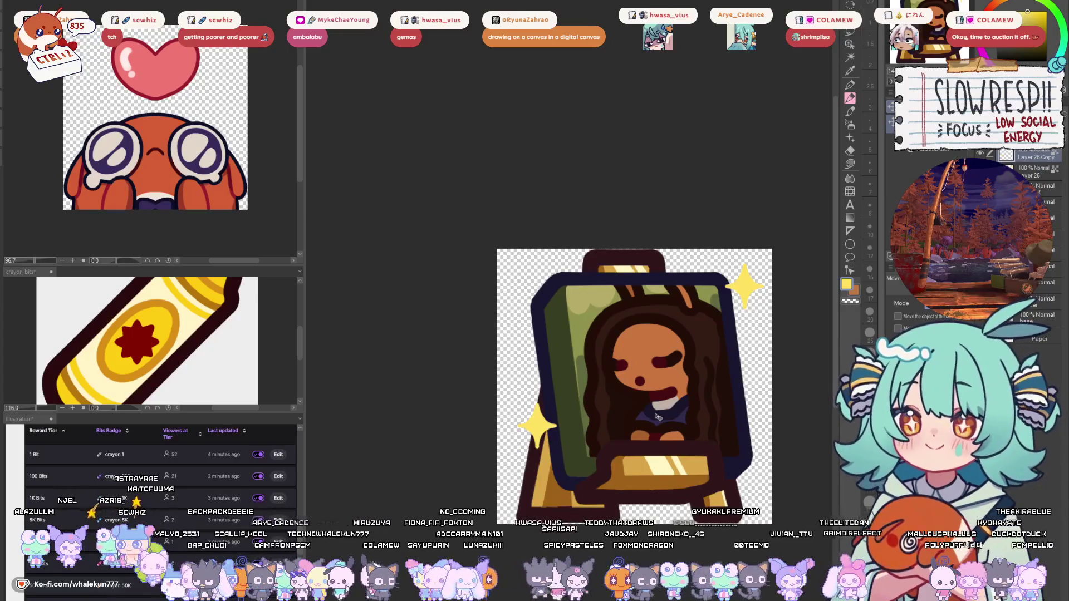
key(ctrl+z)
key(ctrl+z)
key(ctrl+z)
key(ctrl+z)
key(ctrl+z)
key(ctrl+z)
key(ctrl+t)
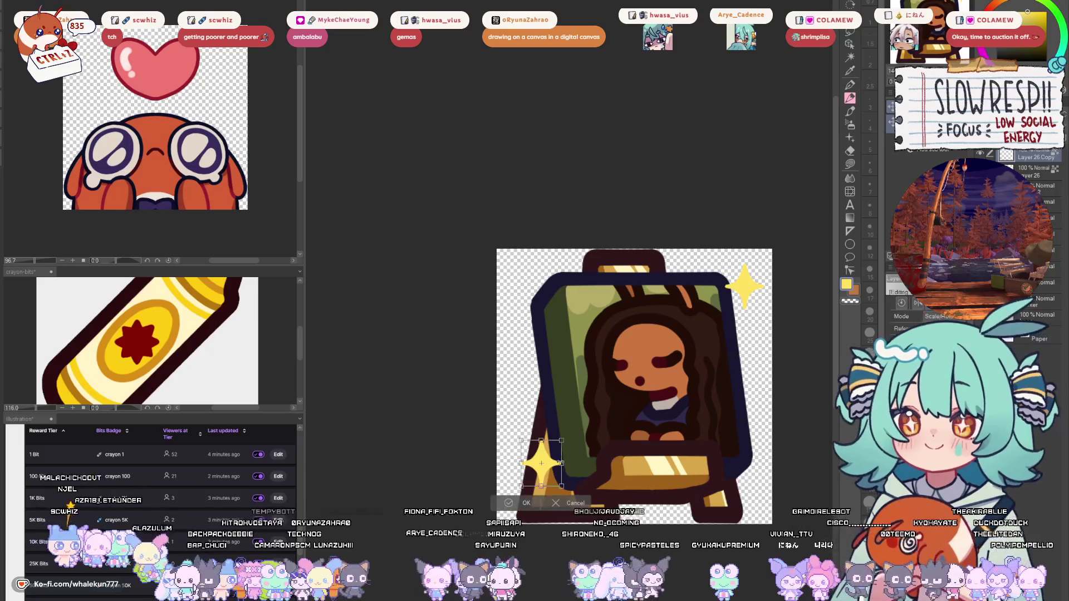
key(ctrl+z)
key(ctrl+z)
key(ctrl+z)
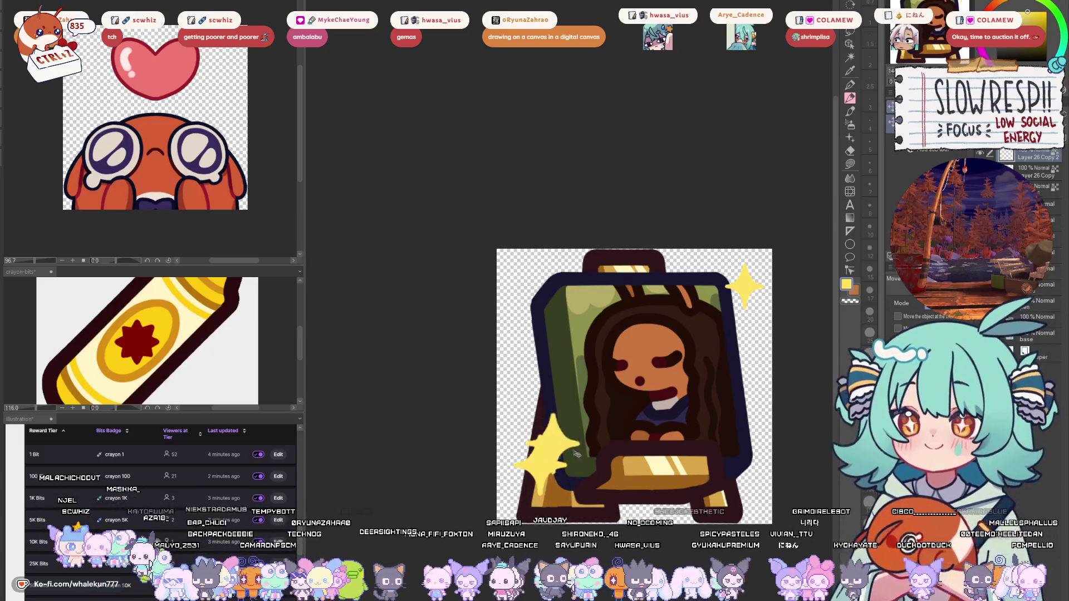
key(ctrl+z)
key(ctrl+z)
key(ctrl+z)
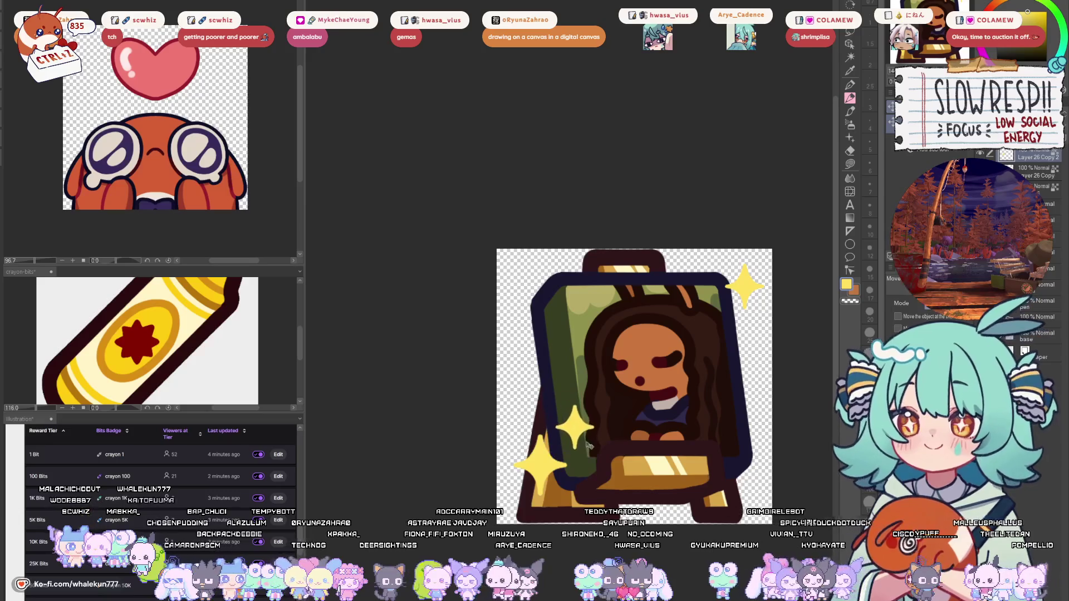
- Paste another sparkle copy and place it below the top-right sparkle
scroll(628, 411, down, 5)
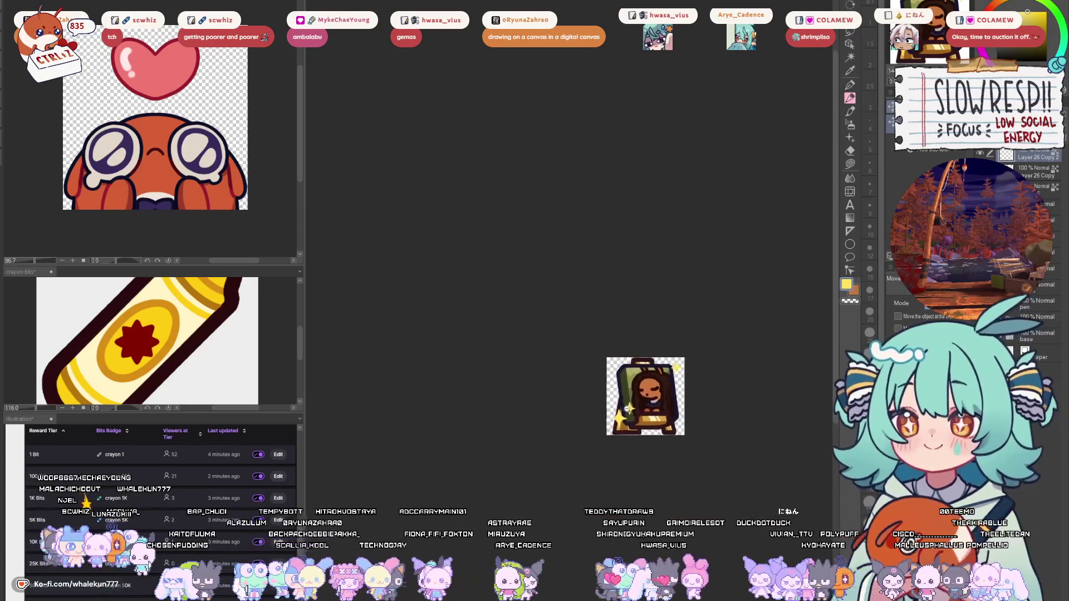
scroll(627, 410, up, 5)
key(ctrl+v)
mouse_move(661, 311)
mouse_down()
mouse_move(705, 266)
mouse_move(756, 280)
mouse_up()
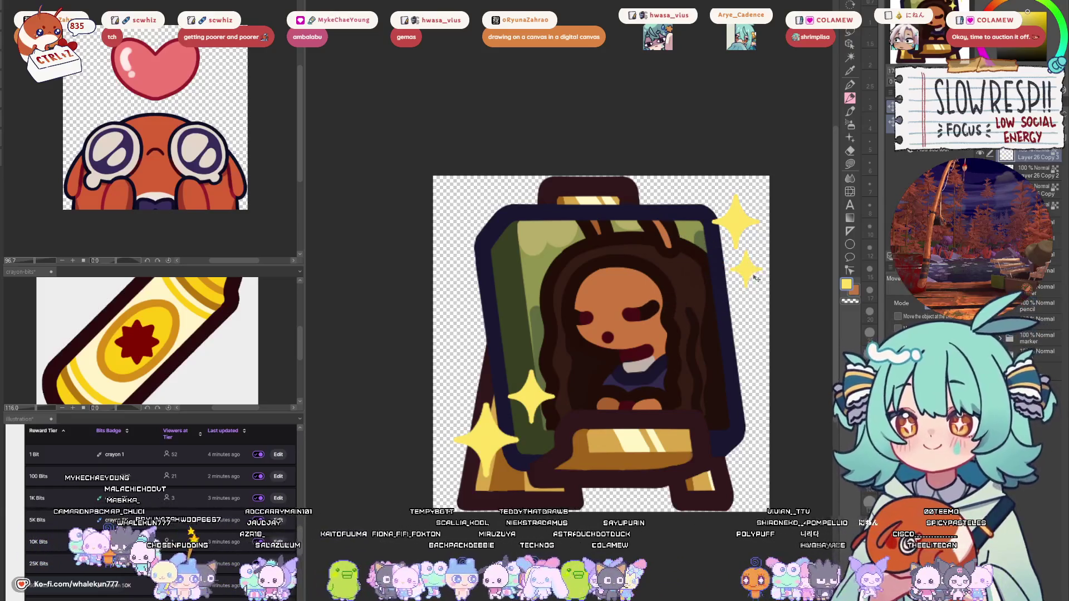
- Nudge the lower-left sparkle into place beside the large one
scroll(741, 337, down, 4)
scroll(695, 349, up, 3)
drag(704, 428, 649, 412)
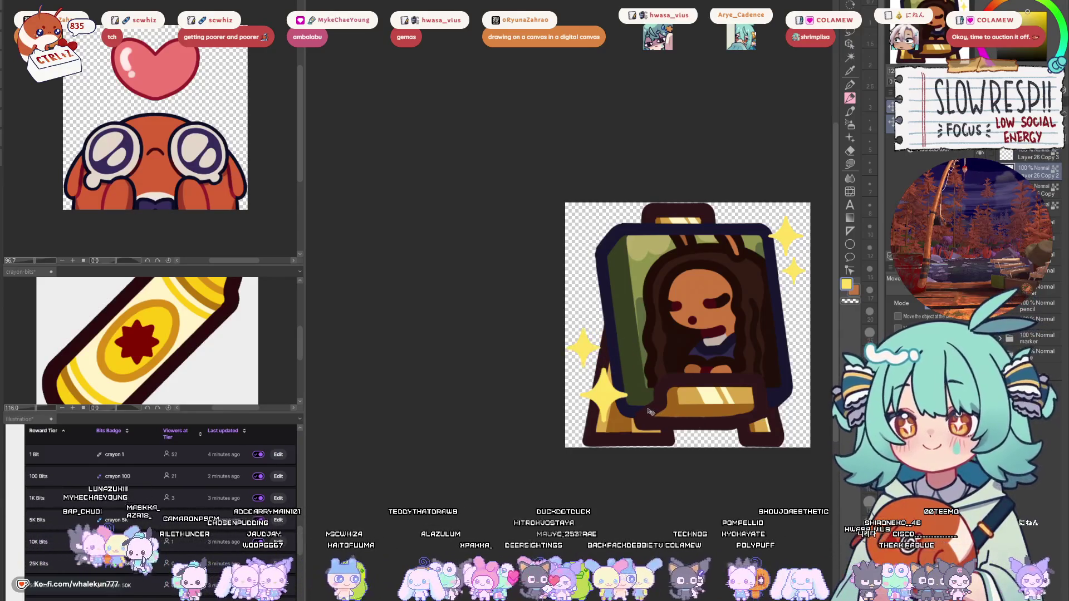
mouse_move(711, 431)
mouse_down()
mouse_move(729, 413)
mouse_move(715, 423)
mouse_up()
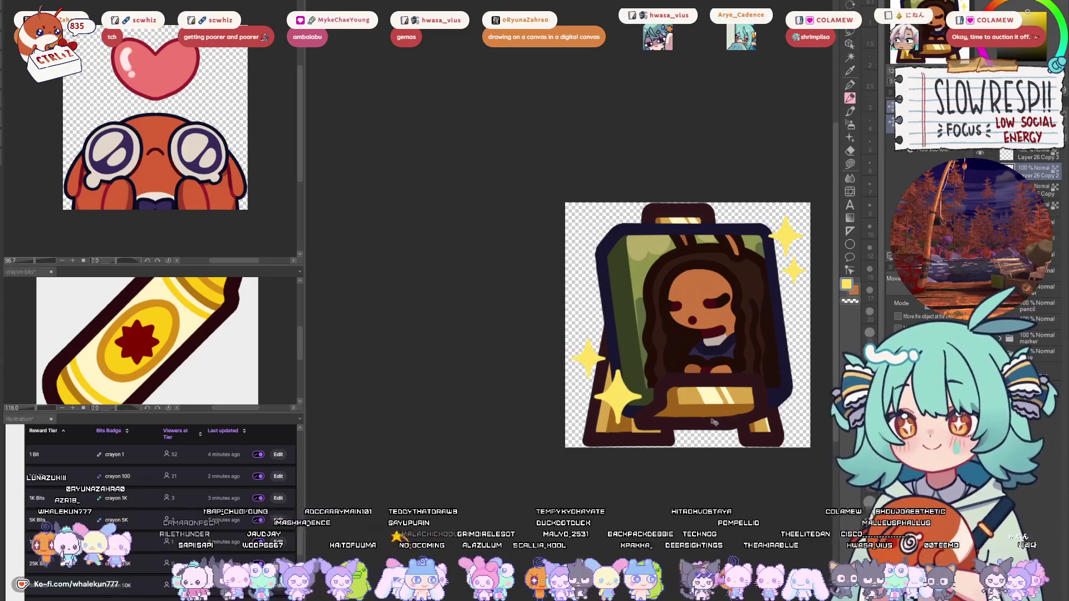
- Select the sparkle shapes and create a new layer beneath the sparkles
scroll(1040, 188, down, 2)
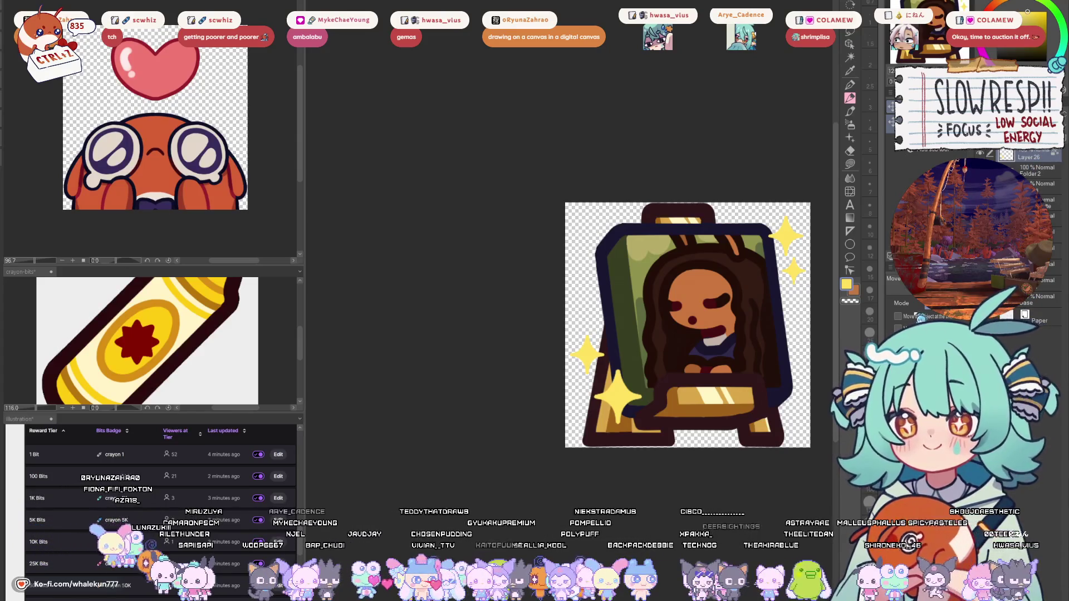
key(ctrl+a)
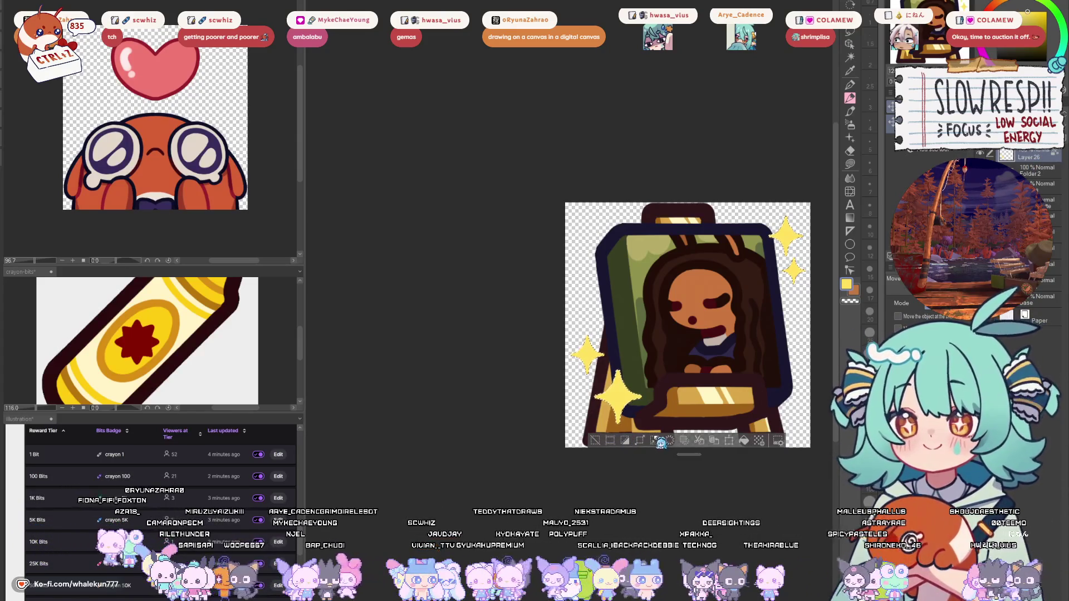
click(661, 443)
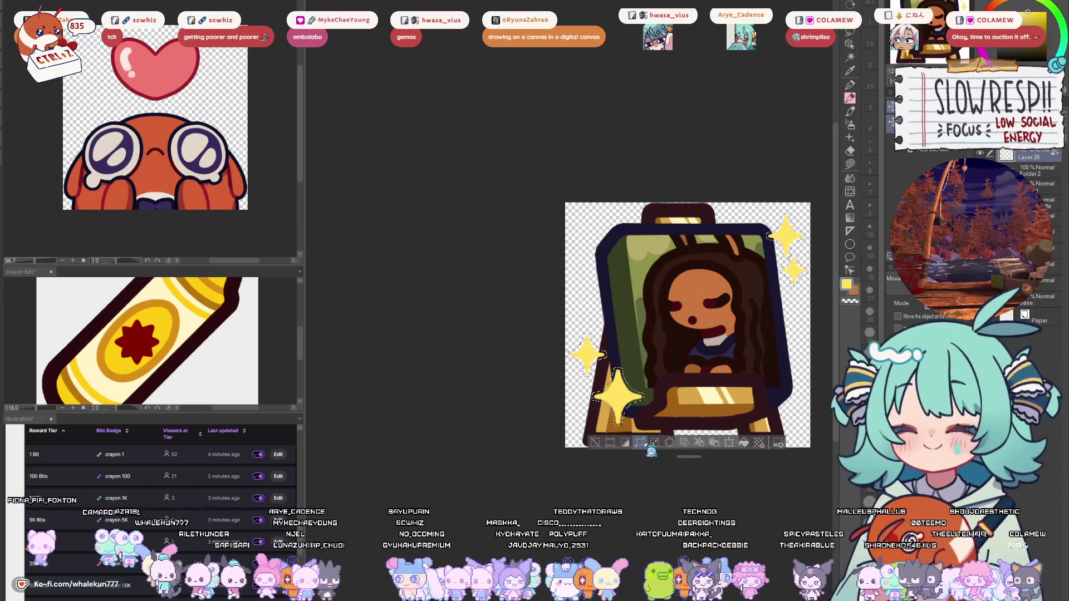
click(714, 443)
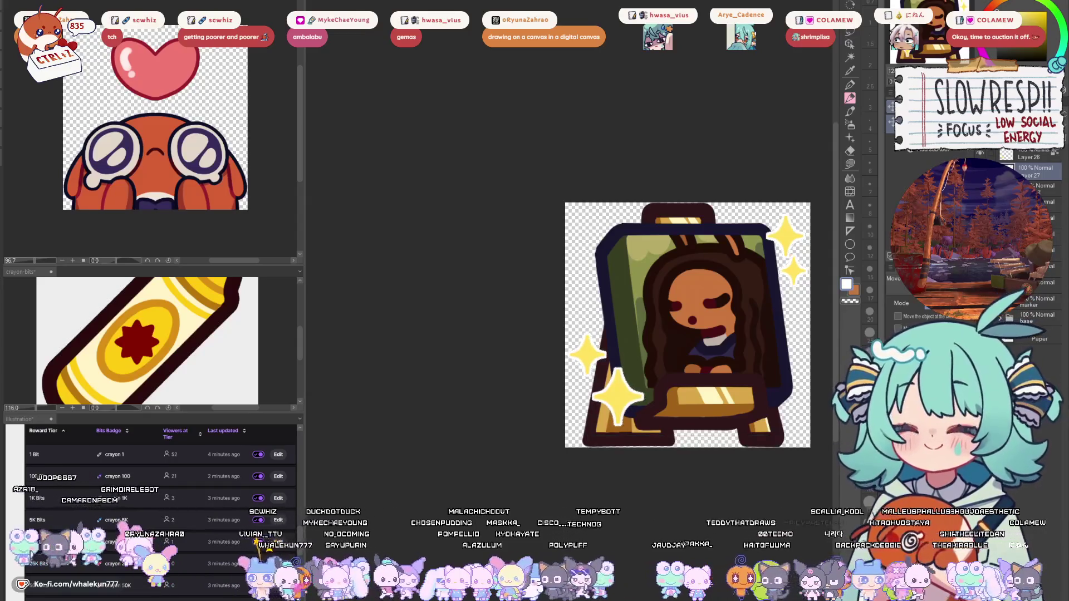
scroll(633, 433, down, 6)
scroll(633, 433, up, 5)
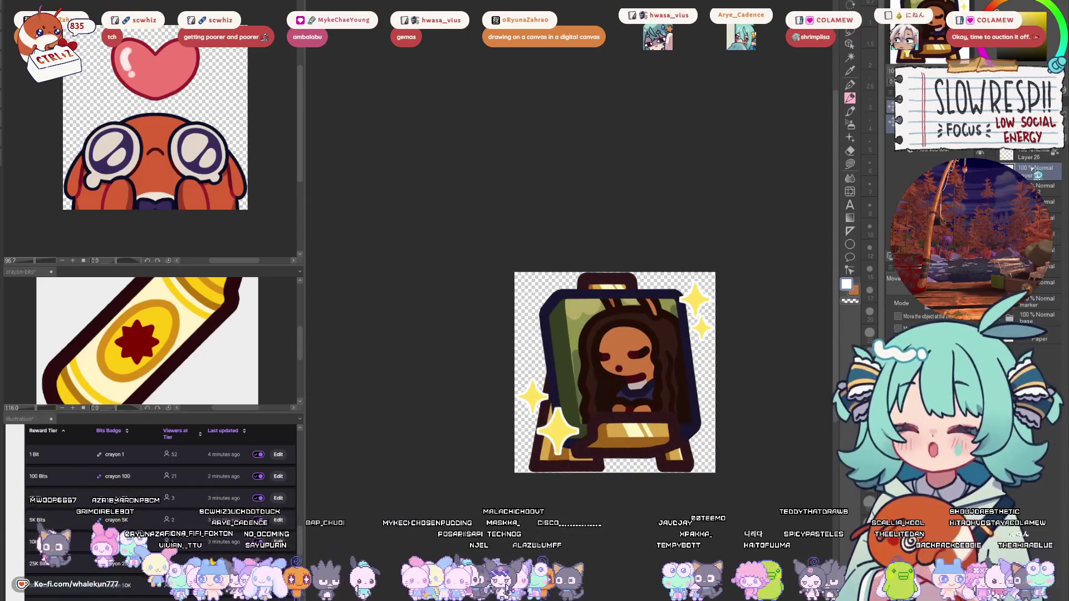
- Switch to the G-pen, sample the emote's gold, and try orange, yellow and olive variants
click(850, 84)
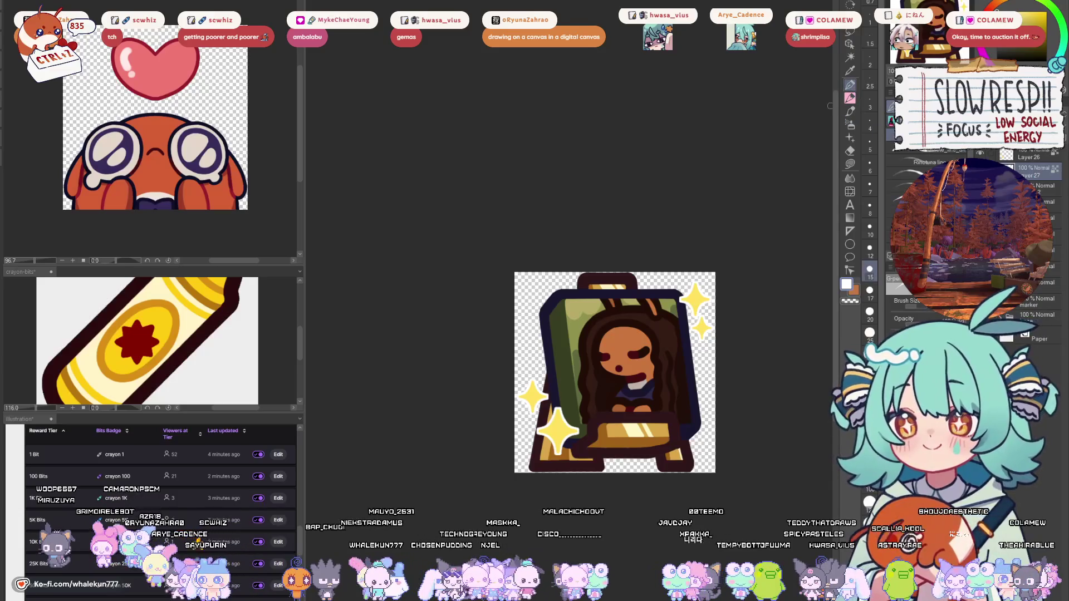
alt+click(620, 428)
click(1034, 13)
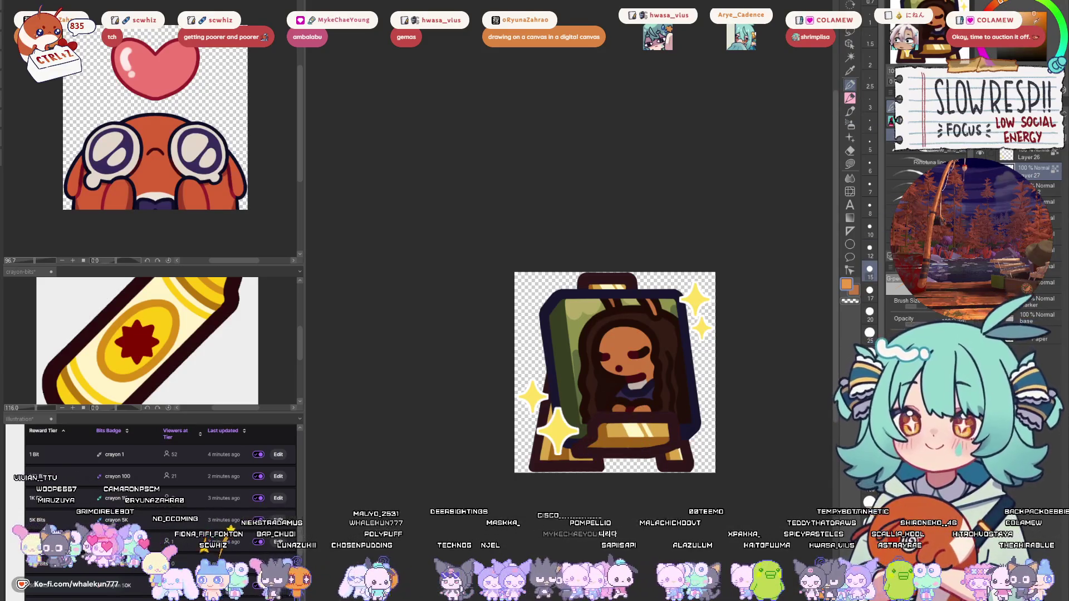
click(1037, 19)
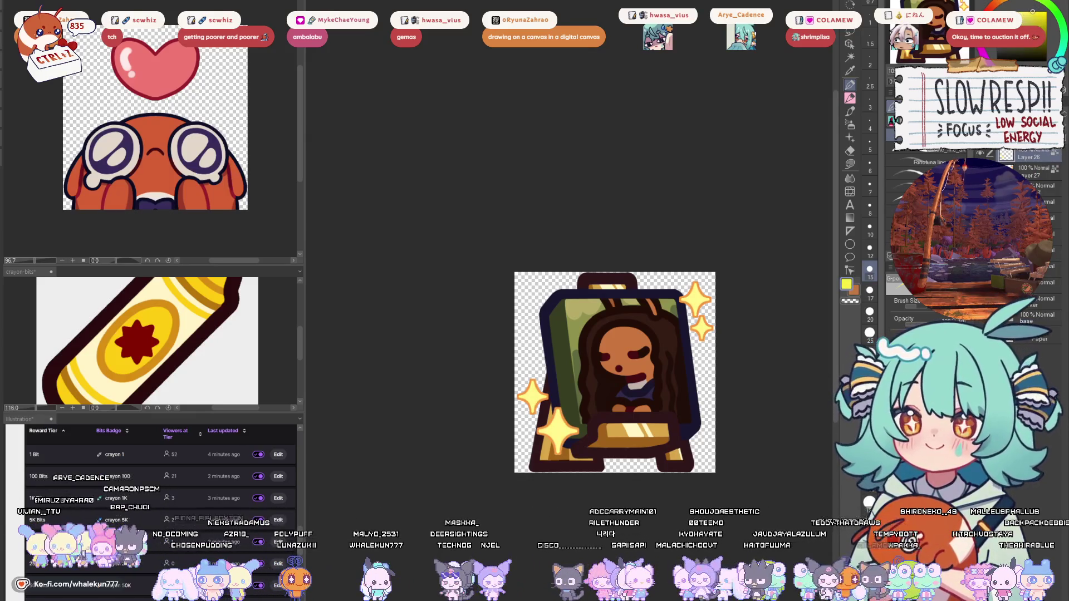
click(1034, 11)
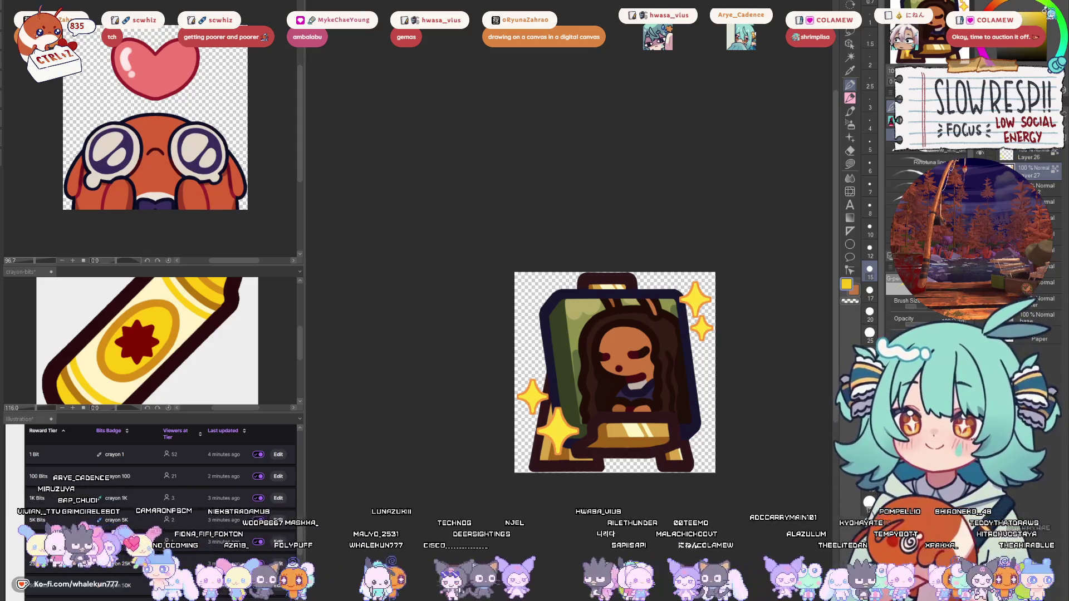
click(1022, 8)
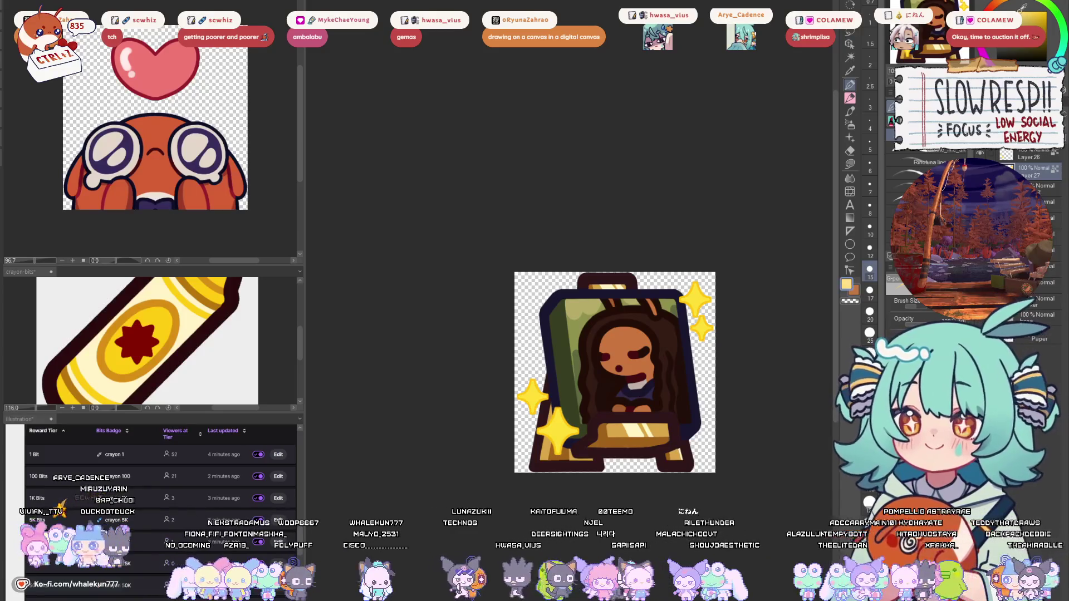
mouse_move(1023, 6)
mouse_down()
mouse_move(1044, 22)
mouse_move(1047, 9)
mouse_move(1037, 20)
mouse_up()
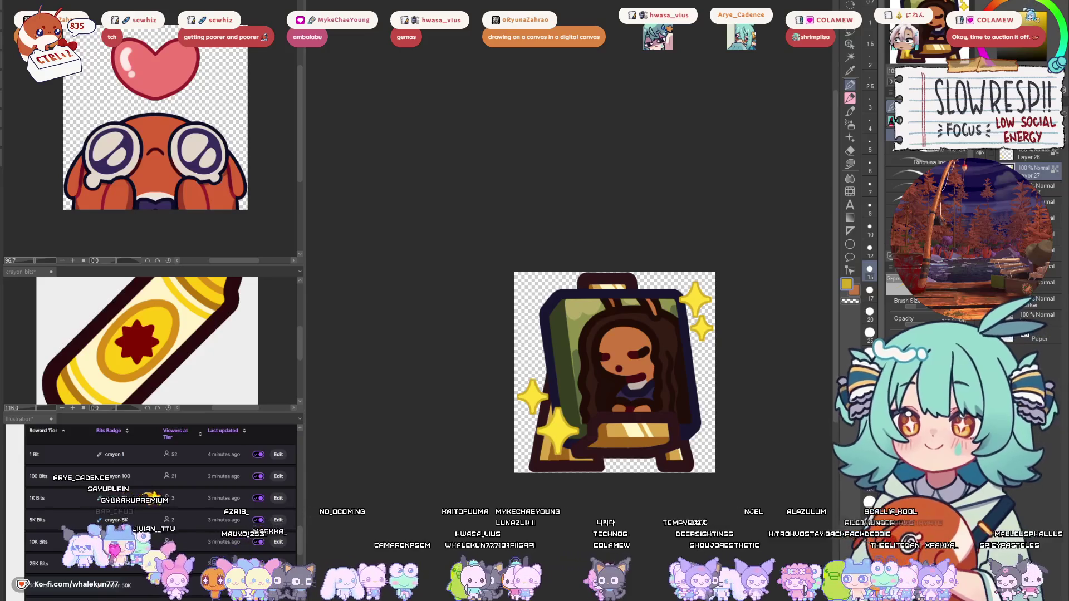
click(1041, 17)
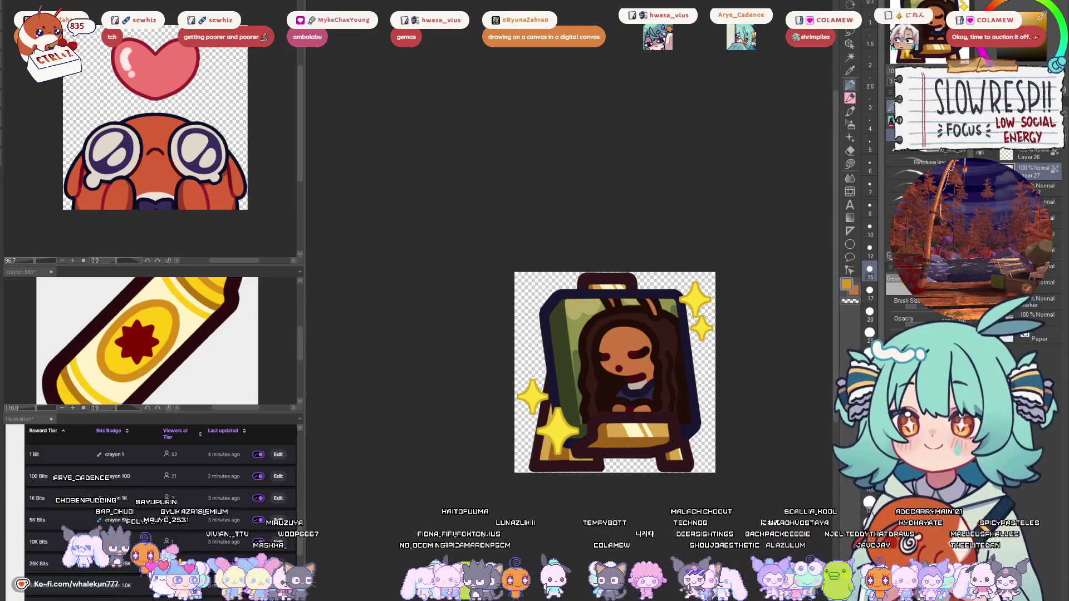
drag(722, 363, 768, 334)
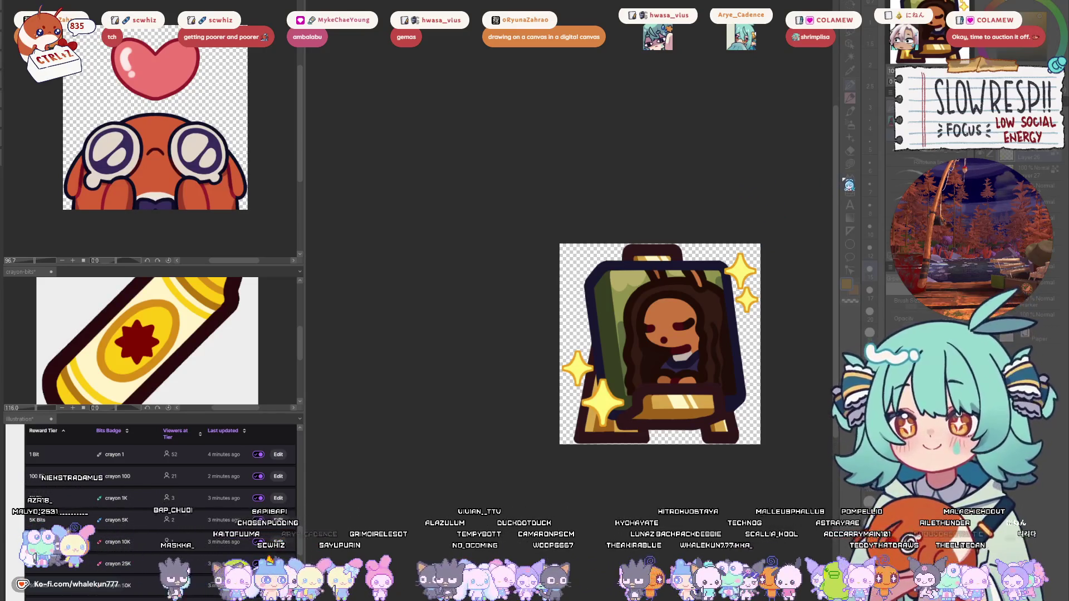
- Fine-tune the drawing colour on the colour wheel to a bright yellow
click(1022, 11)
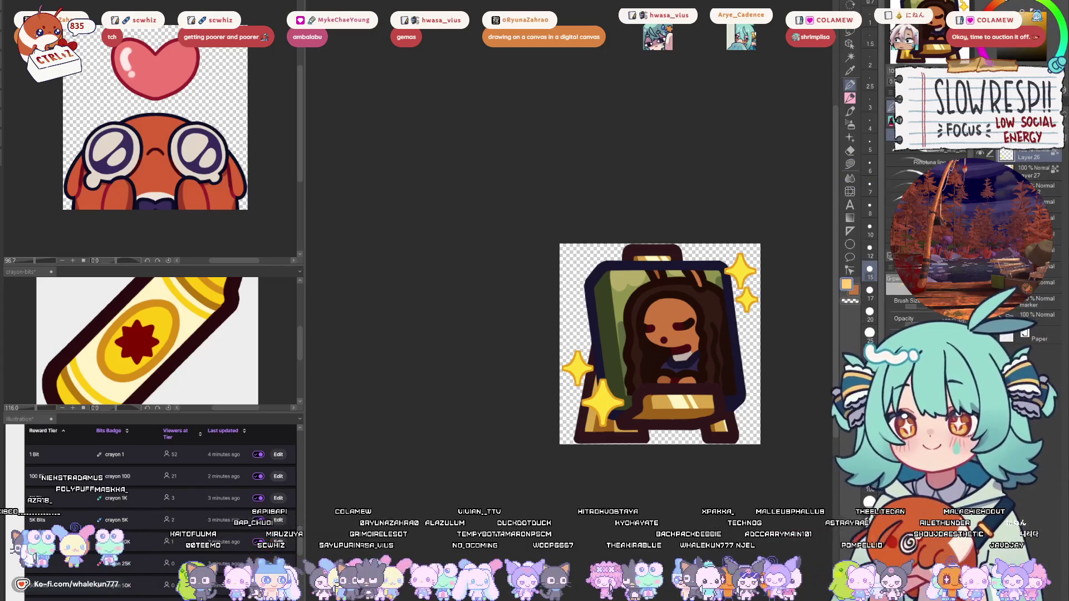
click(1025, 9)
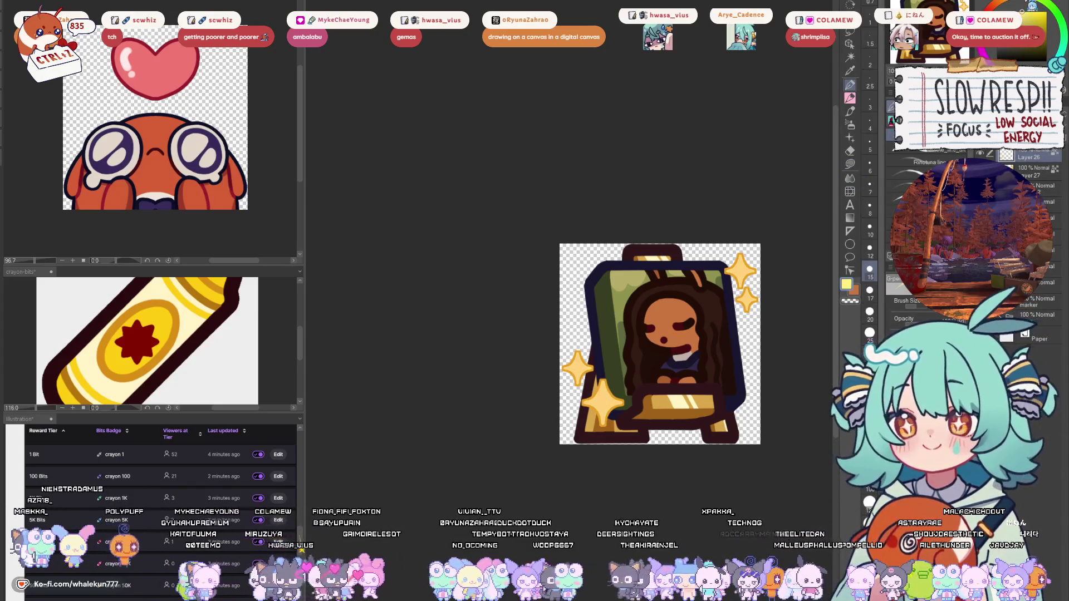
click(1035, 10)
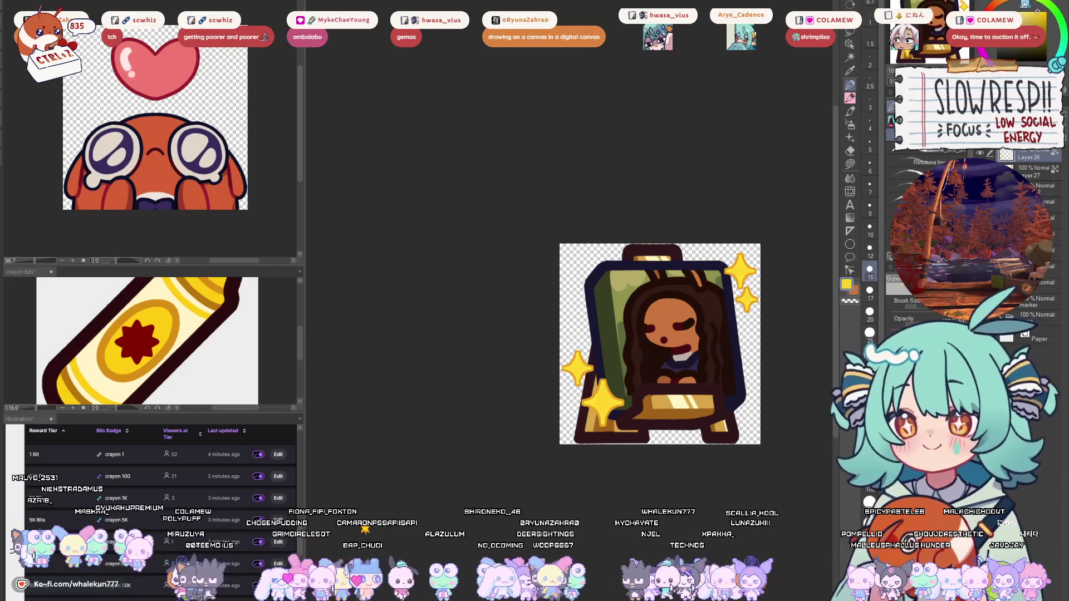
click(1030, 8)
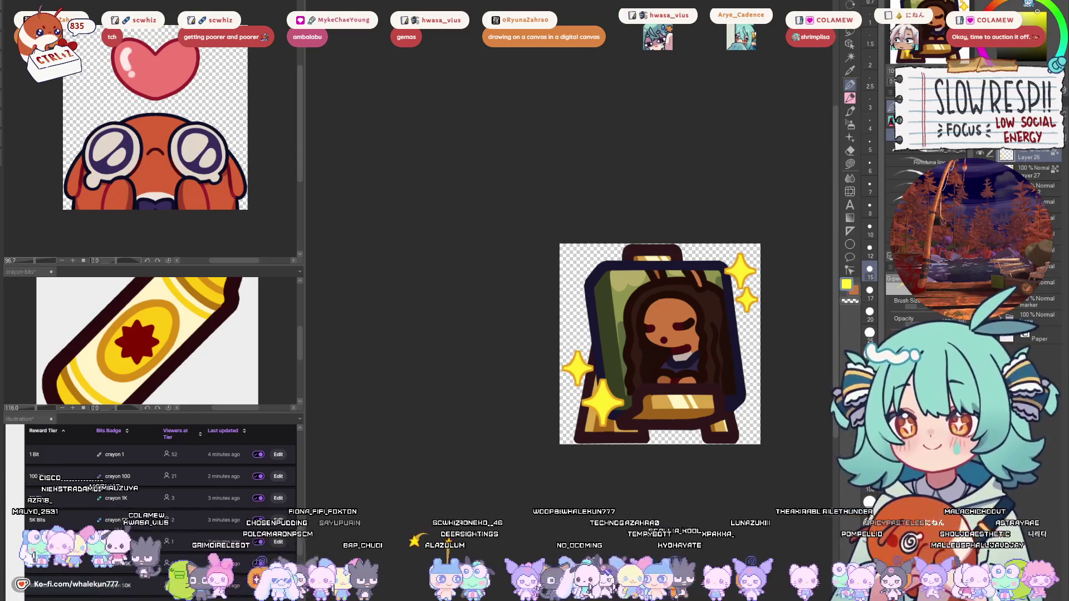
click(1033, 14)
click(1033, 4)
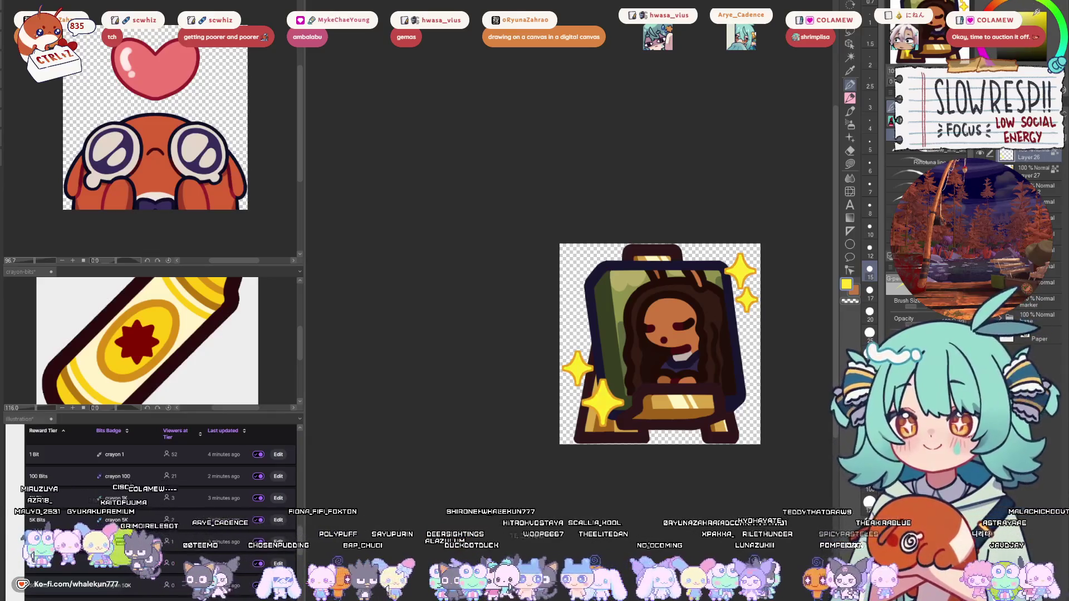
click(1032, 11)
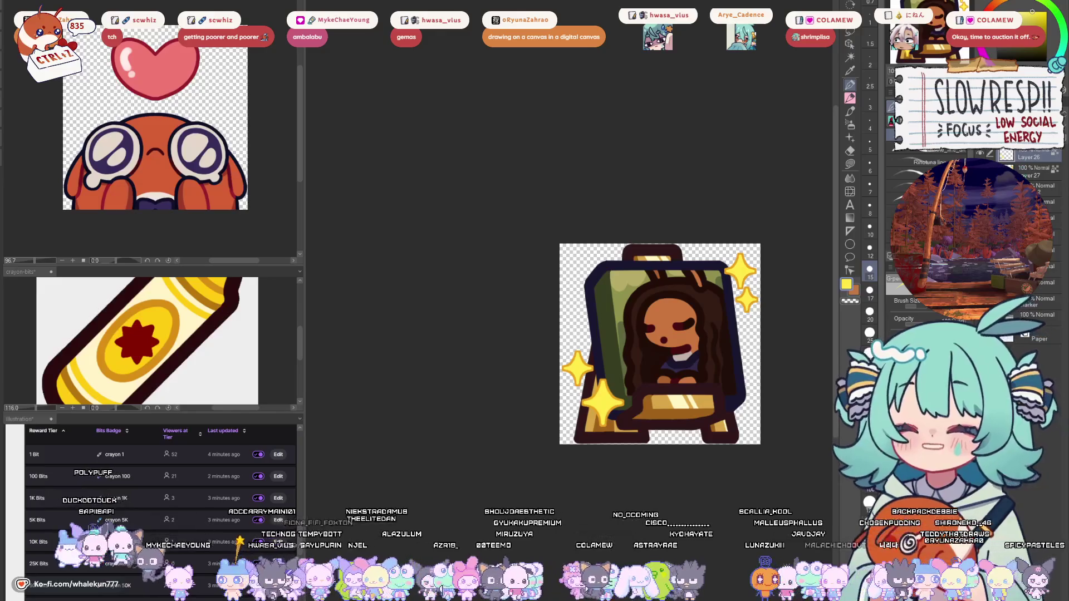
click(1035, 170)
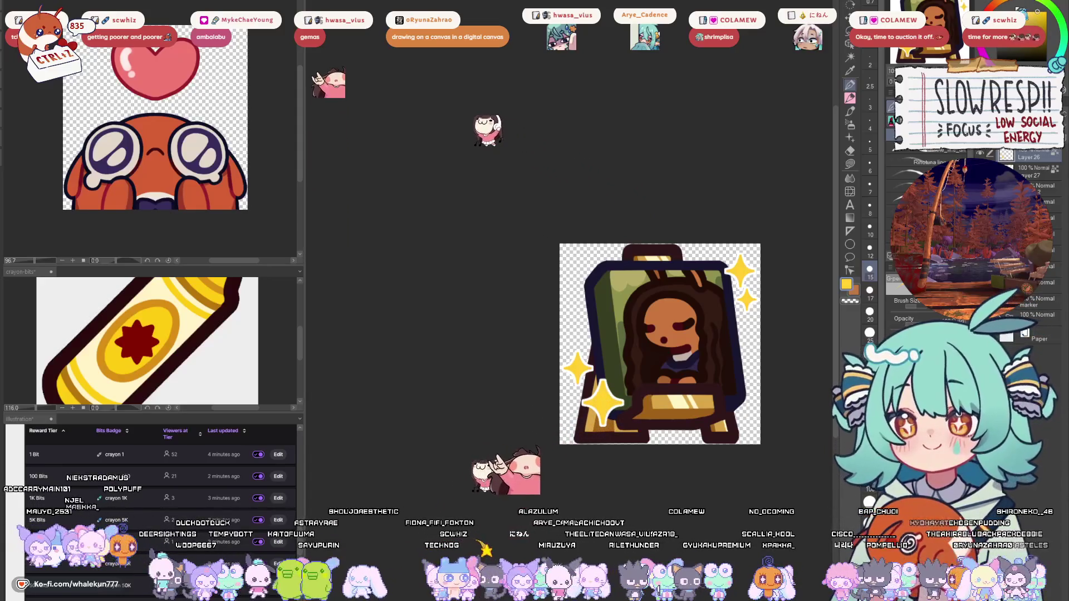
drag(658, 281, 623, 269)
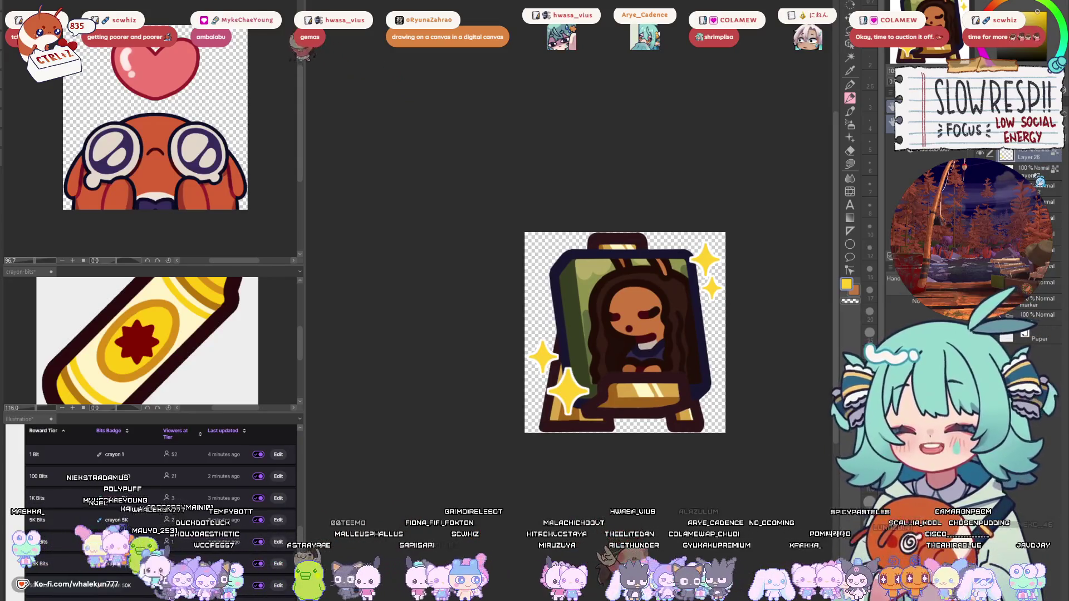
drag(579, 250, 582, 232)
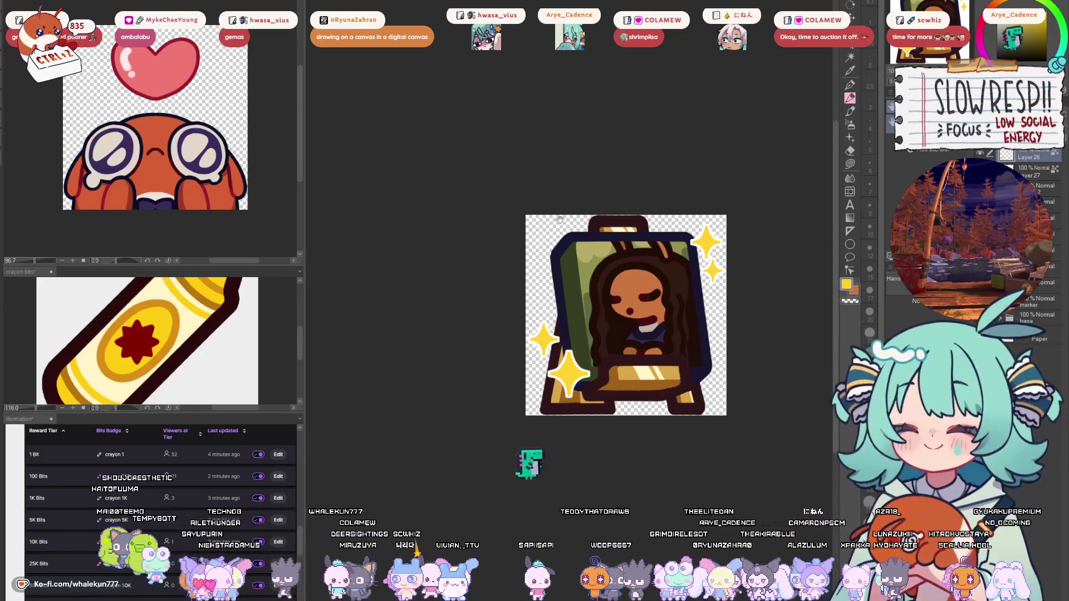
key(ctrl+y)
key(ctrl+z)
key(ctrl+y)
key(ctrl+z)
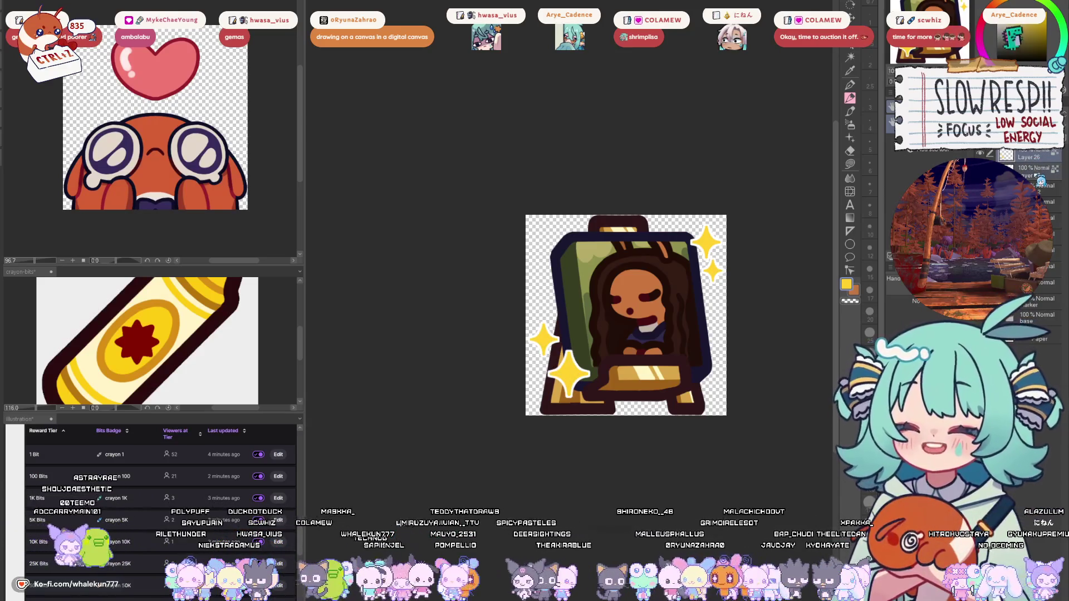
scroll(1039, 173, up, 1)
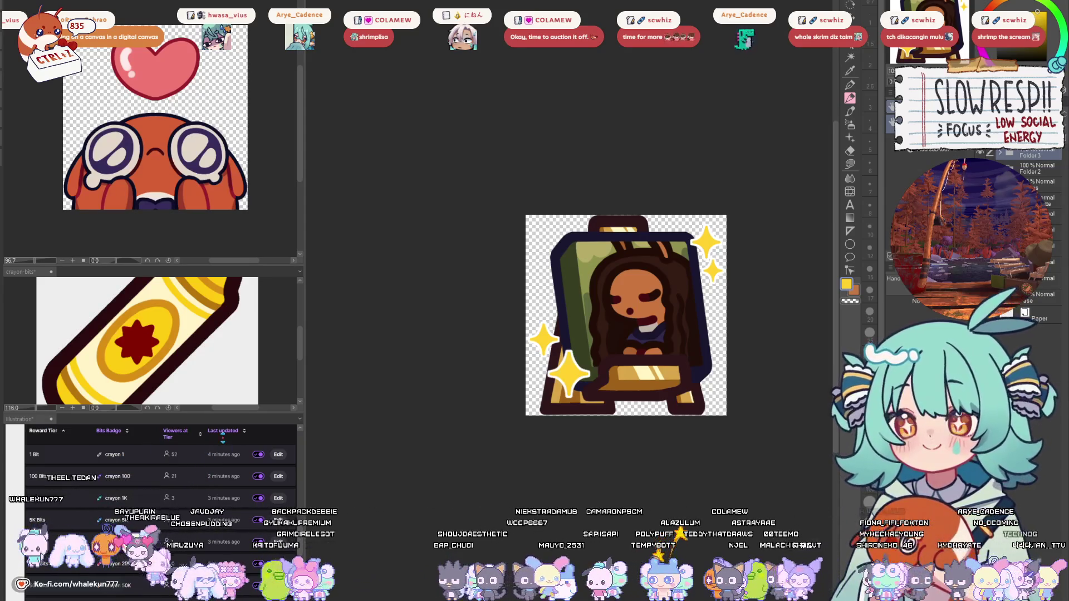
- Glance at the greyscale sketch, then zoom the easel emote out to a badge-sized thumbnail
key(ctrl+Tab)
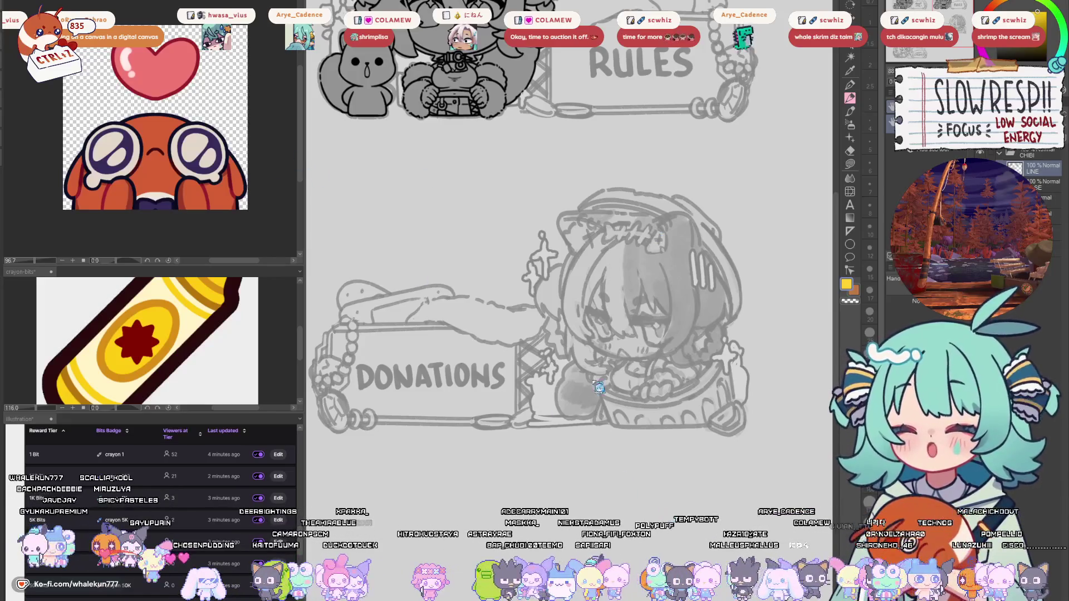
key(ctrl+Tab)
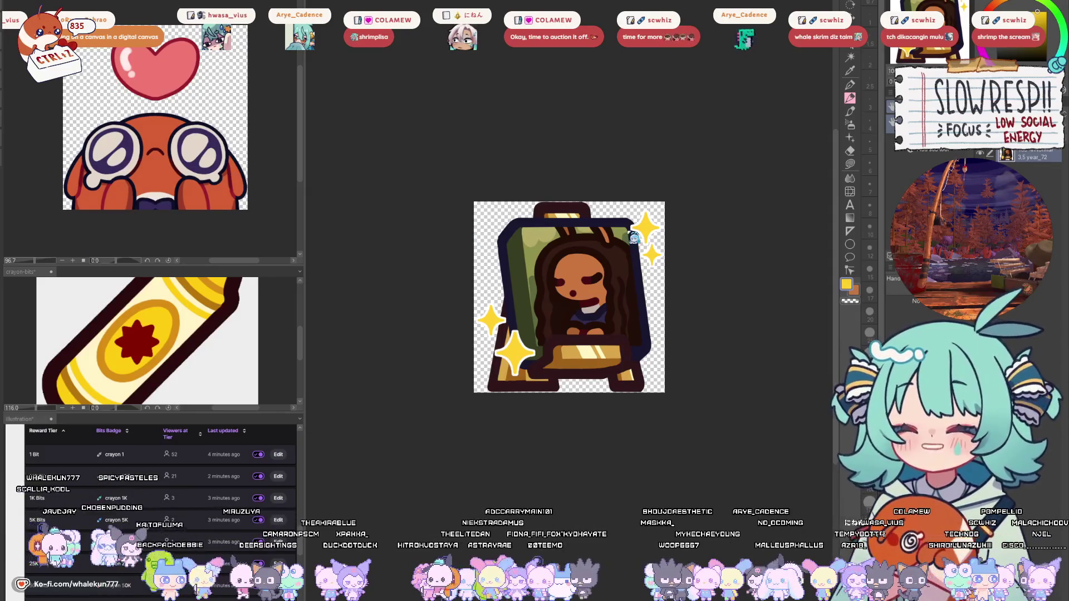
key(ctrl+alt+0)
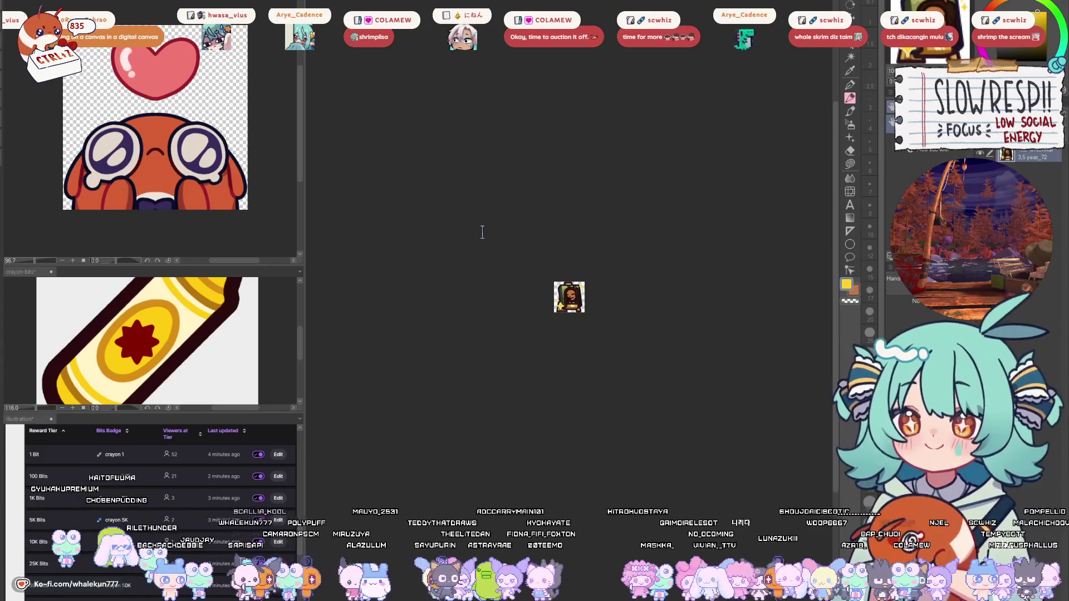
key(ctrl+minus)
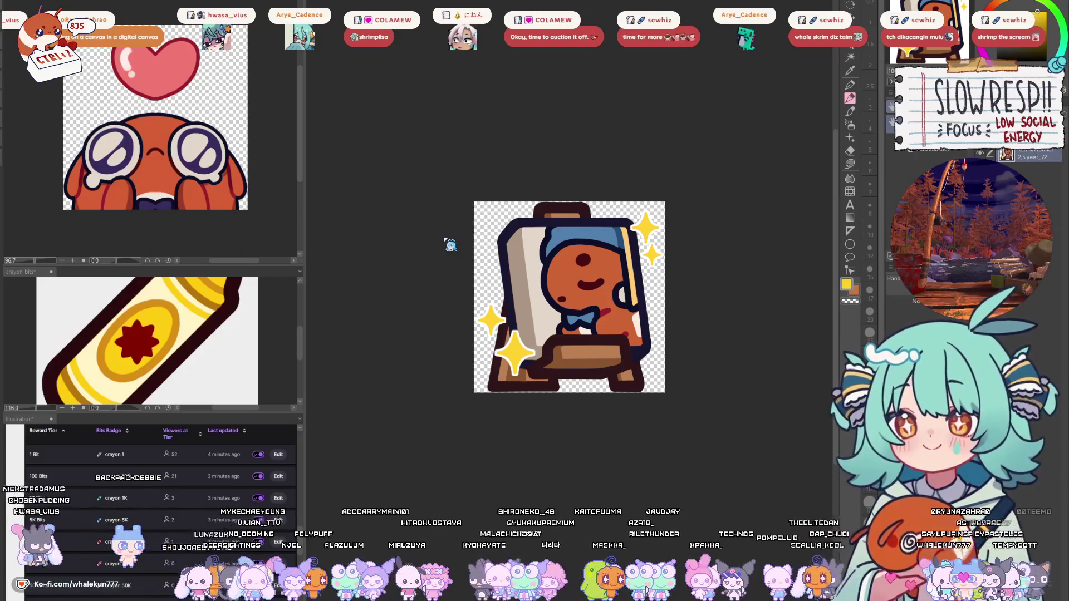
- Scroll-zoom out on the blue-capped easel emote until it shows at thumbnail size
scroll(451, 245, down, 5)
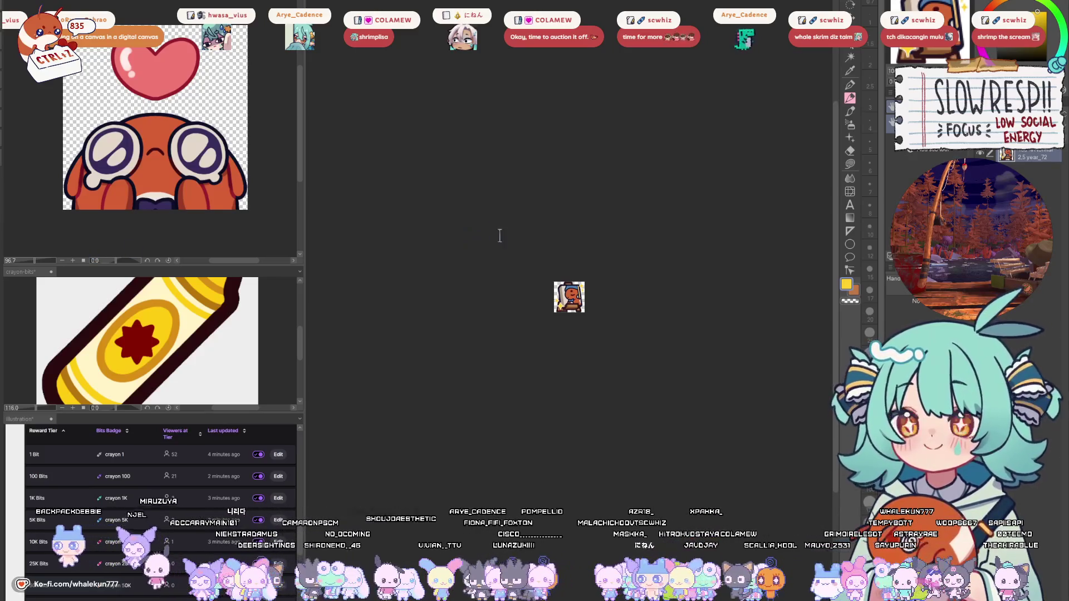
- Zoom the emote out even further, fit the view, and move to the next open document
key(ctrl+minus)
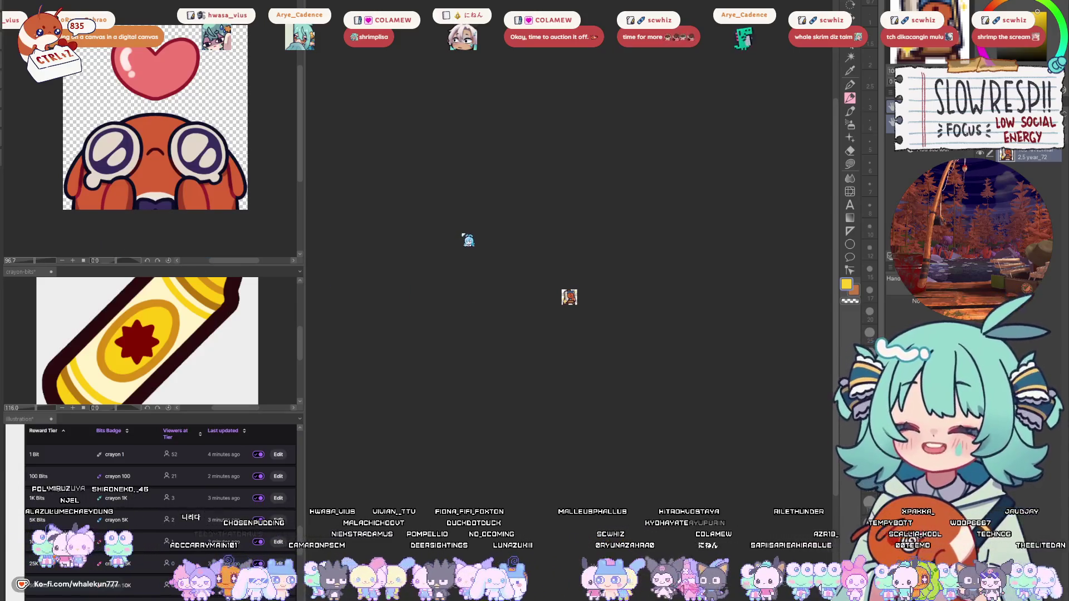
key(ctrl+minus)
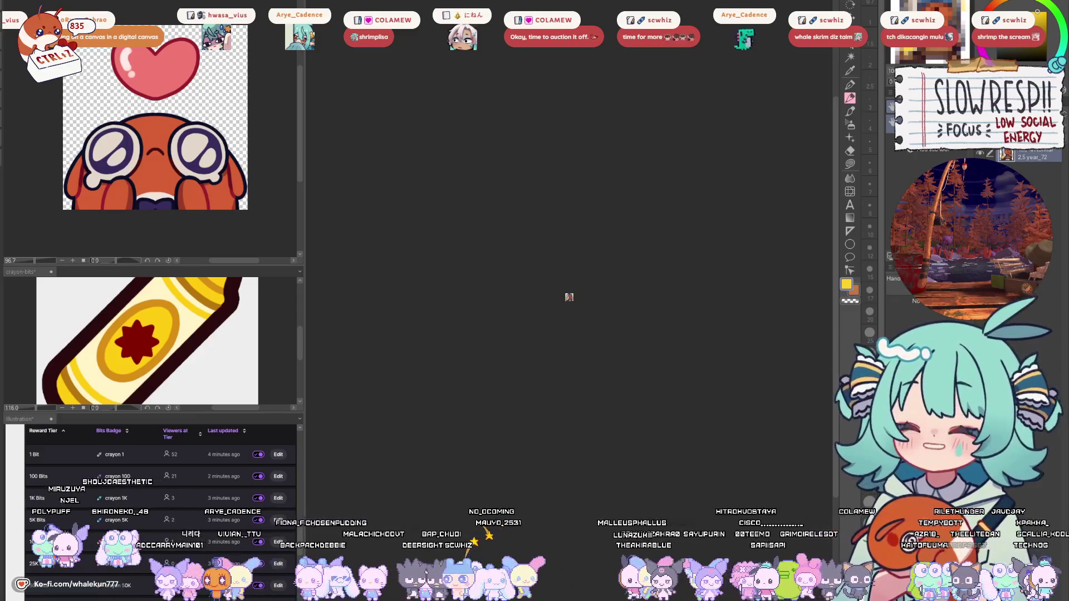
key(ctrl+0)
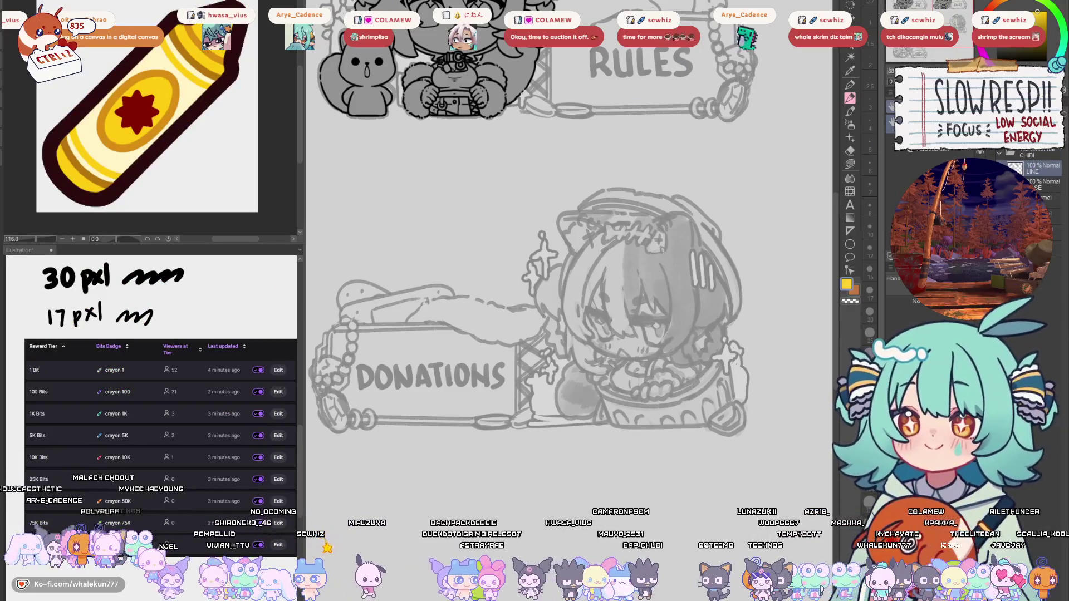
key(ctrl+Tab)
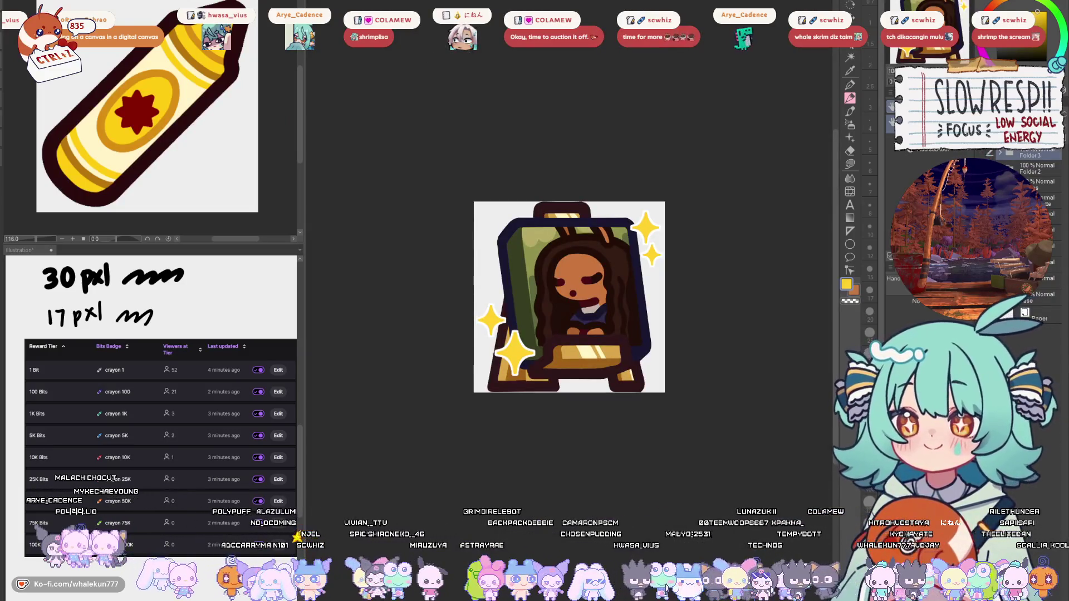
- Cycle past the paint-tube emote and notebook page documents to reach the commission sheet
key(ctrl+Tab)
key(ctrl+Tab)
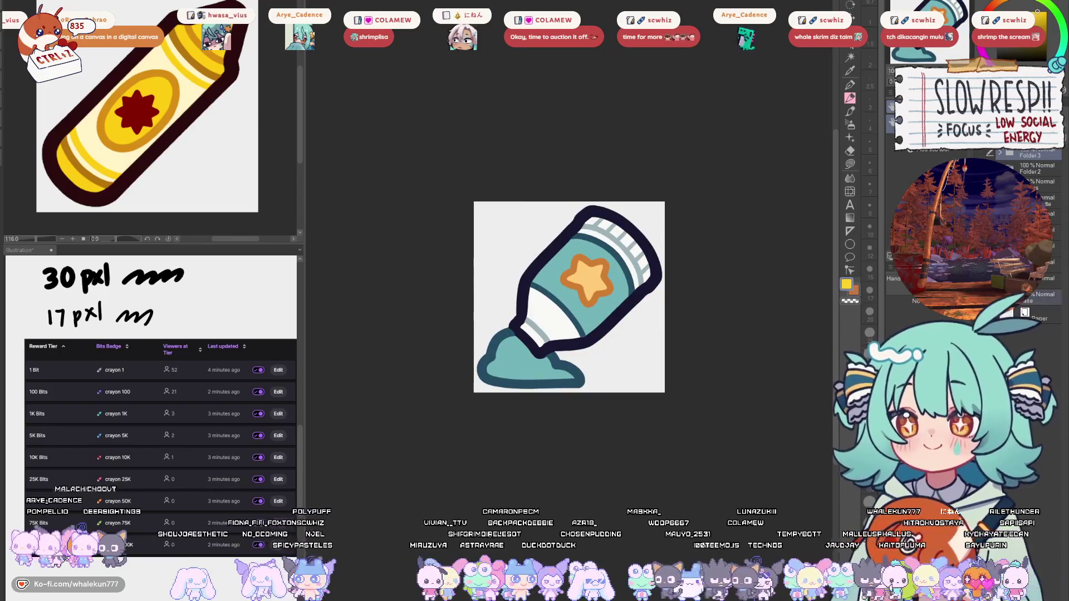
key(ctrl+Tab)
key(ctrl+Tab)
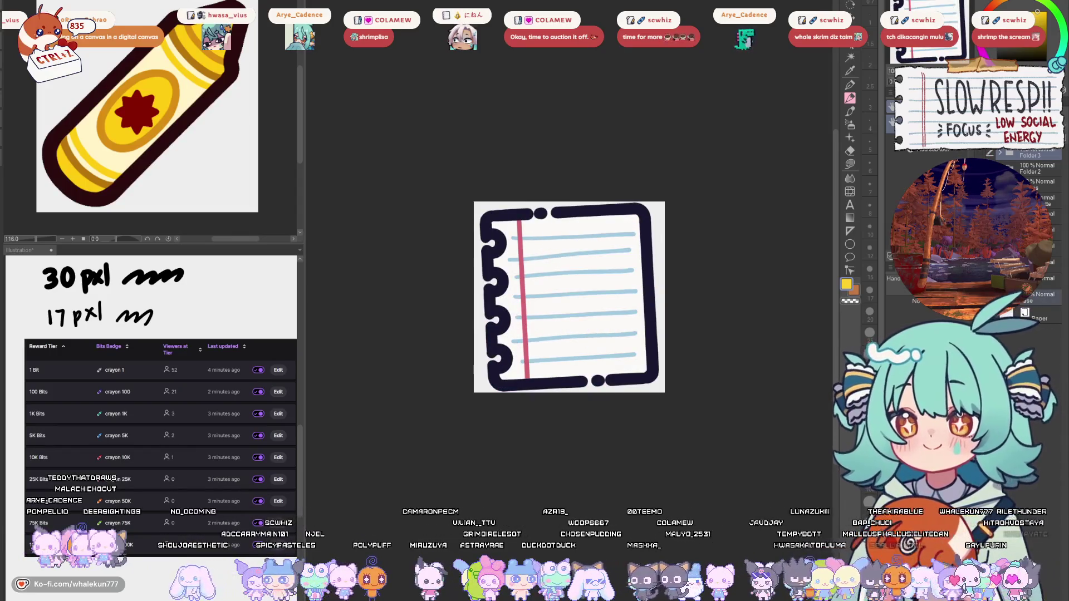
key(ctrl+Tab)
key(ctrl+Tab)
key(ctrl+Tab)
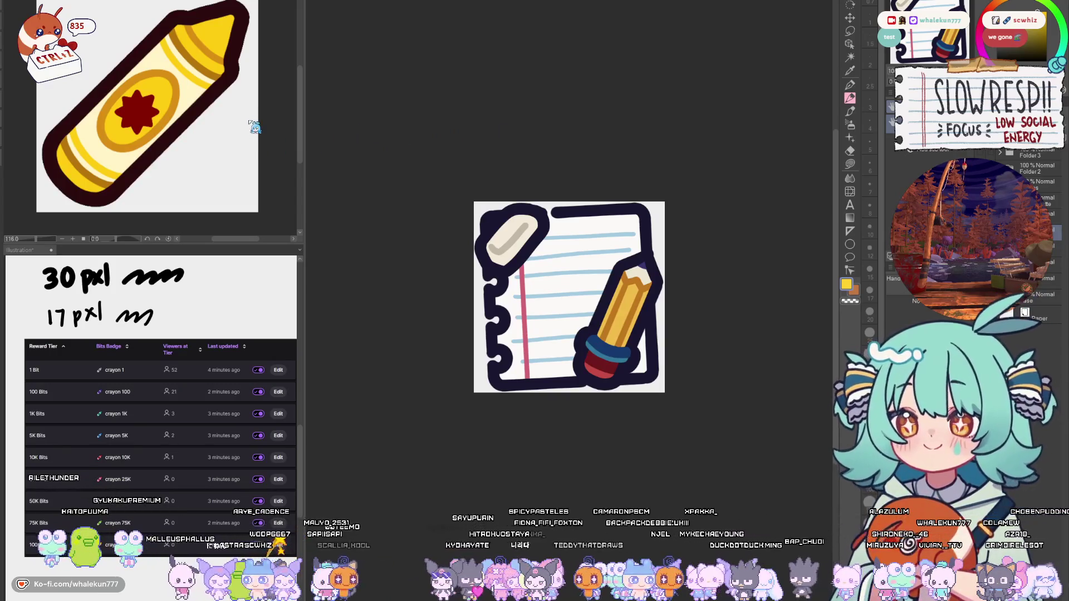
key(ctrl+Tab)
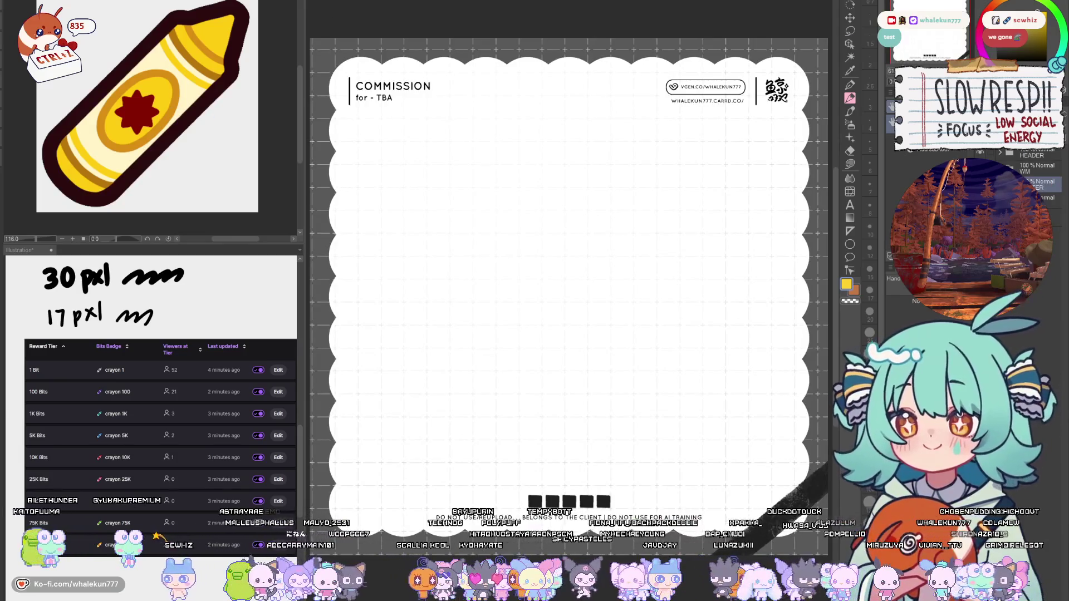
- Retype the COMMISSION heading as TWITCH SUB BADGES
key(t)
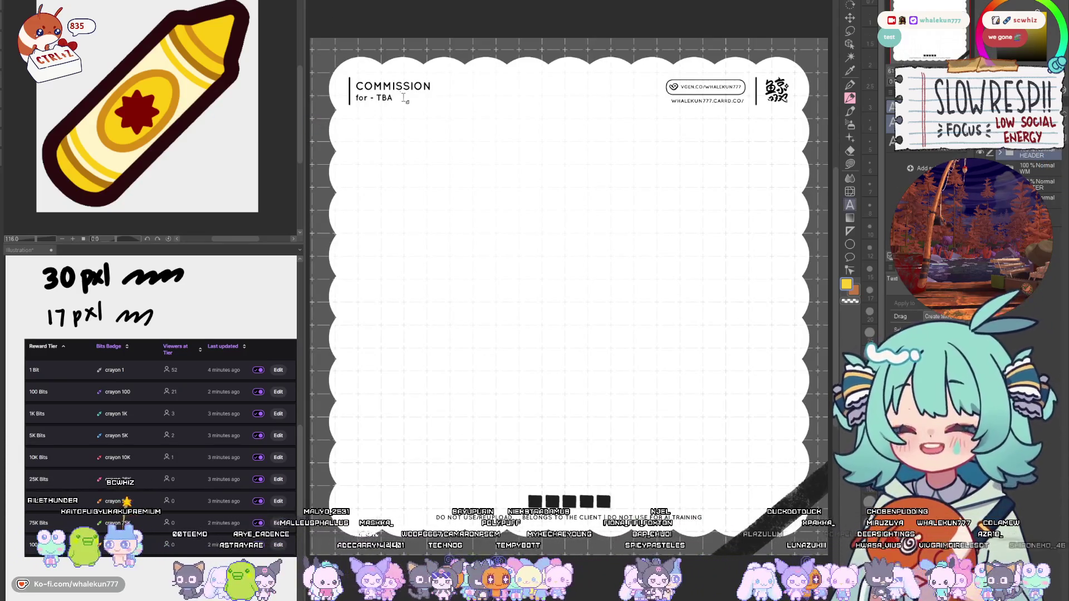
click(405, 98)
text(SU)
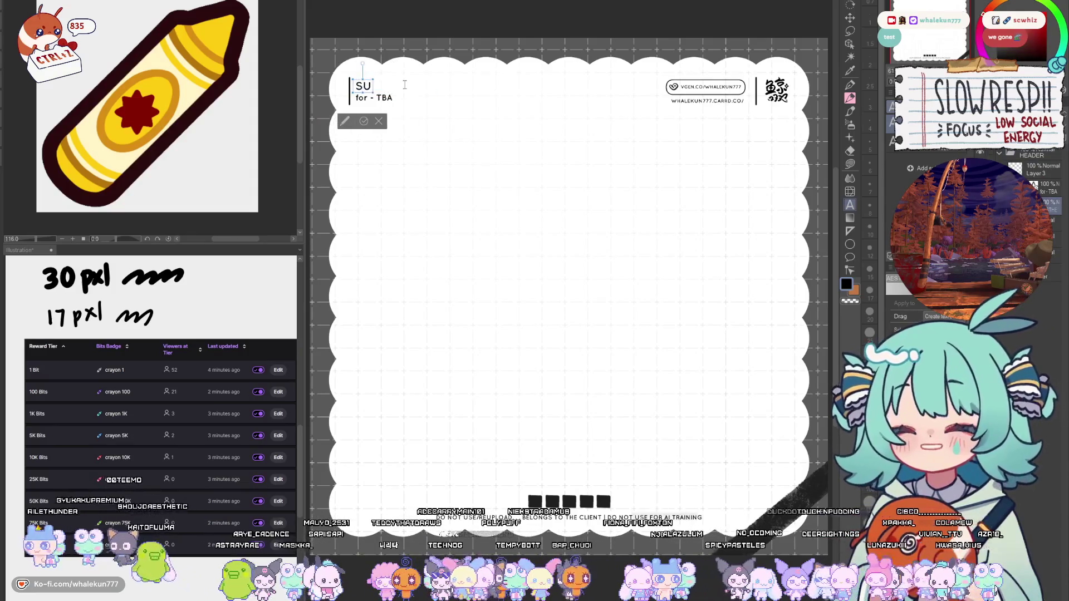
text(B BADGE)
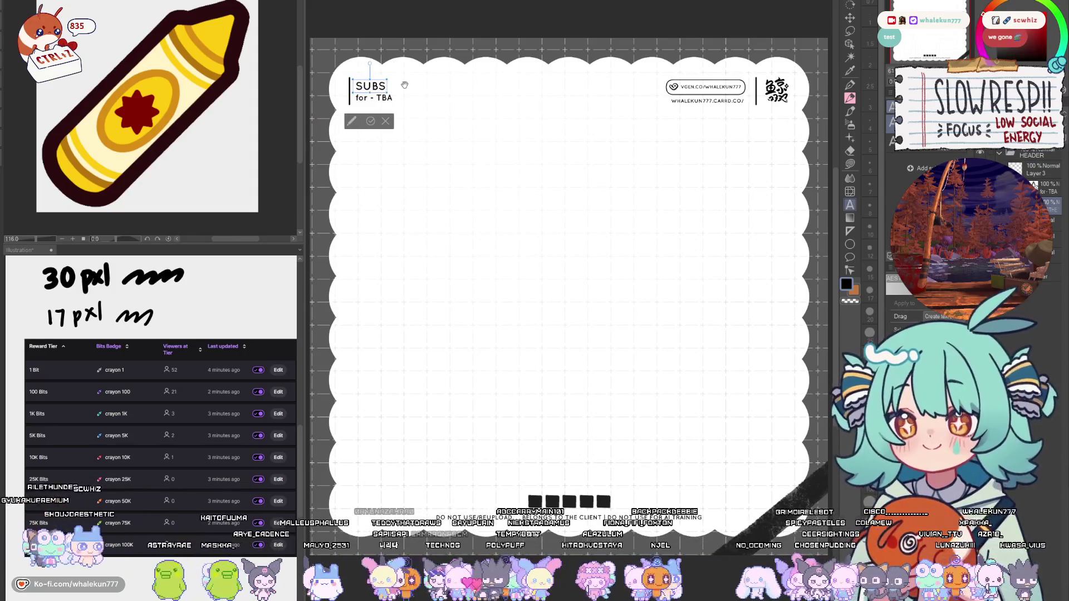
text(ES)
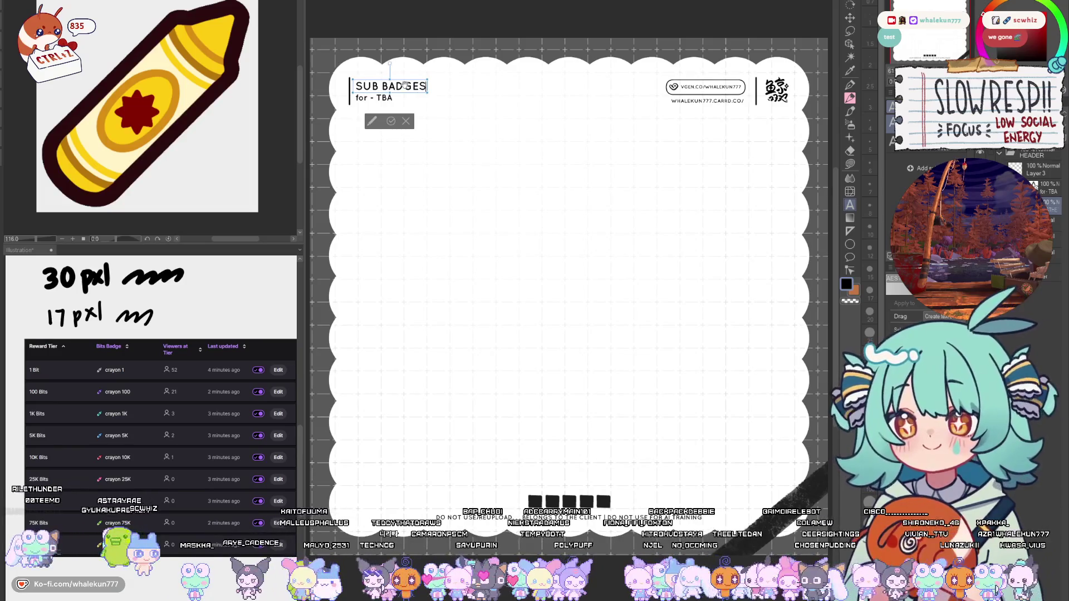
text(TWITCH)
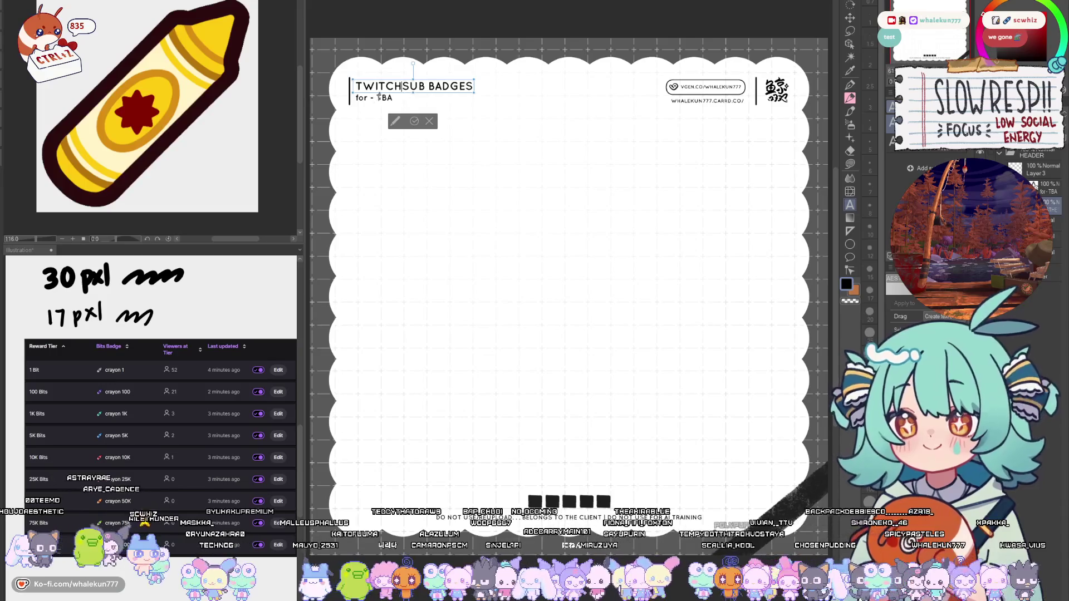
key(Escape)
- Replace the 'for - TBA' line with the twitch.tv channel URL
key(o)
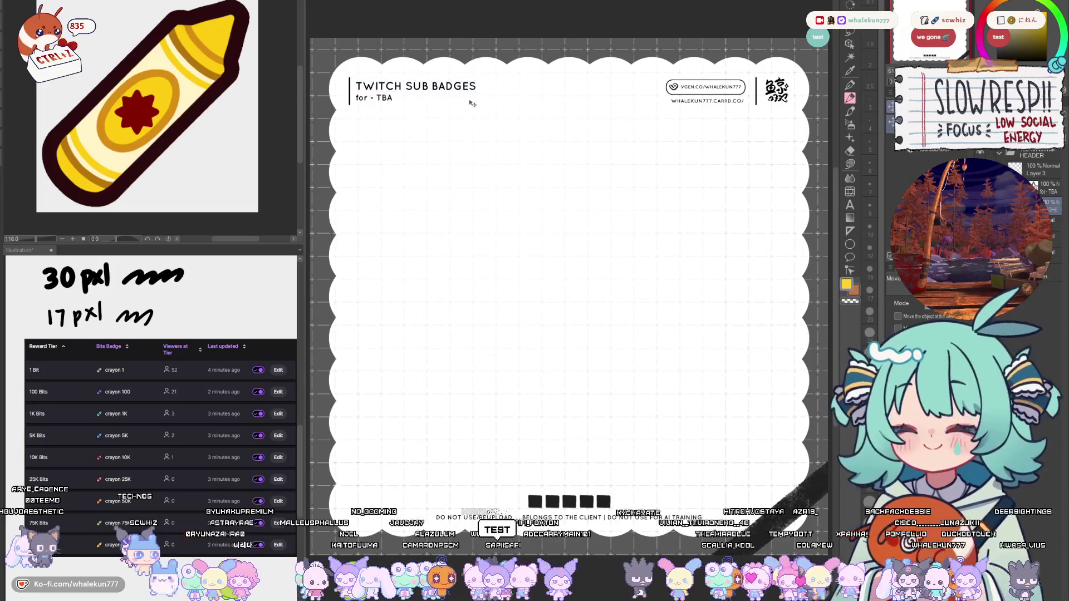
key(t)
click(384, 99)
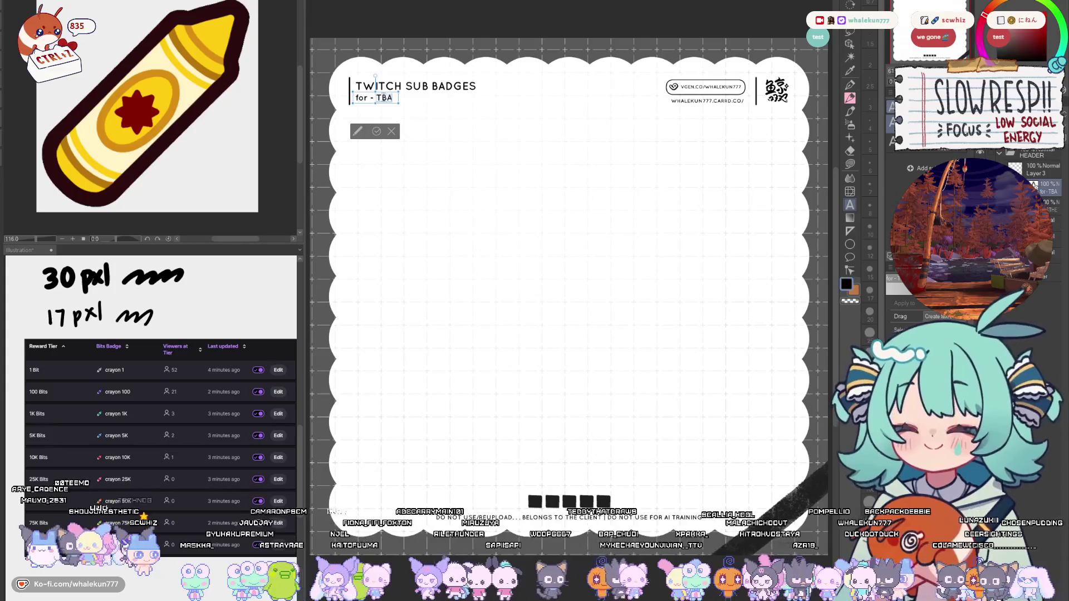
key(ctrl+a)
text(W)
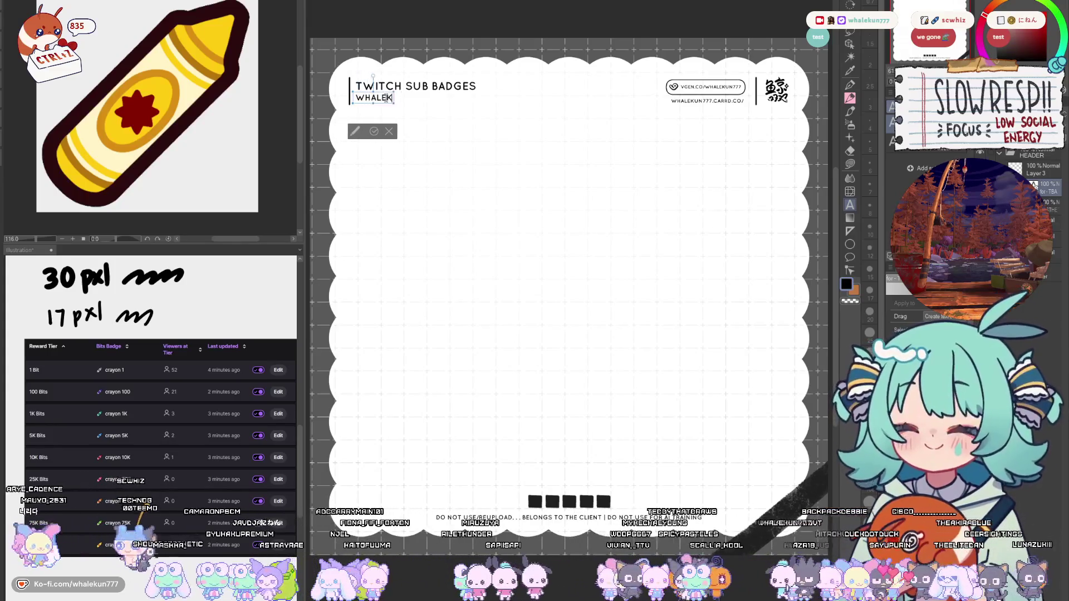
key(BackSpace)
text(whalekun7)
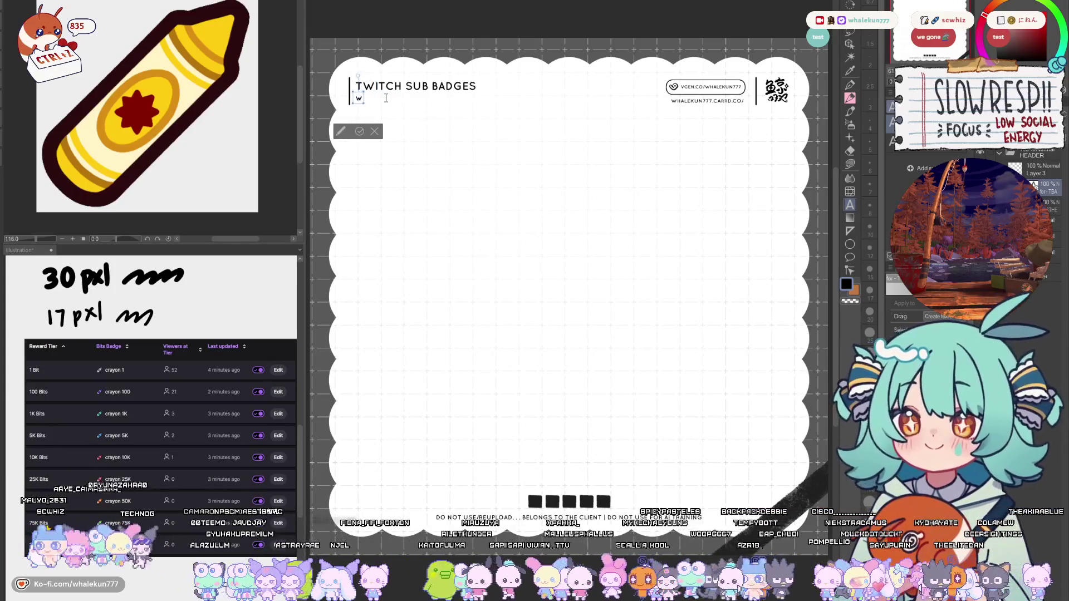
text(77)
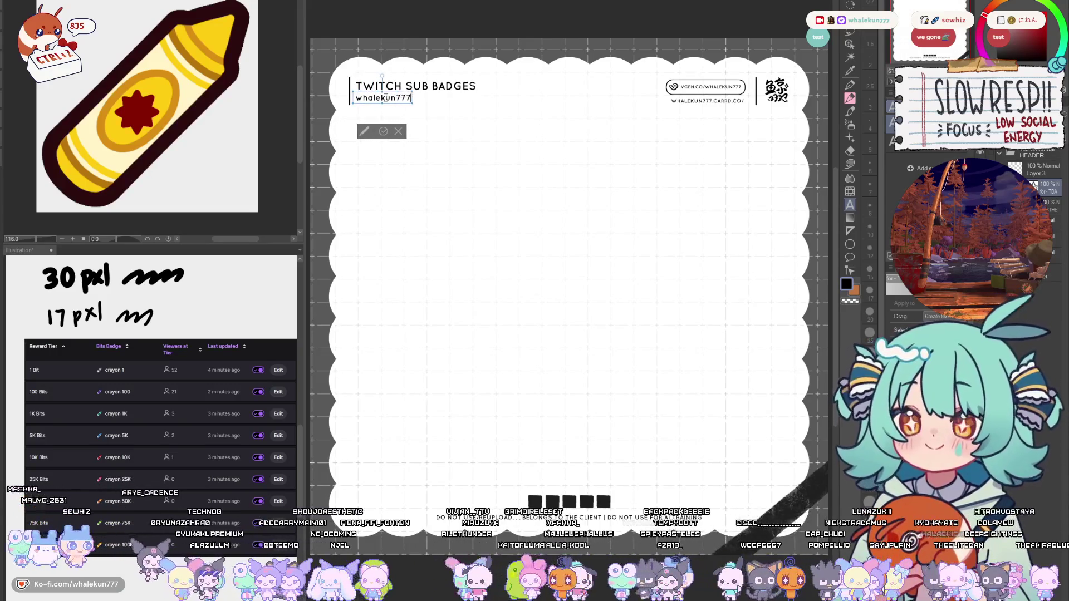
key(BackSpace)
key(BackSpace)
key(BackSpace)
text(twitch.tv)
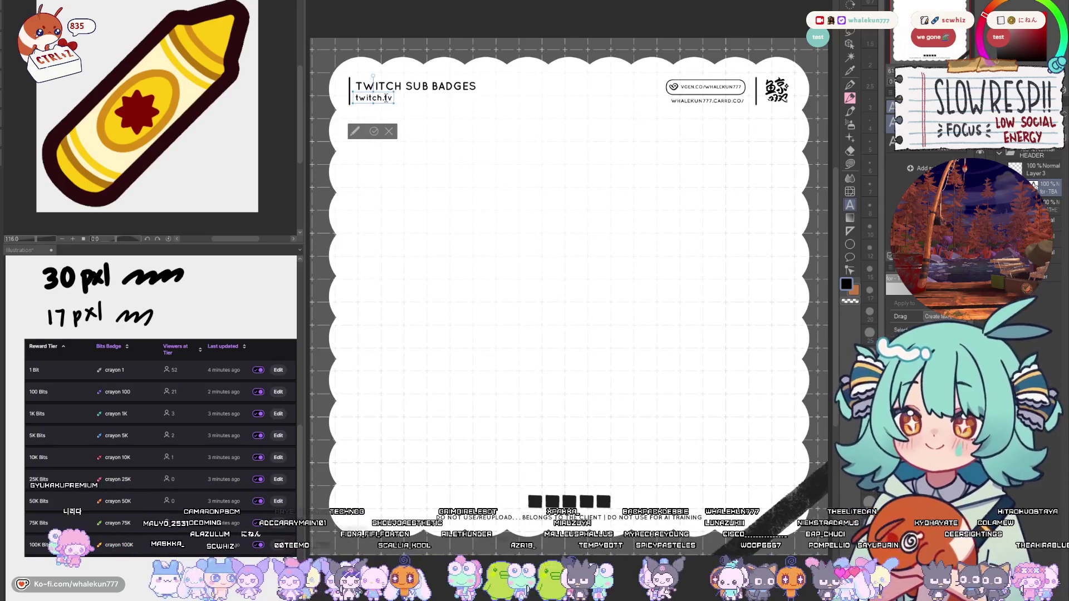
text(/whalekun777)
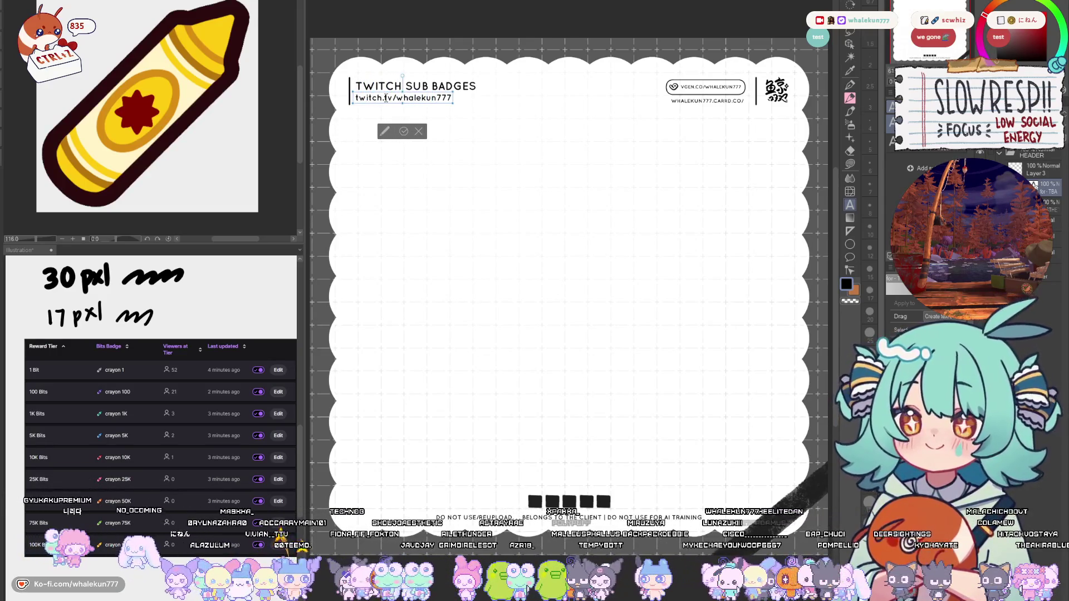
key(Escape)
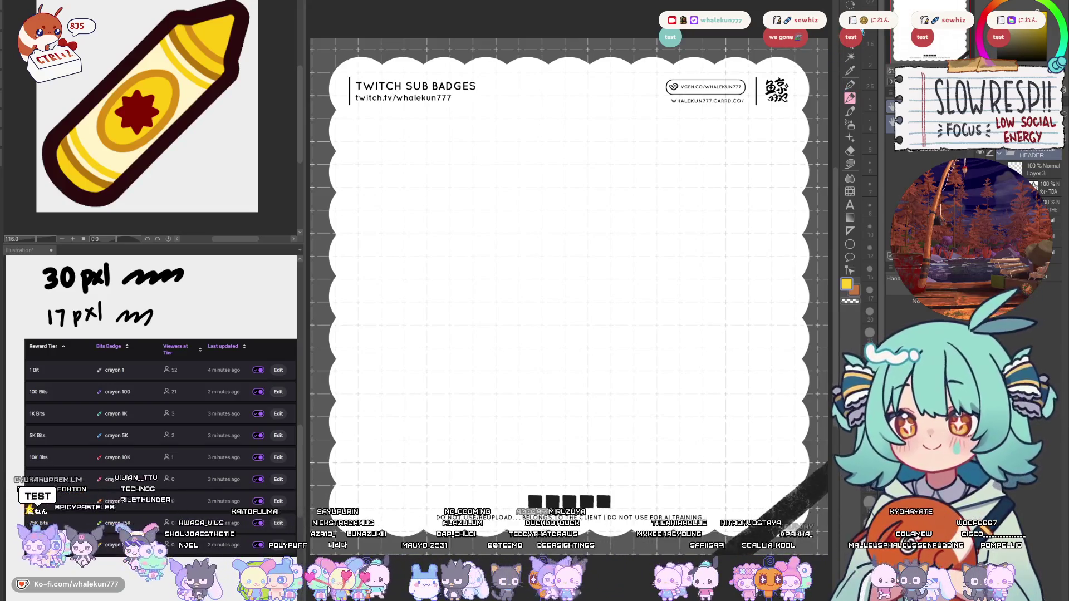
- Insert '& BITS' into the heading so it reads TWITCH SUB & BITS BADGES
click(849, 205)
click(402, 86)
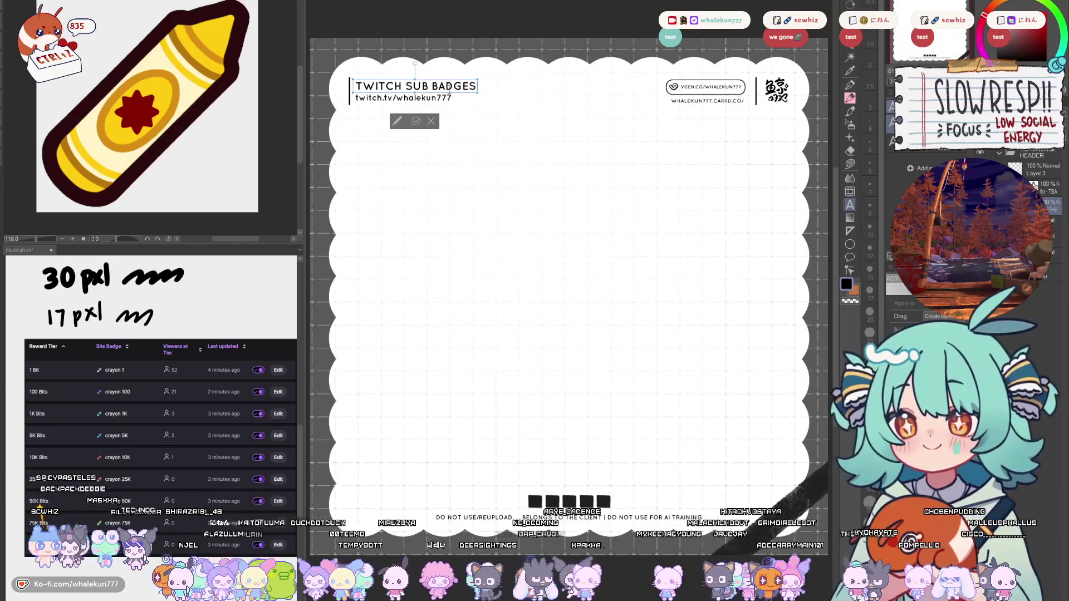
text(and bits)
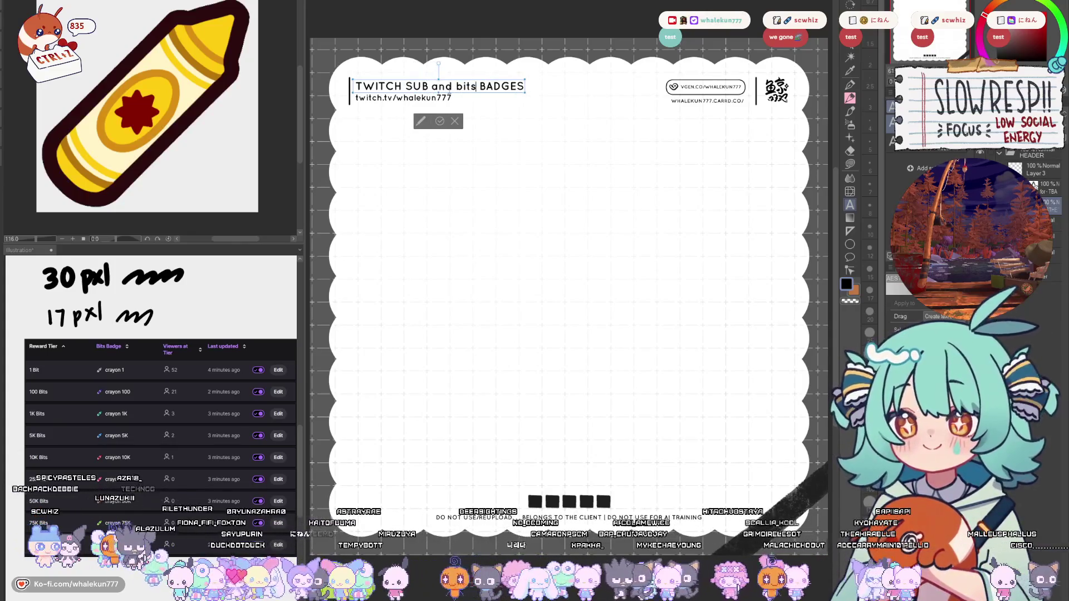
key(ctrl+z)
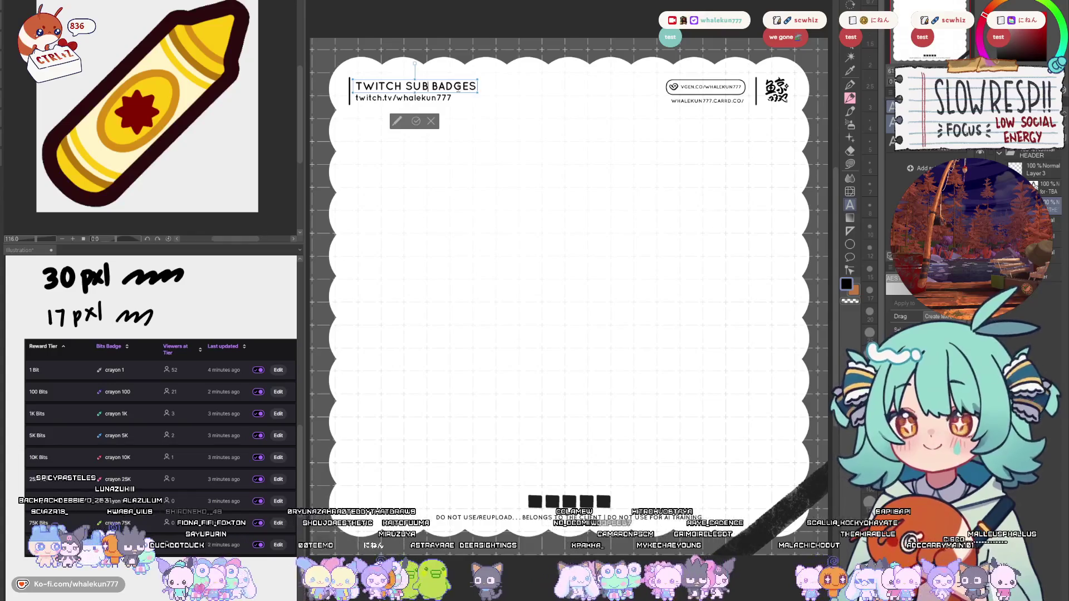
text(& BITS )
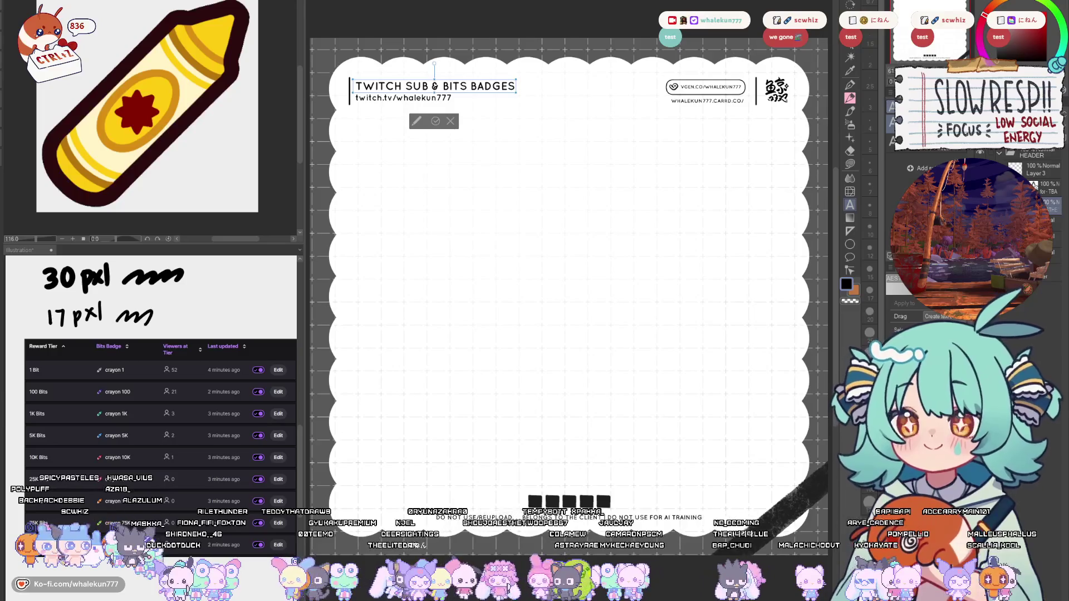
text(o)
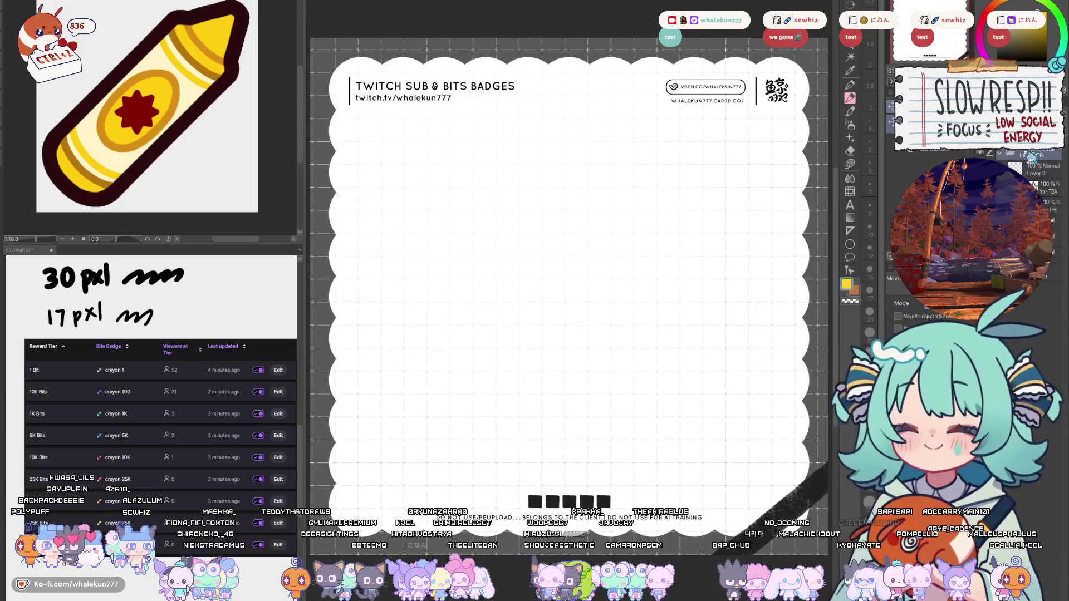
key(ctrl+Tab)
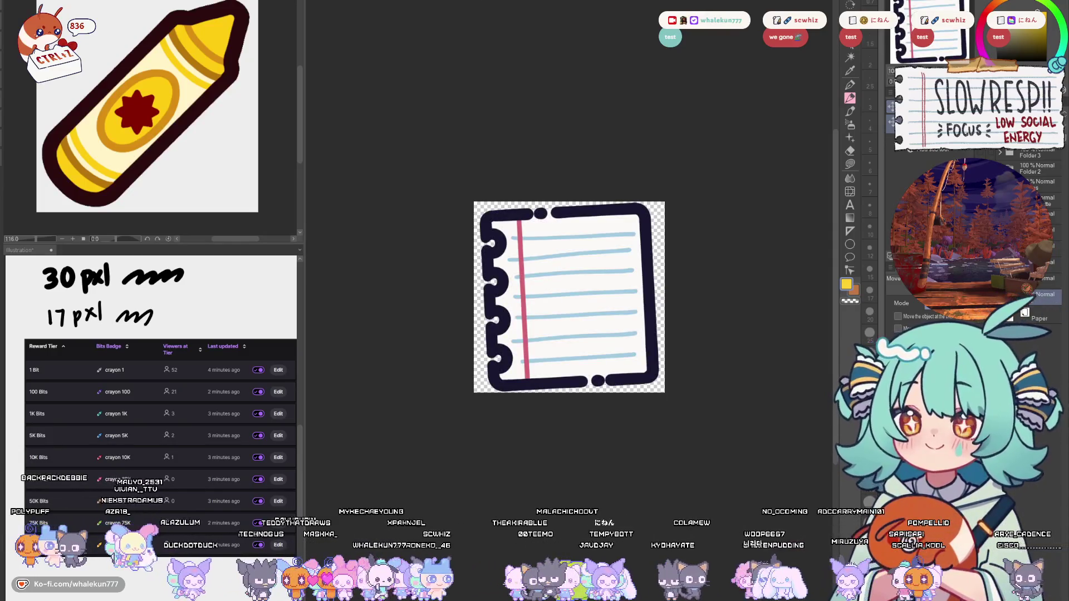
- Bring the crayon badges into the sheet and drag the yellow crayon to the lower left
key(ctrl+Tab)
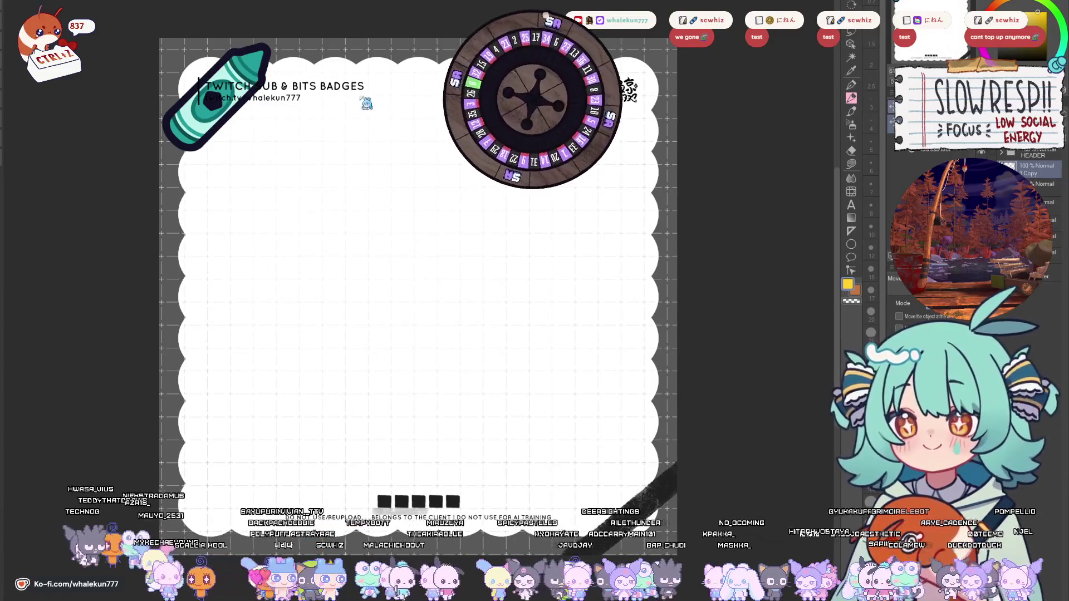
key(ctrl+Tab)
key(ctrl+Tab)
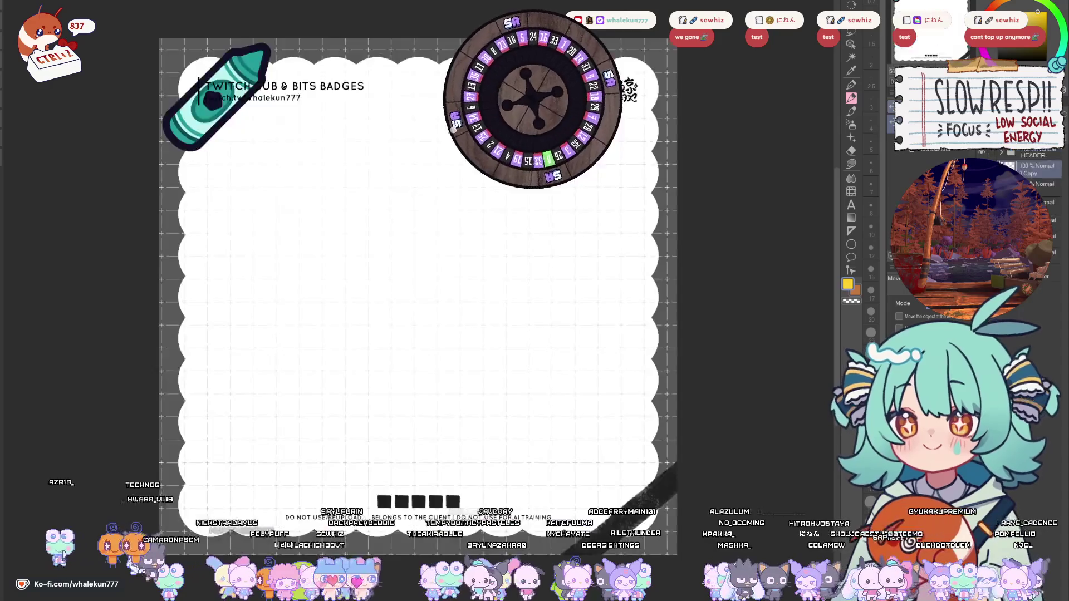
key(ctrl+Tab)
key(ctrl+Tab)
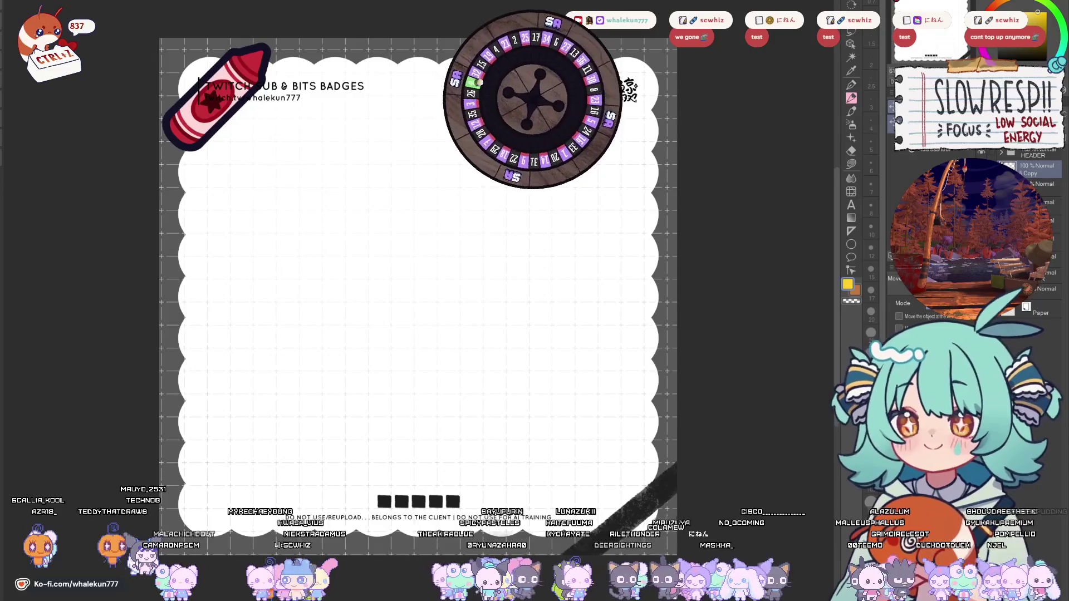
key(ctrl+Tab)
key(ctrl+Tab)
key(ctrl+Tab)
key(ctrl+Tab)
key(ctrl+Tab)
key(ctrl+Tab)
key(ctrl+Tab)
key(ctrl+Tab)
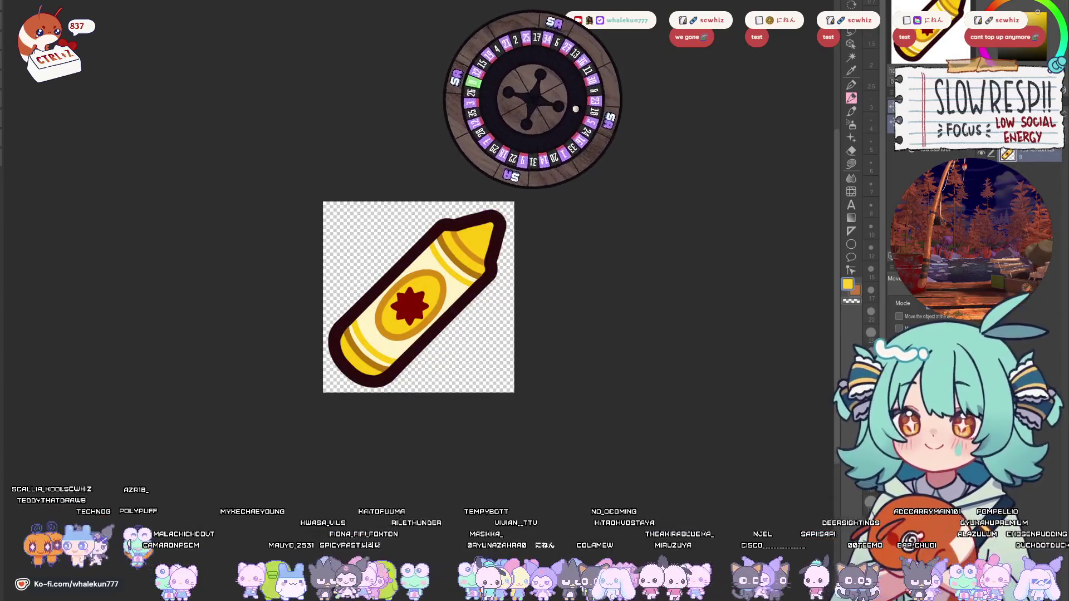
key(ctrl+Tab)
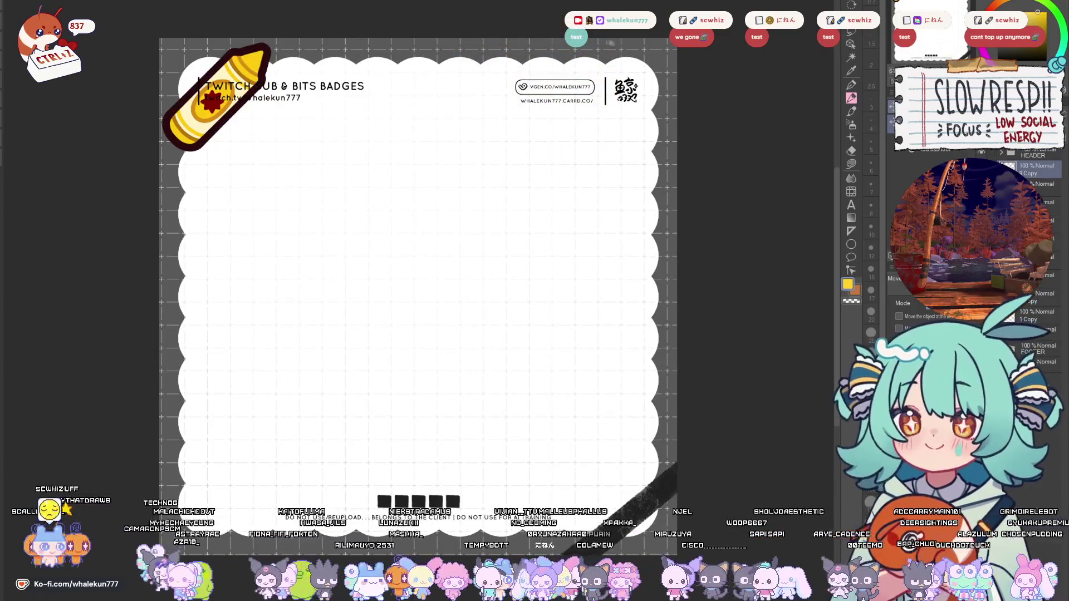
mouse_move(272, 178)
mouse_down()
mouse_move(306, 277)
mouse_move(337, 490)
mouse_up()
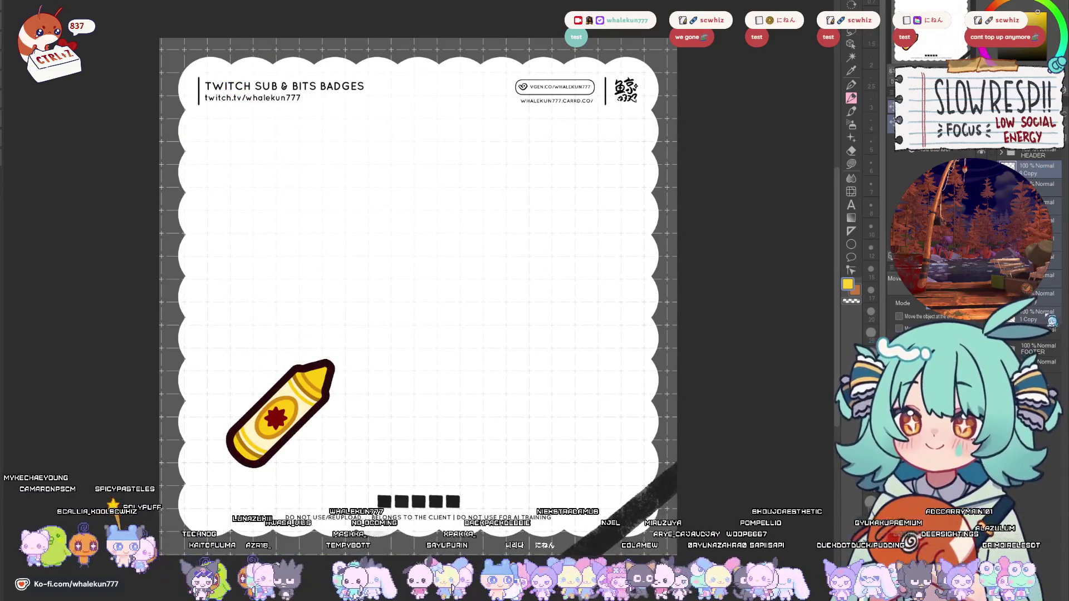
- Reorder a layer, try crayon positions, and settle the crayon row in the upper middle
click(1046, 338)
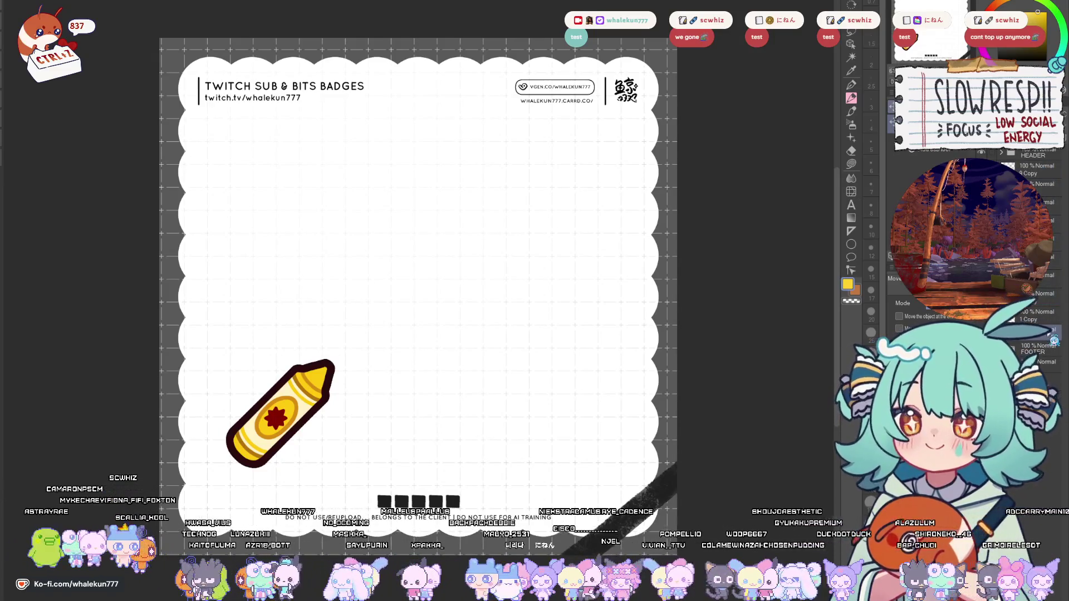
drag(1046, 338, 1048, 362)
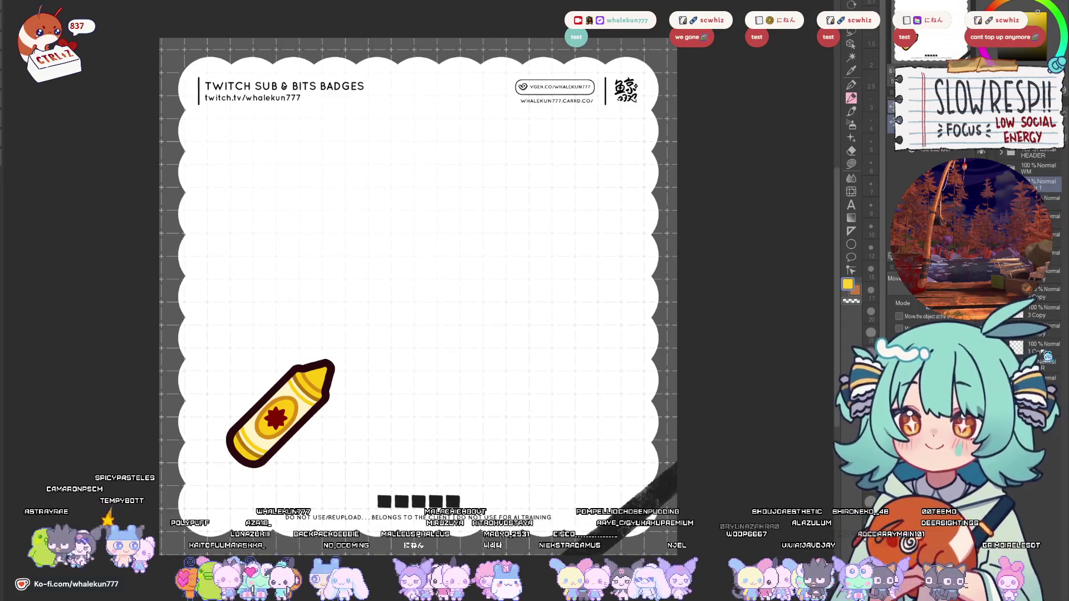
drag(326, 411, 490, 404)
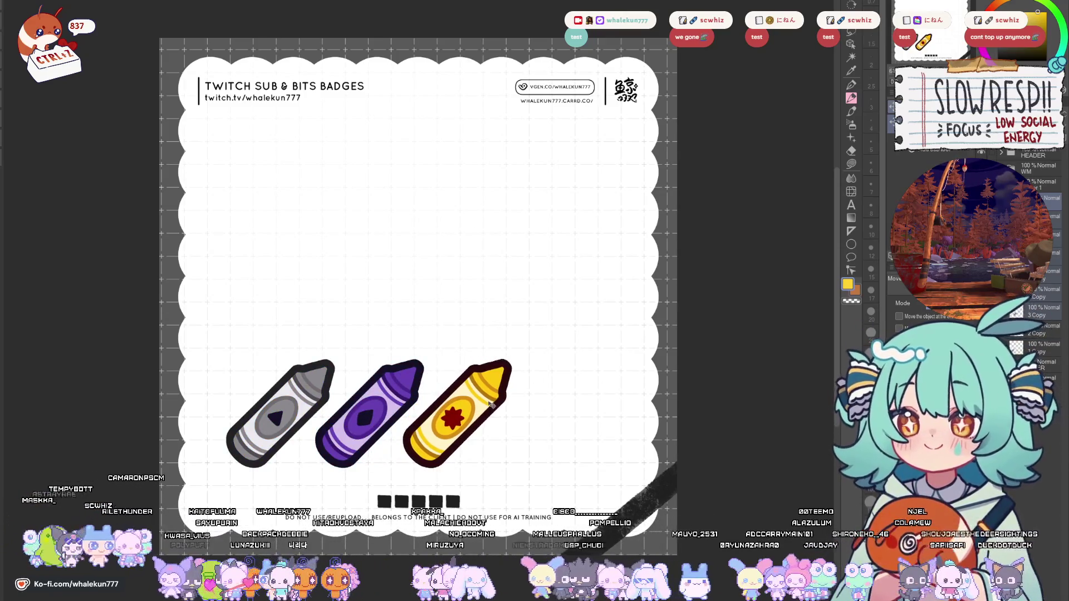
mouse_move(421, 426)
mouse_down()
mouse_move(657, 423)
mouse_move(632, 498)
mouse_move(350, 446)
mouse_move(326, 424)
mouse_move(345, 423)
mouse_move(300, 413)
mouse_up()
key(ctrl+z)
key(ctrl+y)
mouse_move(306, 417)
mouse_down()
mouse_move(329, 524)
mouse_move(323, 519)
mouse_up()
key(ctrl+z)
drag(617, 415, 304, 531)
key(ctrl+z)
mouse_move(451, 415)
mouse_down()
mouse_move(411, 270)
mouse_move(423, 242)
mouse_up()
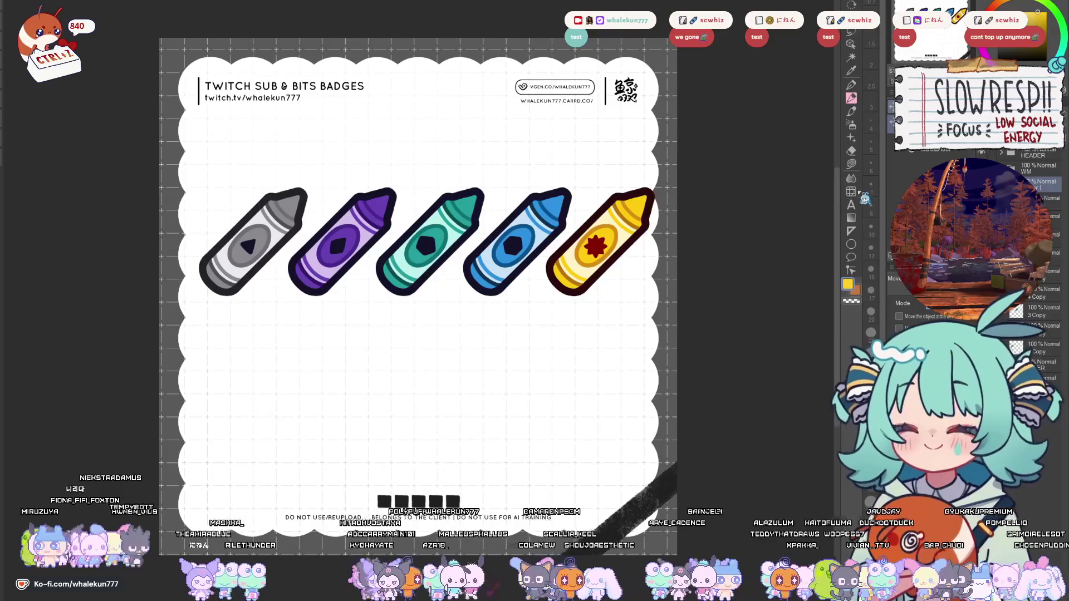
- Scale the crayon row down and space the nine crayons evenly
key(ctrl+t)
mouse_move(657, 242)
mouse_down()
mouse_move(438, 242)
mouse_move(474, 253)
mouse_move(421, 260)
mouse_up()
key(Return)
click(1042, 199)
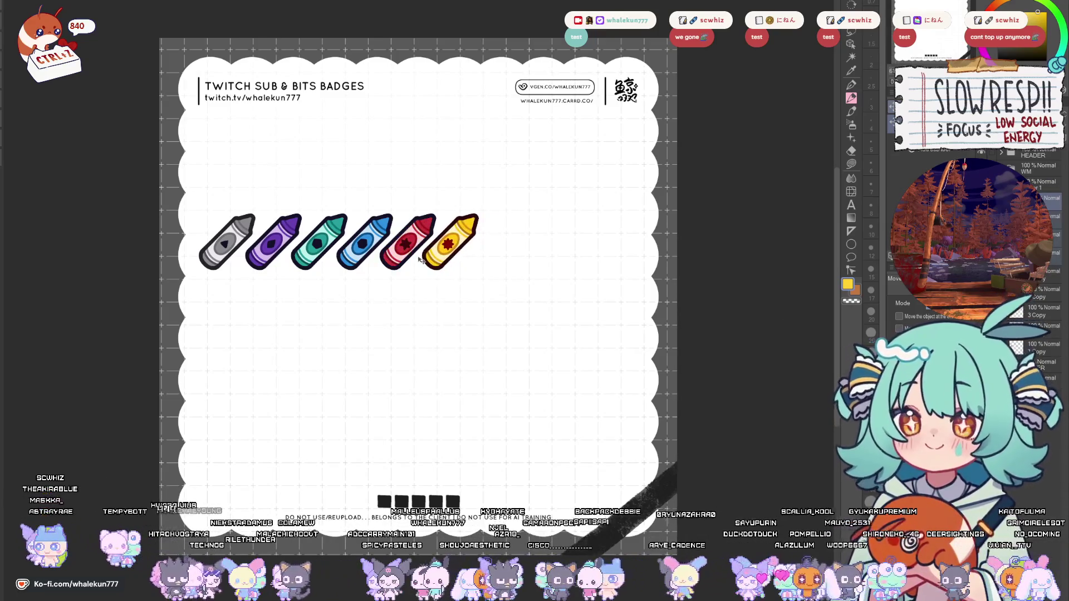
mouse_move(520, 265)
mouse_down()
mouse_move(532, 242)
mouse_move(545, 242)
mouse_move(554, 271)
mouse_move(586, 248)
mouse_up()
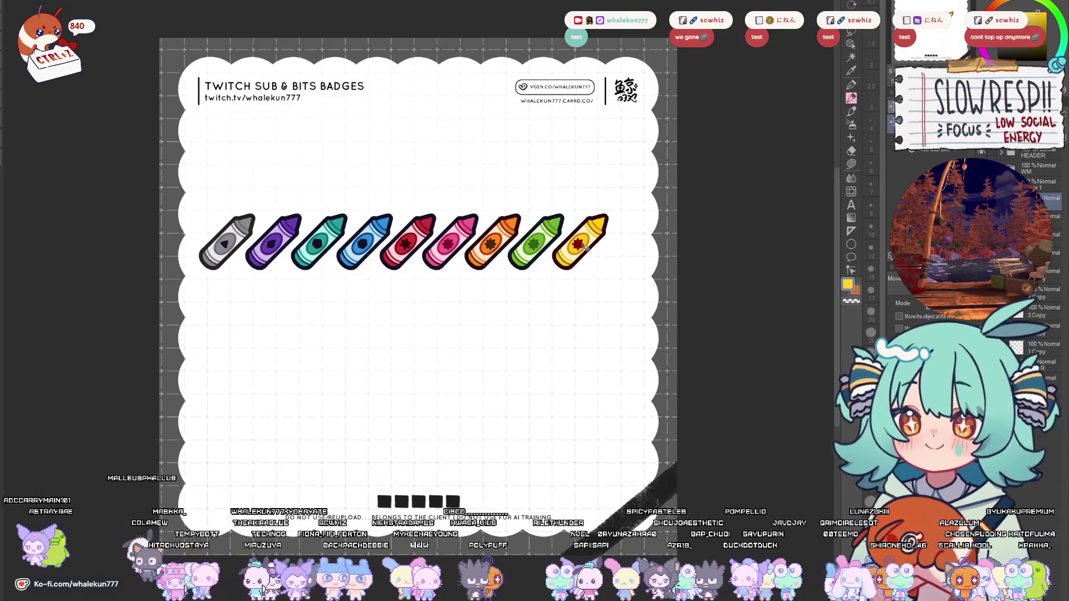
click(1047, 348)
drag(342, 244, 347, 243)
drag(439, 275, 441, 276)
drag(361, 267, 365, 246)
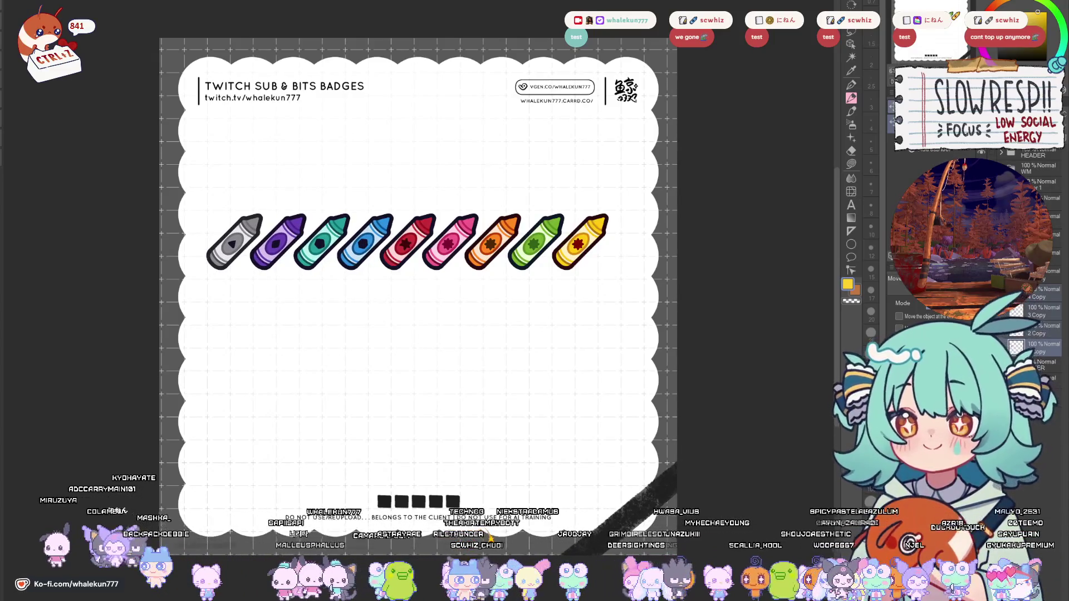
- Drag the nine-crayon row down to sit just above the footer text
key(ctrl+t)
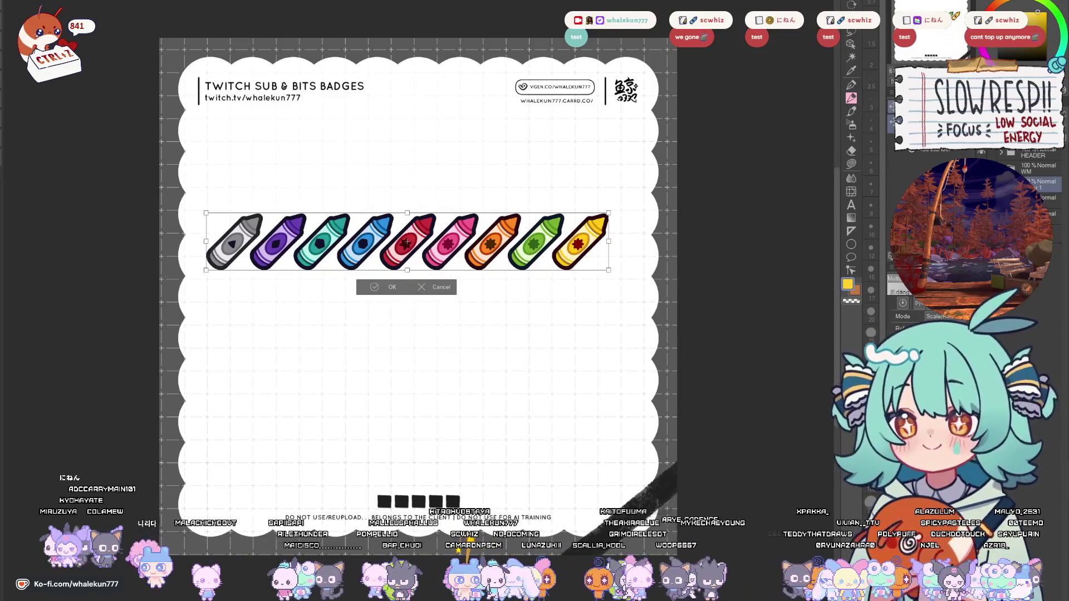
key(Return)
drag(689, 300, 700, 300)
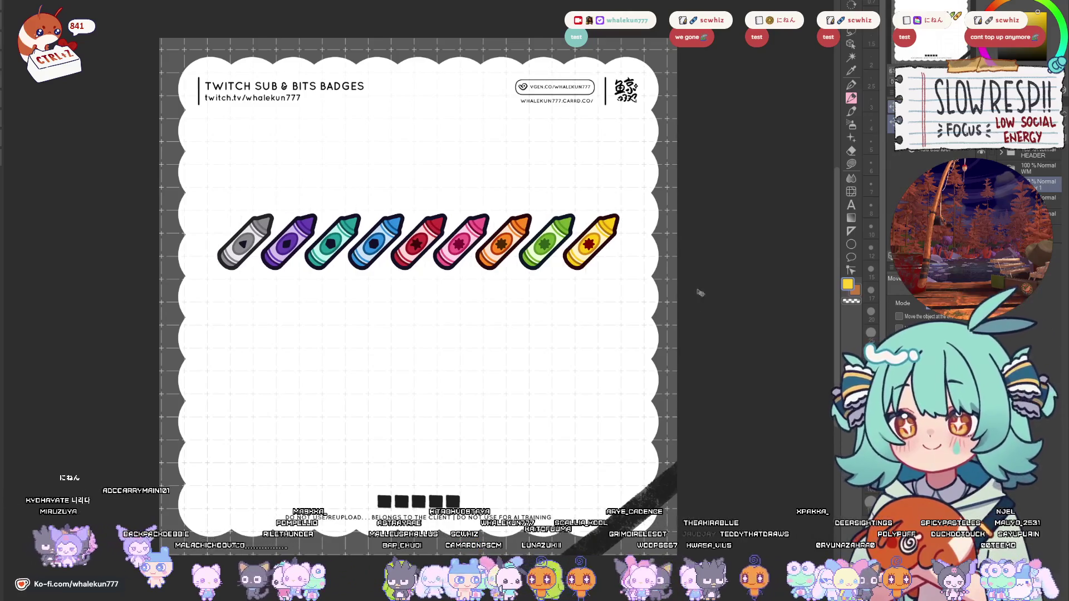
mouse_move(502, 285)
mouse_down()
mouse_move(503, 465)
mouse_move(504, 455)
mouse_up()
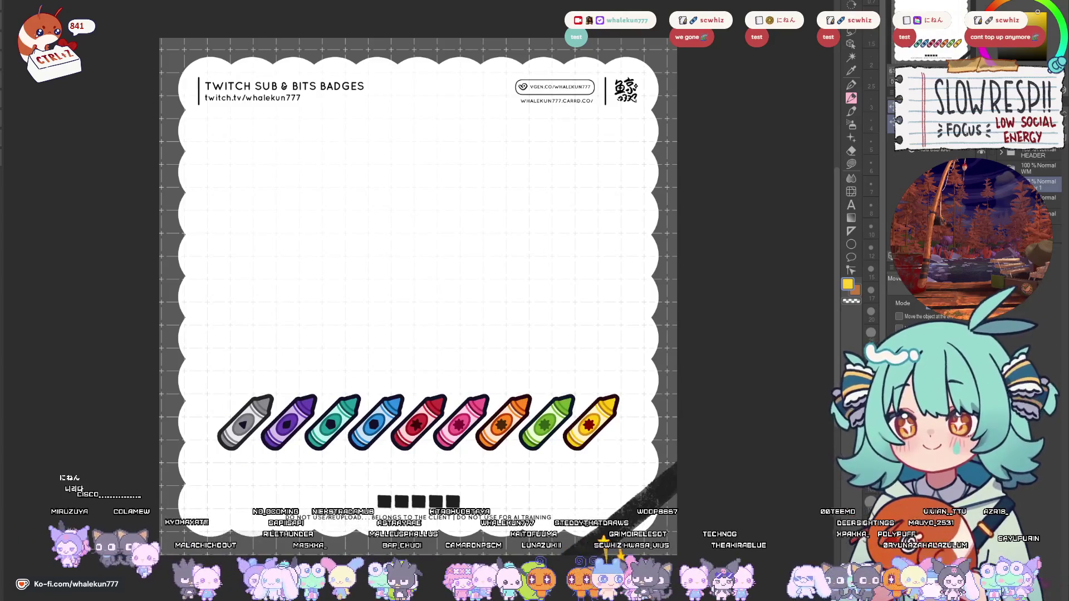
click(1042, 184)
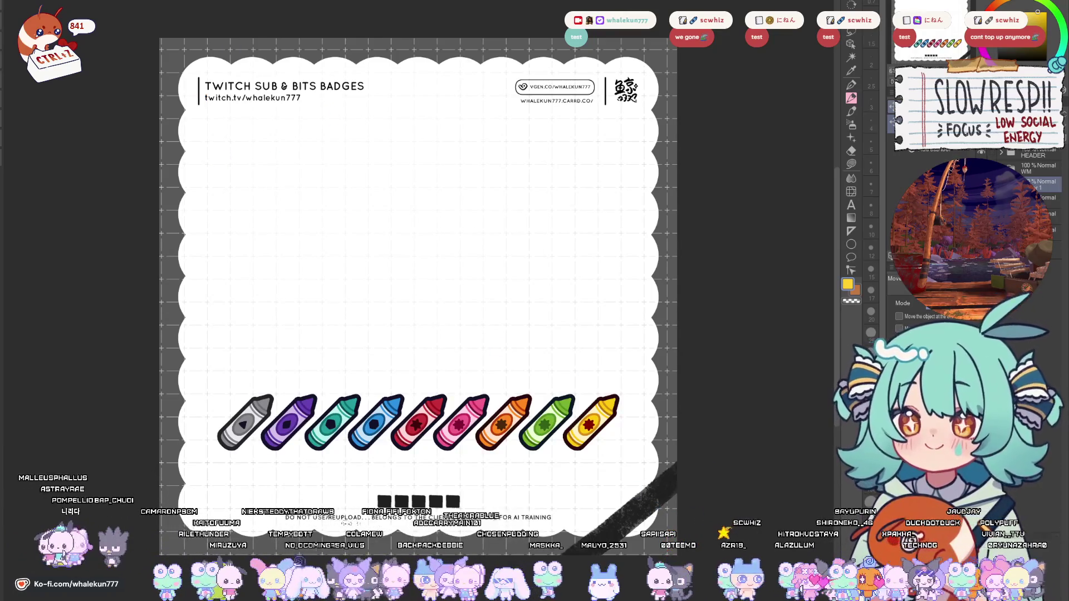
- Paste the notebook, paint-tube, palette and easel sub badges from their documents into the sheet
key(ctrl+Tab)
key(ctrl+Tab)
key(ctrl+Tab)
key(ctrl+v)
key(ctrl+Tab)
key(ctrl+Tab)
key(ctrl+v)
key(ctrl+Tab)
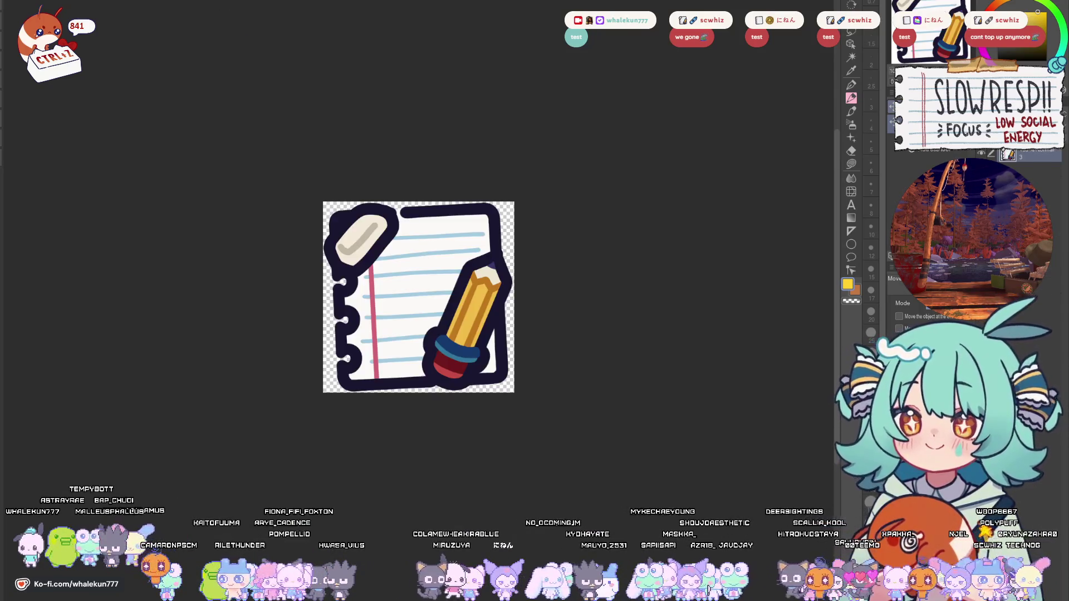
key(ctrl+Tab)
key(ctrl+v)
key(ctrl+Tab)
key(ctrl+Tab)
key(ctrl+v)
key(ctrl+Tab)
key(ctrl+Tab)
key(ctrl+v)
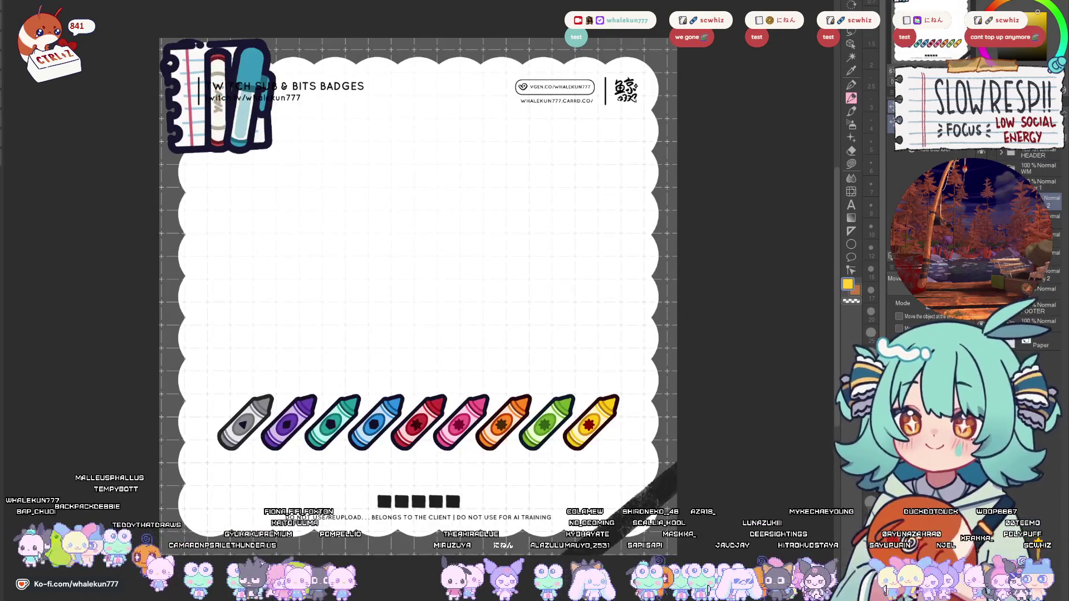
key(ctrl+Tab)
key(ctrl+Tab)
key(ctrl+v)
key(ctrl+Tab)
key(ctrl+Tab)
key(ctrl+v)
key(ctrl+Tab)
key(ctrl+Tab)
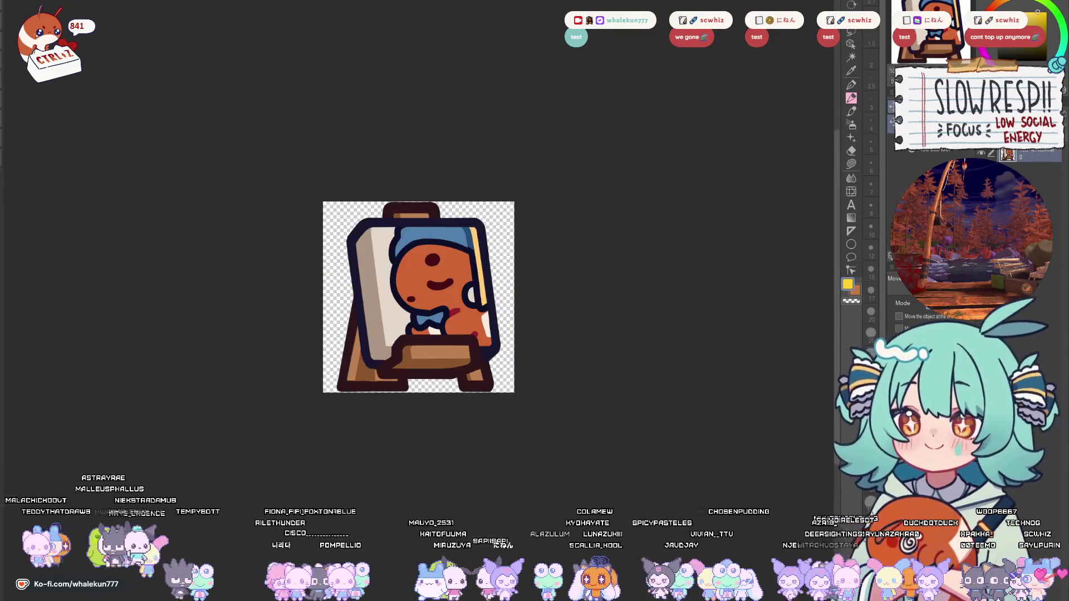
key(ctrl+Tab)
key(ctrl+v)
key(ctrl+Tab)
key(ctrl+Tab)
key(ctrl+v)
key(ctrl+Tab)
key(ctrl+Tab)
key(ctrl+v)
key(ctrl+Tab)
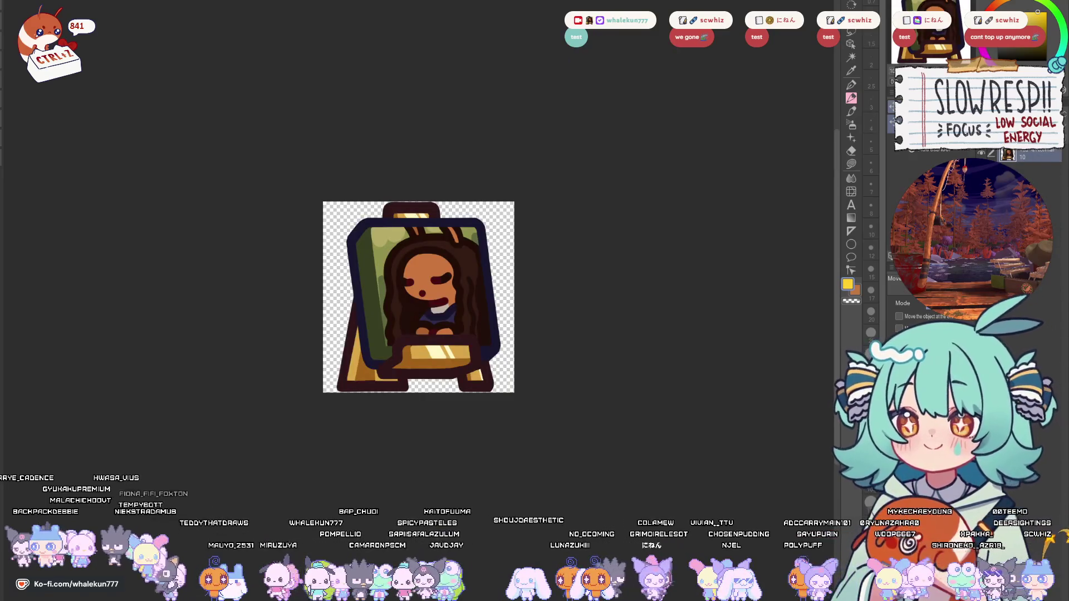
key(ctrl+Tab)
key(ctrl+Tab)
key(ctrl+Tab)
key(ctrl+v)
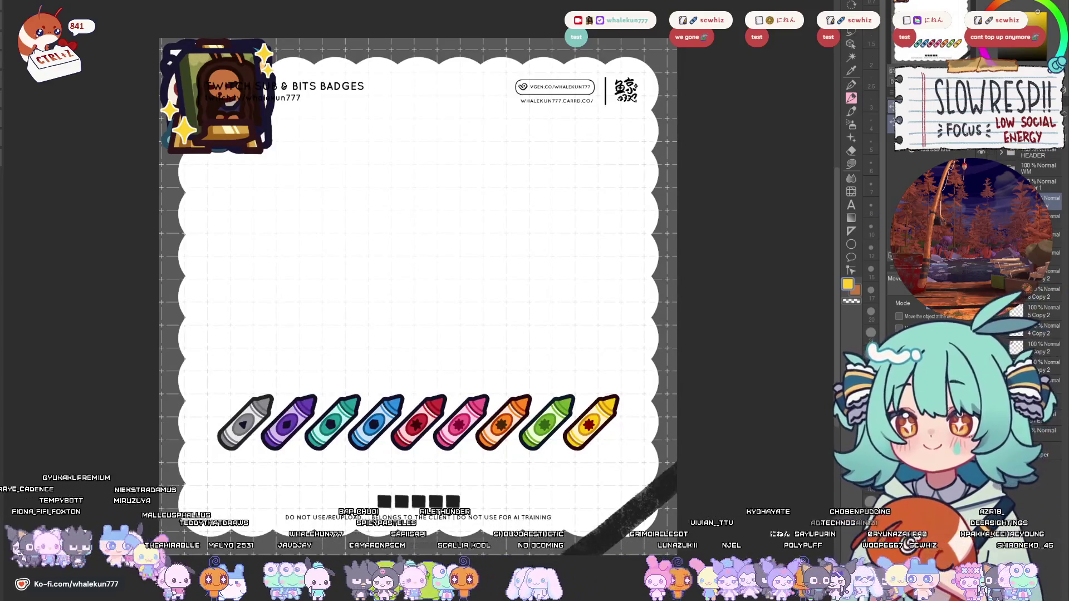
- Slide the stacked badges apart into a row of four near the top and shrink them
mouse_move(439, 273)
mouse_down()
mouse_move(489, 326)
mouse_move(492, 356)
mouse_up()
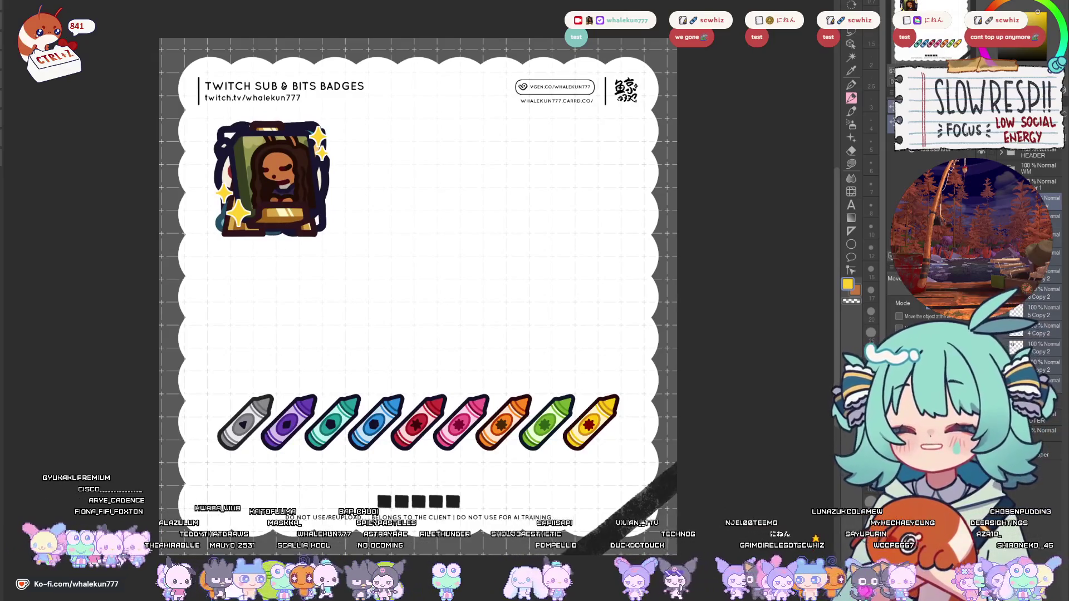
click(1051, 354)
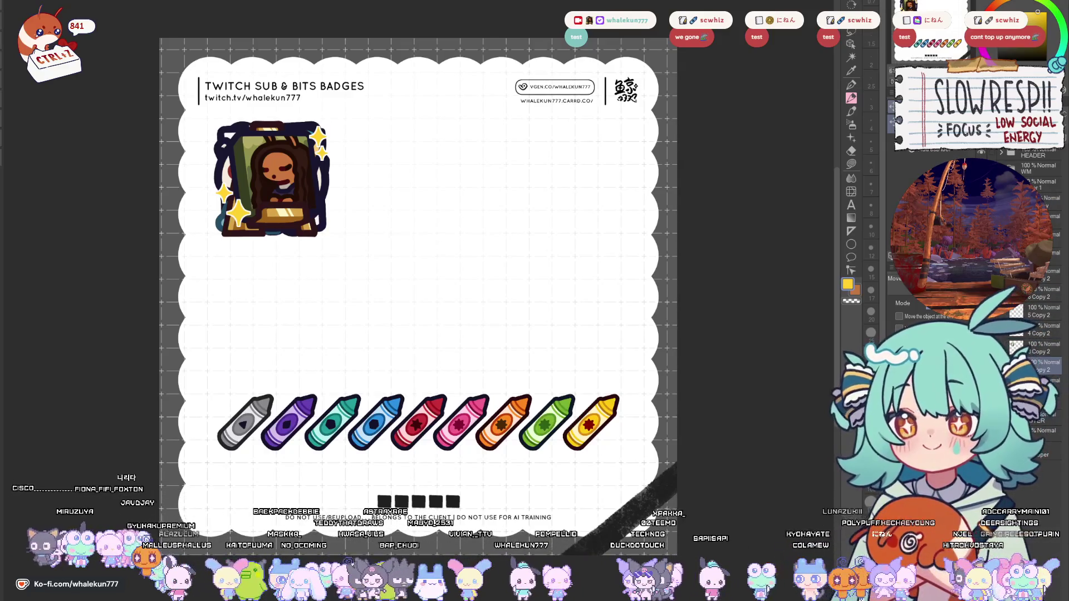
drag(273, 224, 387, 224)
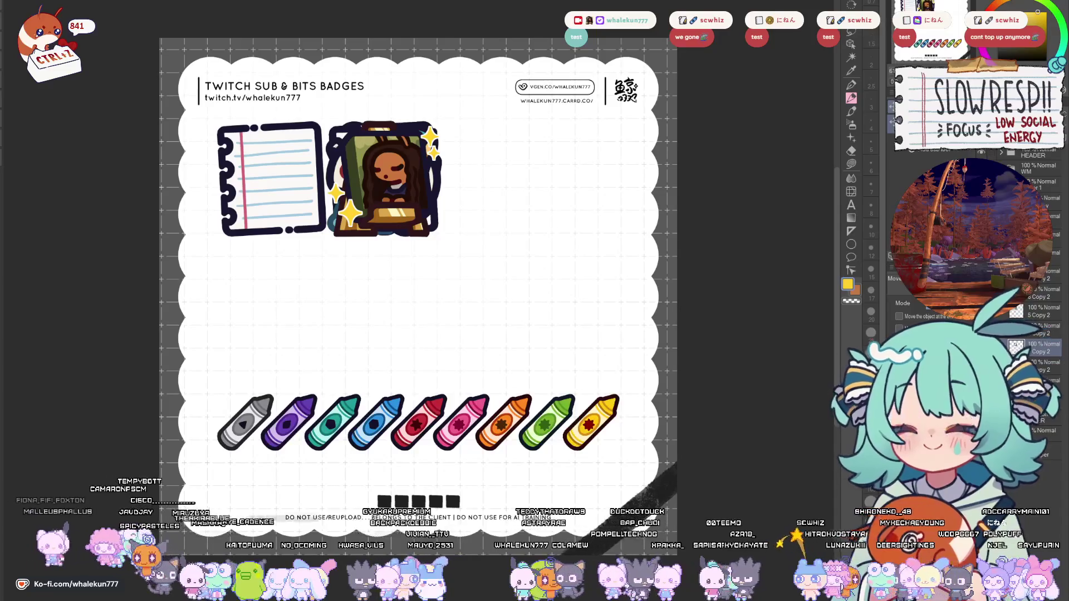
drag(387, 222, 505, 219)
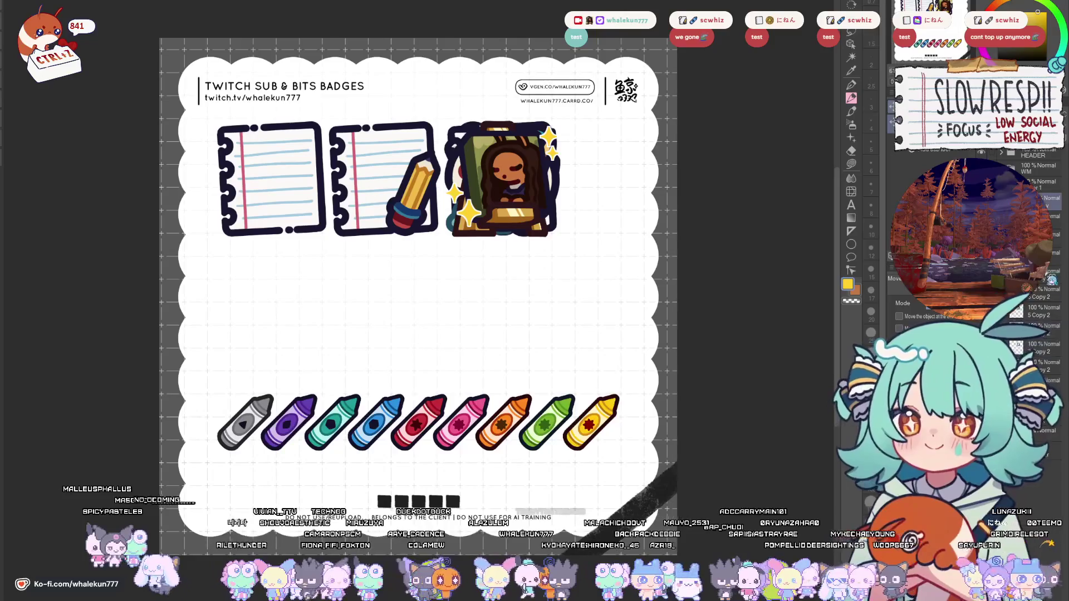
mouse_move(560, 221)
mouse_down()
mouse_move(671, 224)
mouse_move(319, 235)
mouse_move(318, 340)
mouse_move(554, 273)
mouse_move(533, 197)
mouse_move(648, 198)
mouse_up()
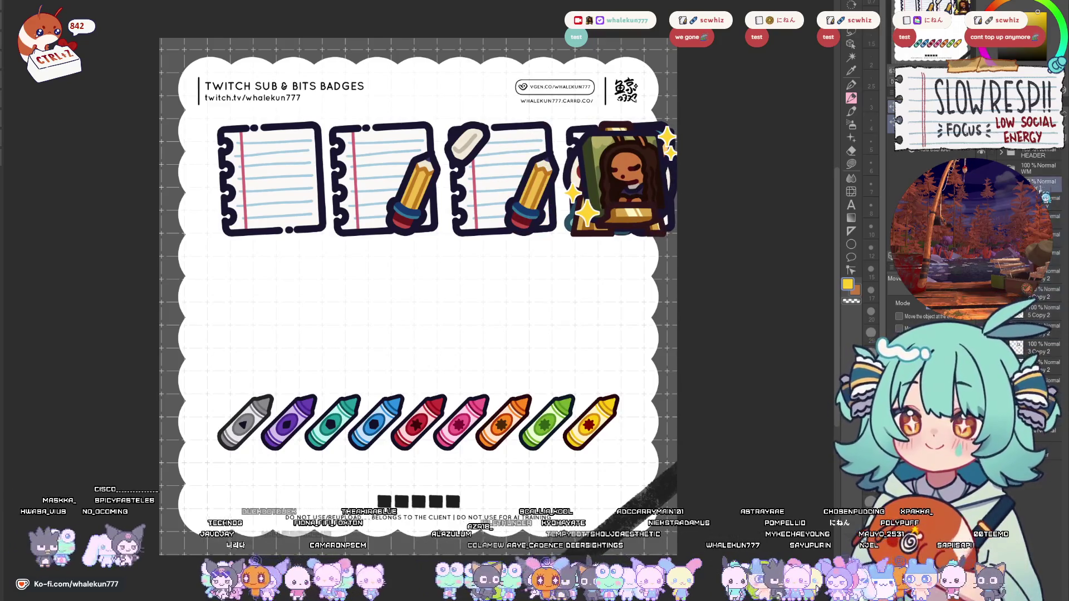
key(ctrl+t)
drag(536, 179, 488, 179)
key(Return)
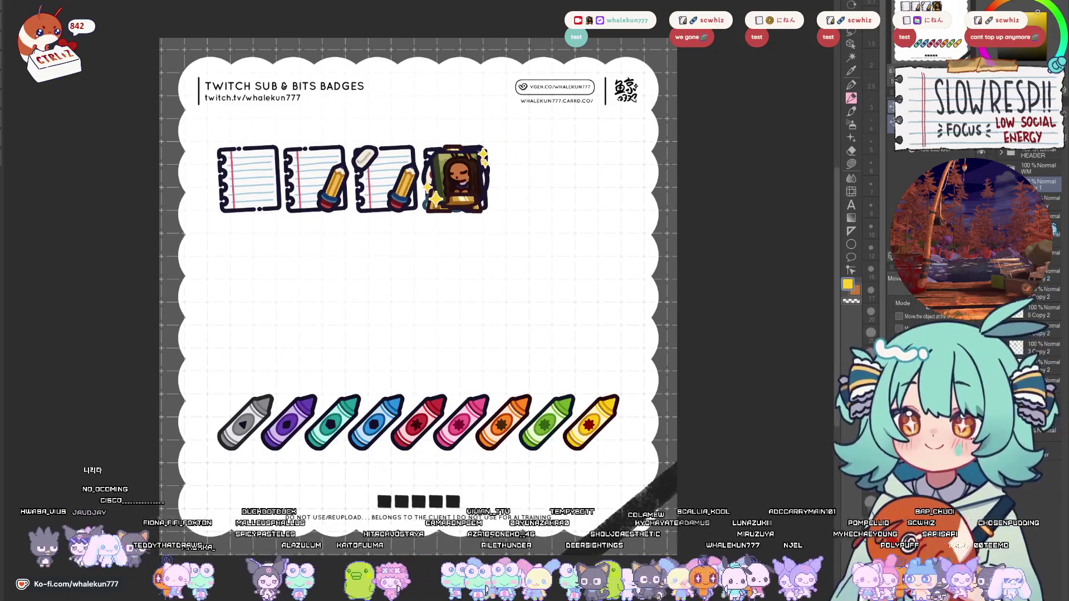
- Spread the badges into two rows, moving the portrait easel badges to start row two
click(1041, 202)
drag(452, 205, 523, 205)
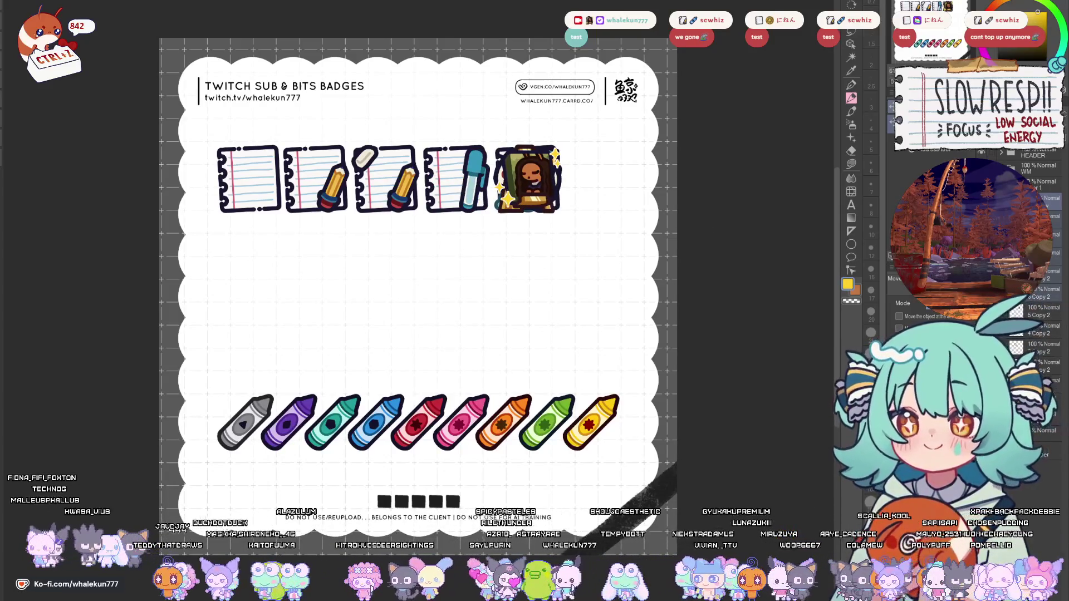
mouse_move(529, 207)
mouse_down()
mouse_move(529, 289)
mouse_move(286, 284)
mouse_move(266, 267)
mouse_up()
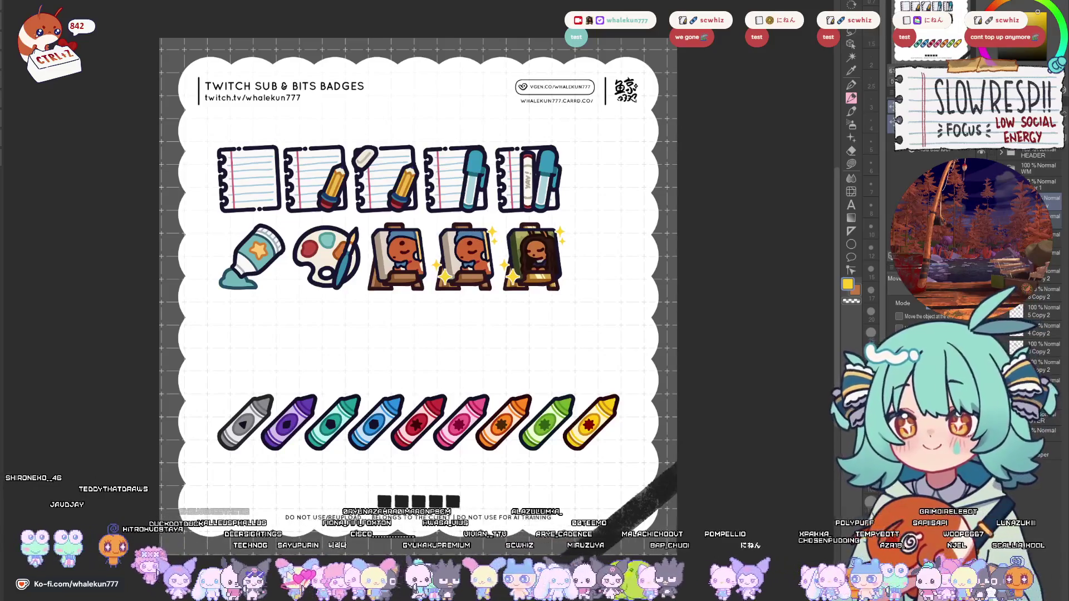
drag(518, 255, 588, 253)
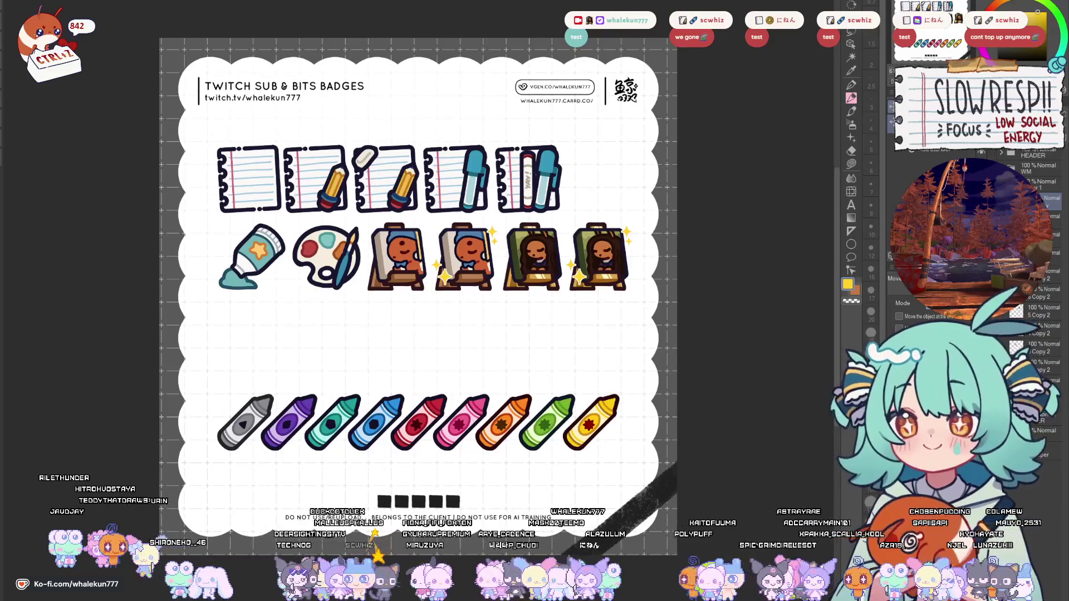
- Shift the top row right and move both badge rows down toward the crayons
click(1056, 337)
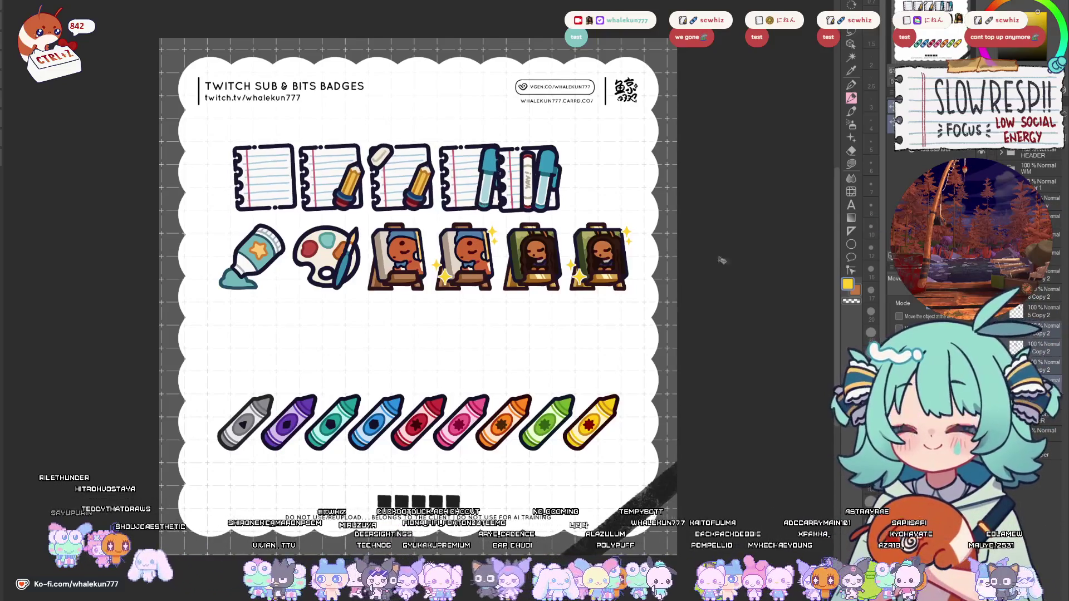
drag(476, 213, 482, 197)
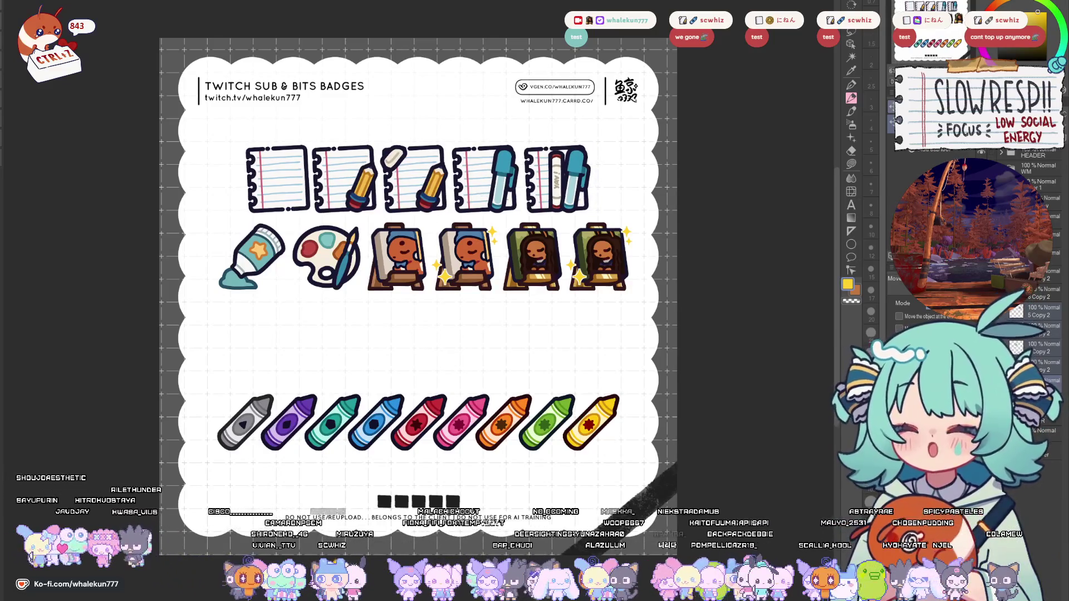
click(1040, 188)
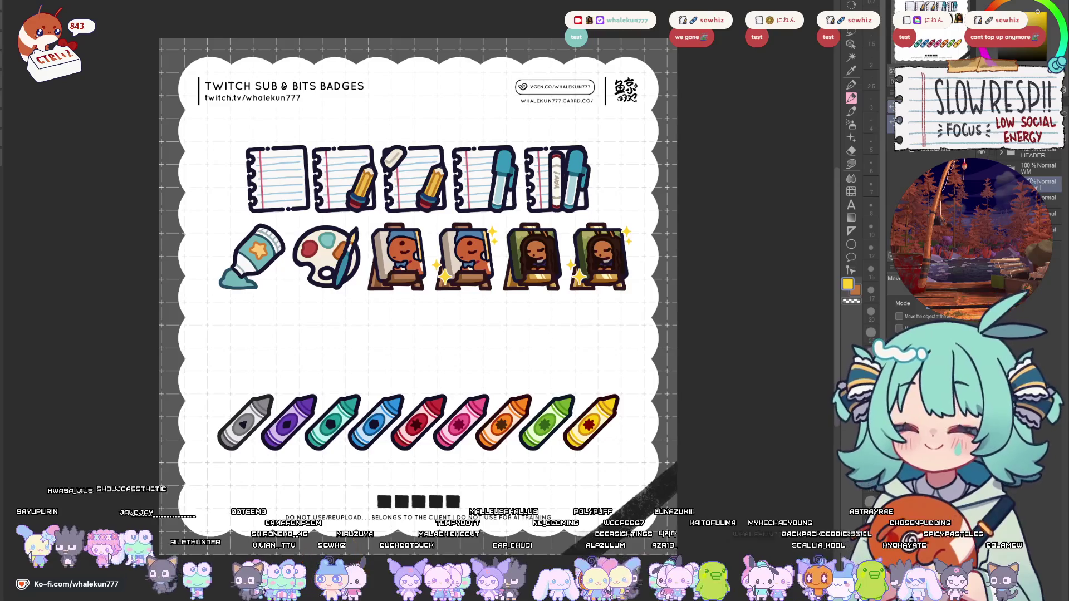
drag(507, 216, 499, 249)
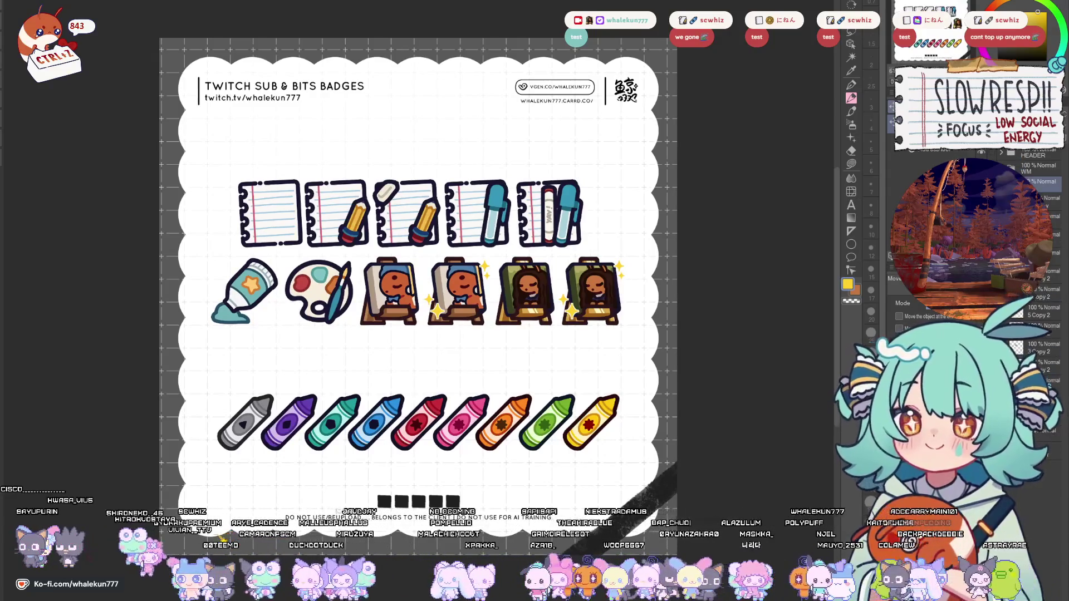
- Nudge the top badge row slightly right and drag the sheet title down toward the badges
click(1044, 381)
drag(535, 202, 540, 202)
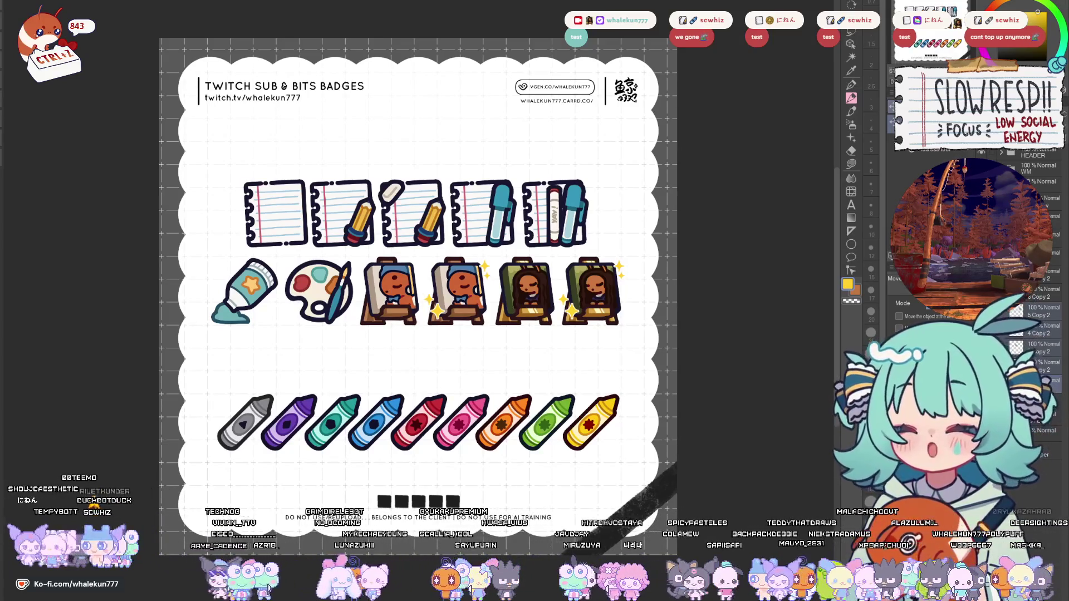
click(1041, 181)
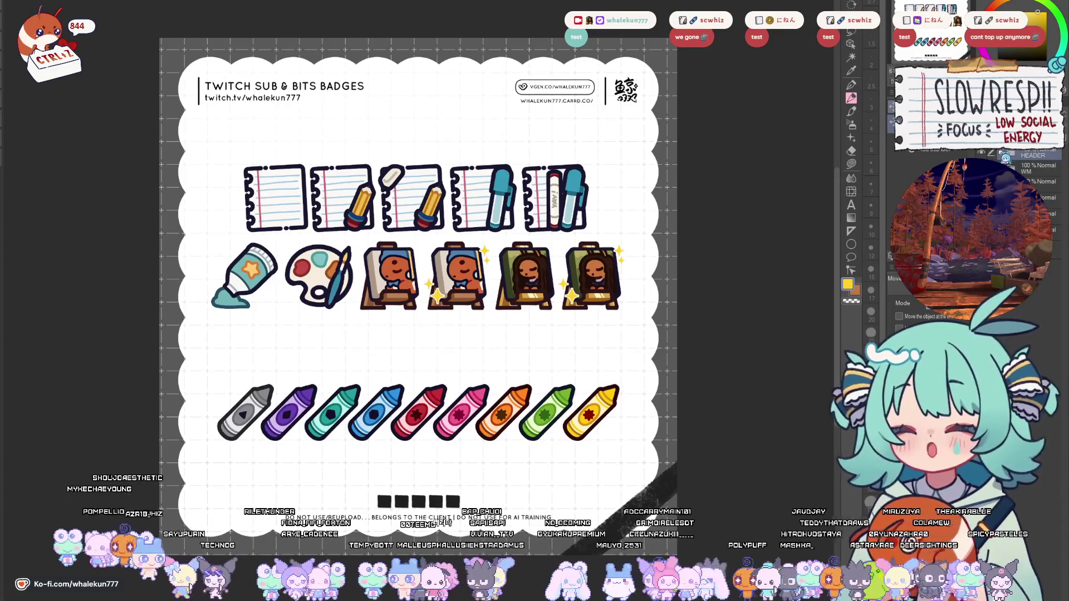
drag(457, 128, 450, 155)
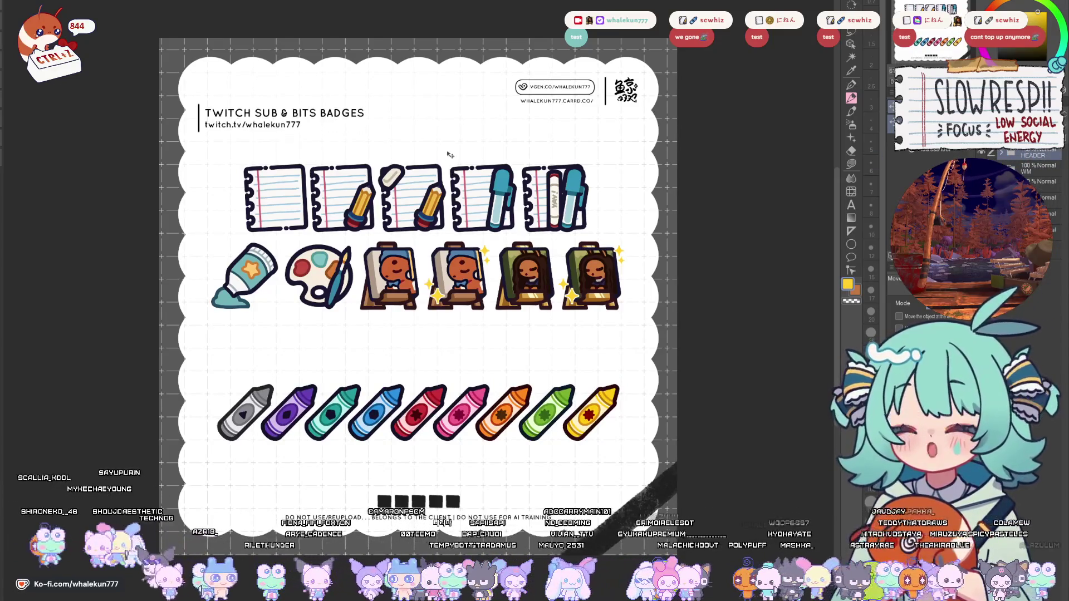
- Undo the title move and place a copy of the header below the original
key(ctrl+z)
drag(334, 116, 295, 152)
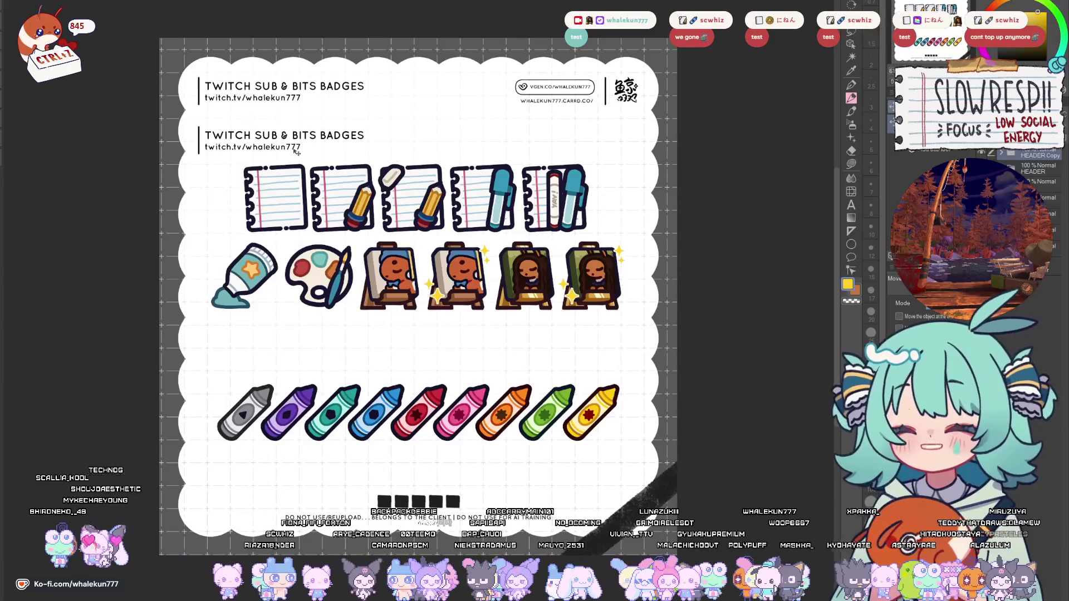
key(t)
click(250, 147)
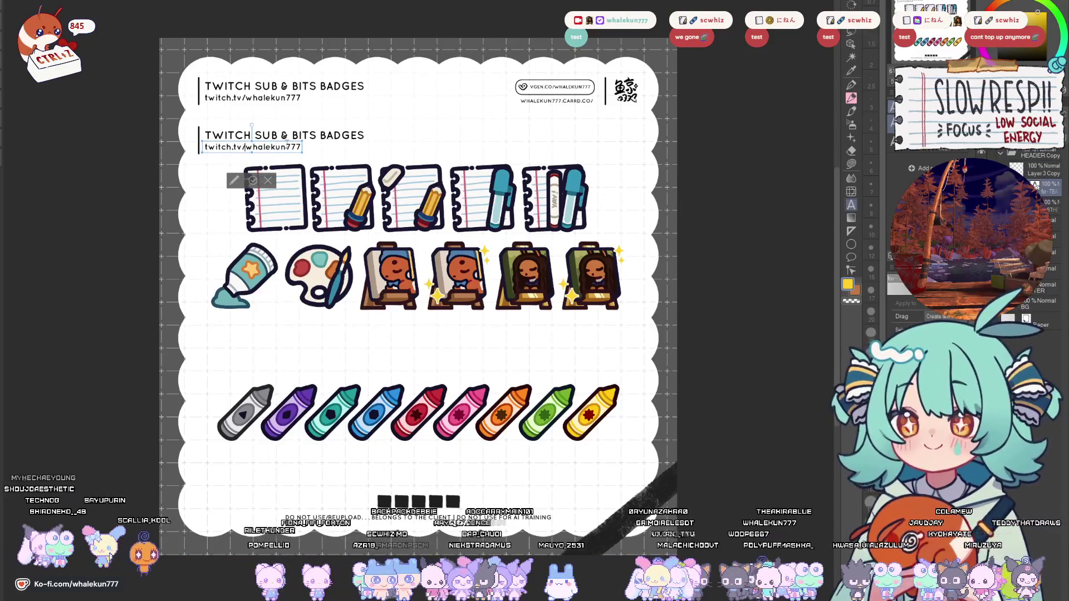
click(253, 180)
- Delete the duplicated title line and retype the copied link line as 'subs badges'
click(284, 135)
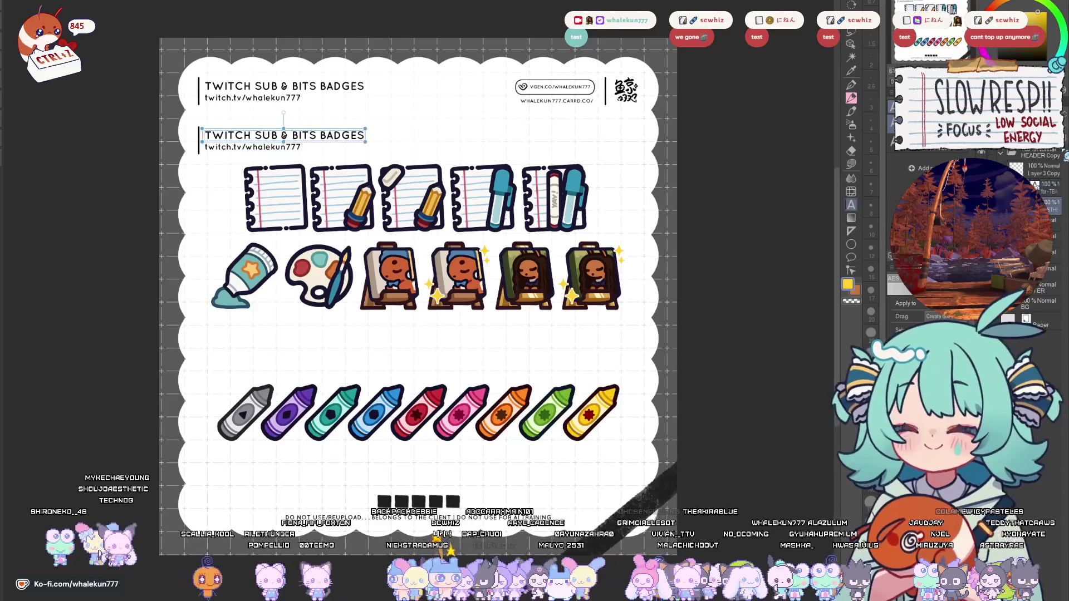
key(Delete)
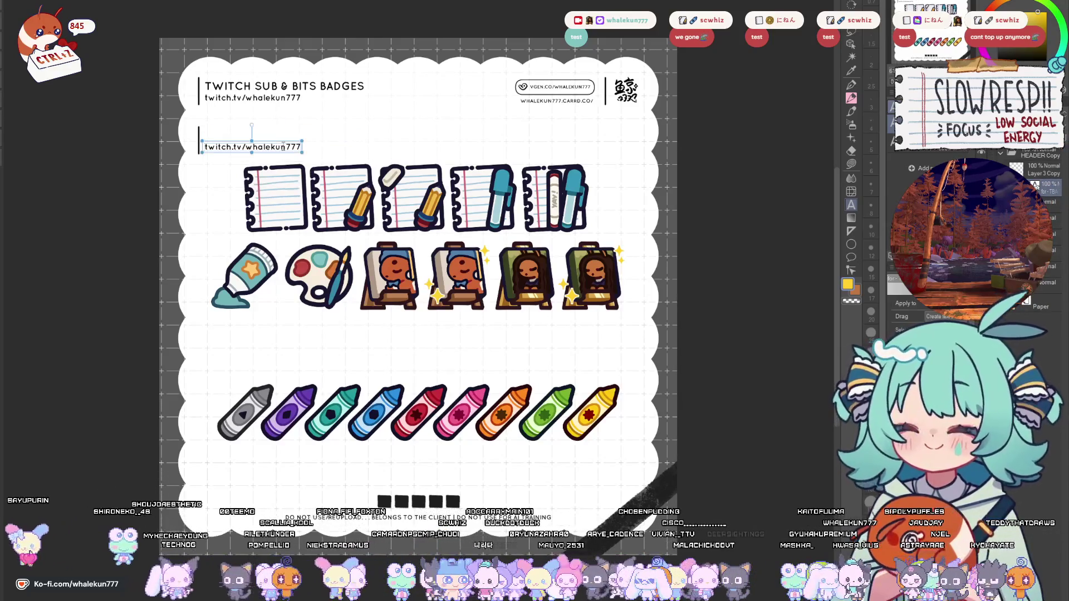
click(283, 146)
key(ctrl+a)
text(su)
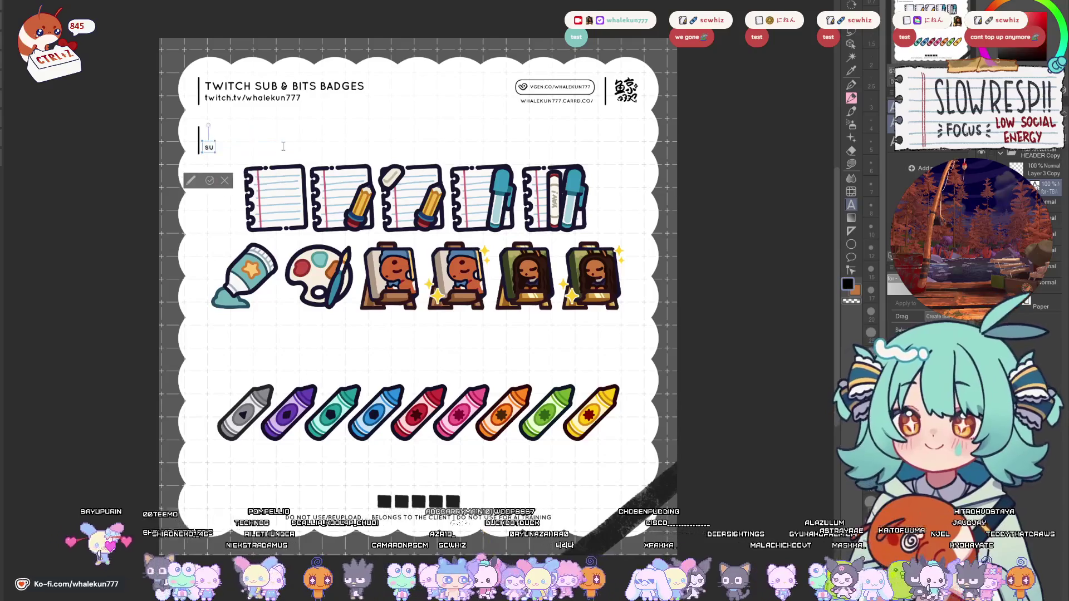
text(bs badges)
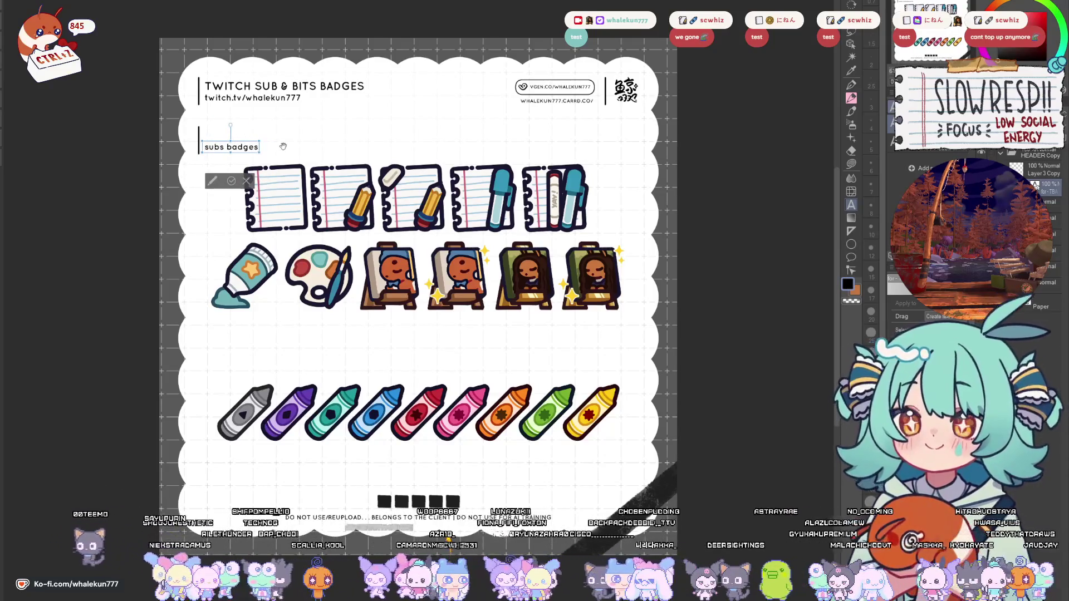
text(o)
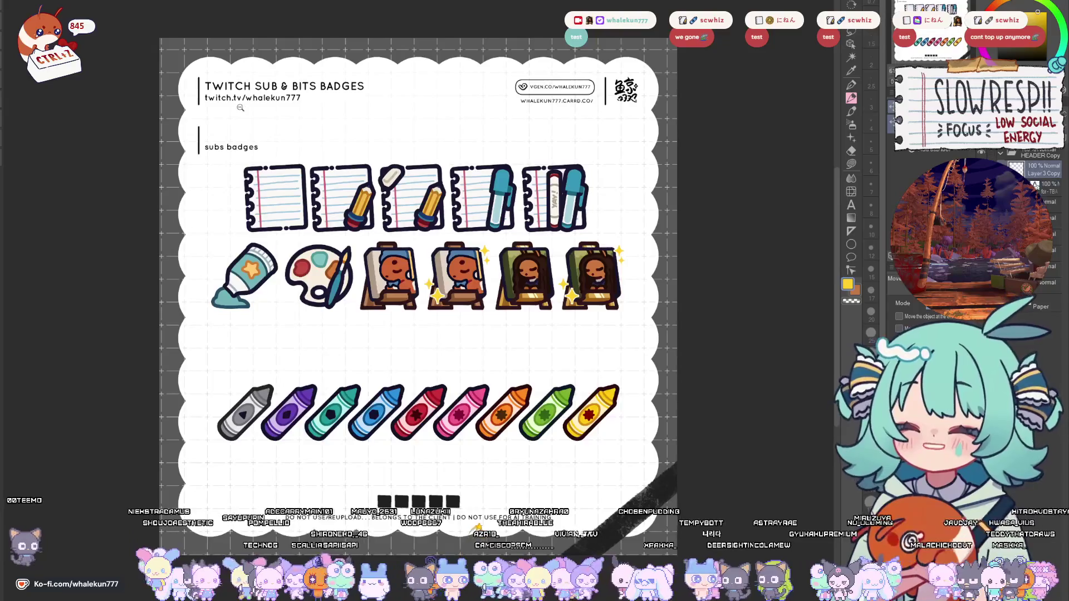
scroll(240, 107, up, 5)
drag(316, 167, 494, 153)
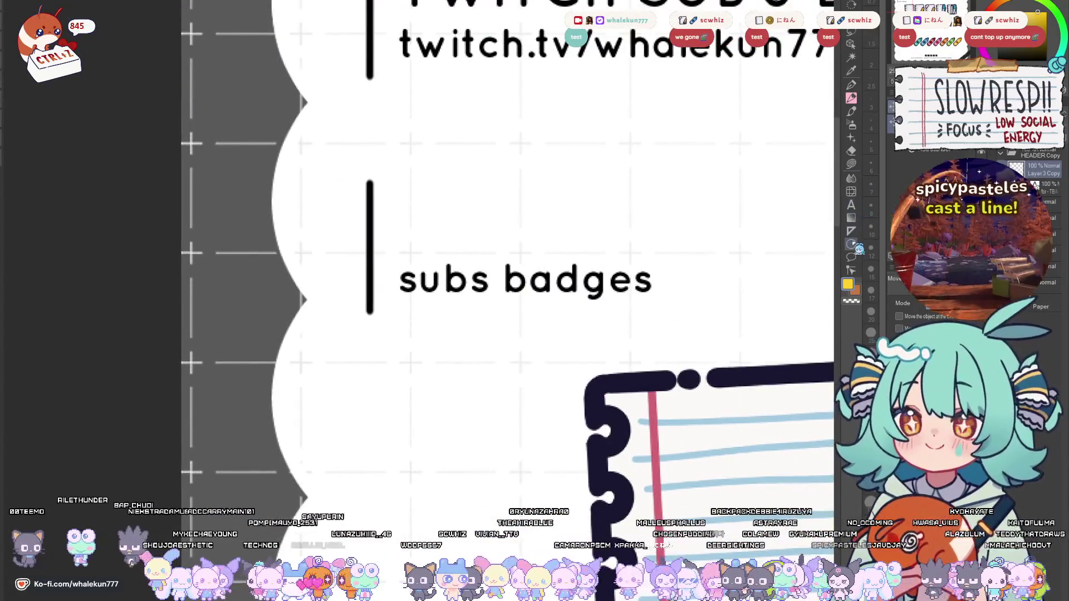
- Draw a short black vertical bar beside 'subs badges' with the Straight line tool, undoing misplaced strokes
click(851, 245)
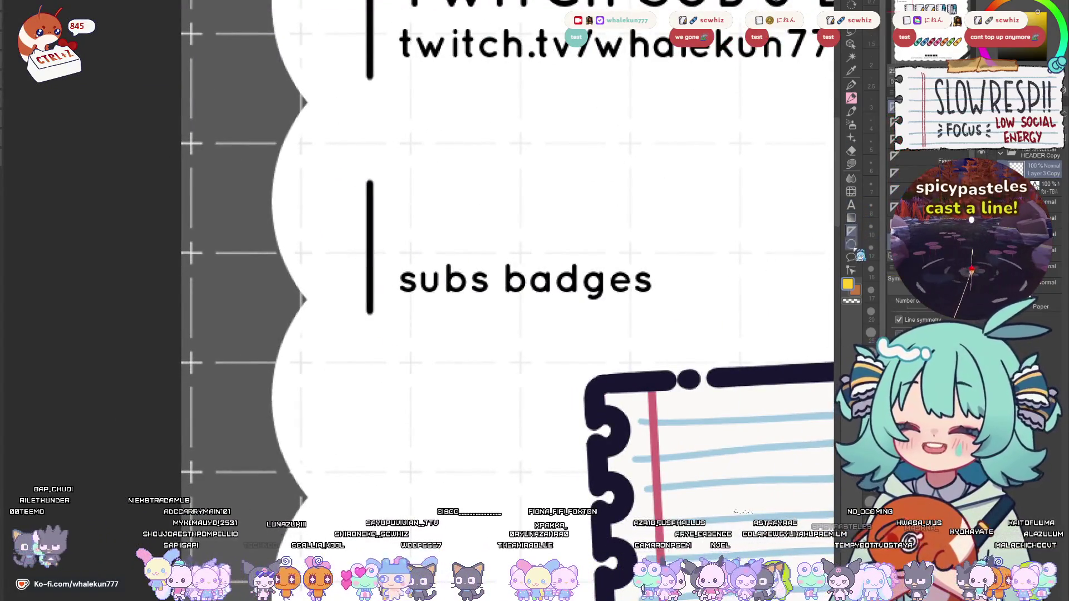
click(851, 257)
click(851, 244)
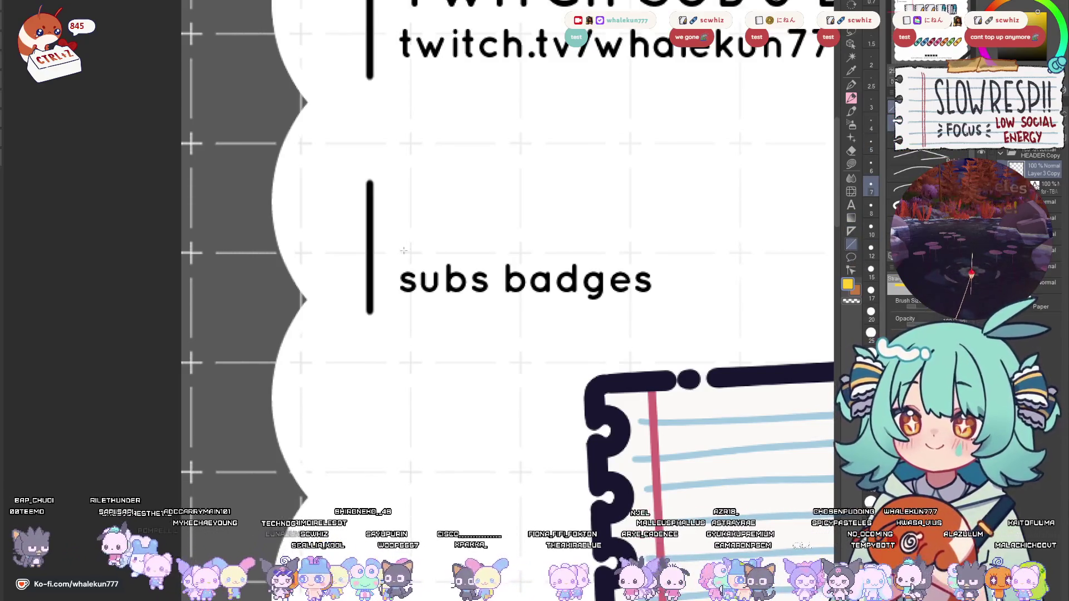
alt+click(370, 249)
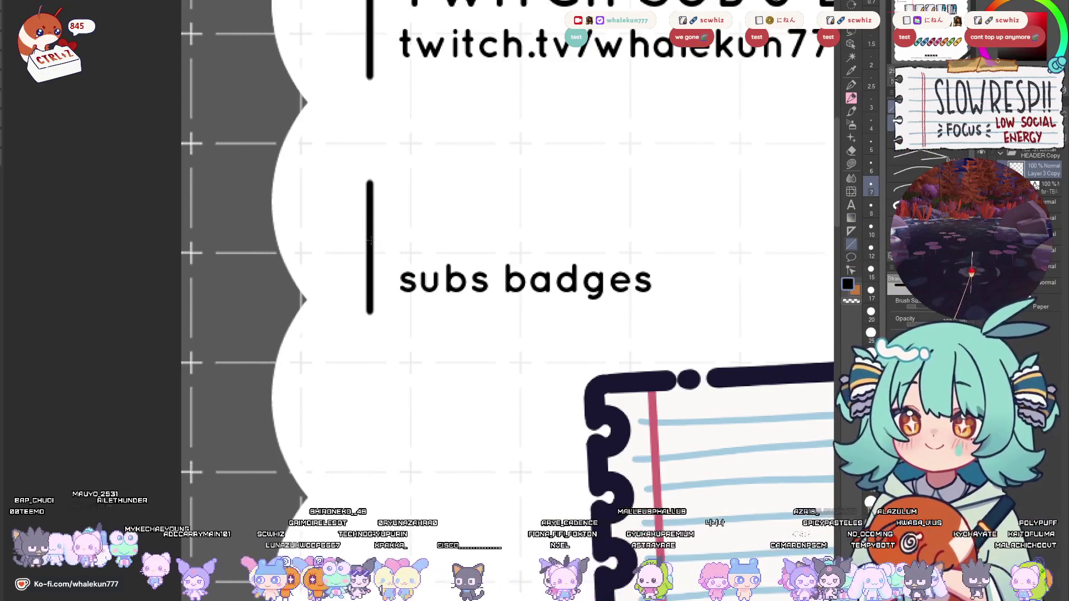
drag(368, 239, 372, 312)
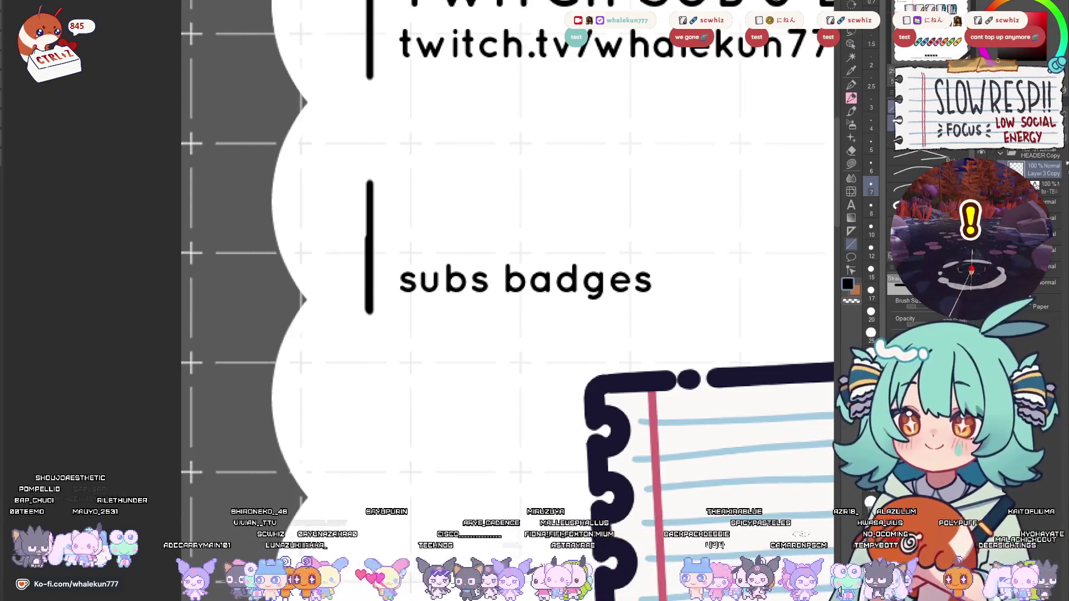
key(ctrl+z)
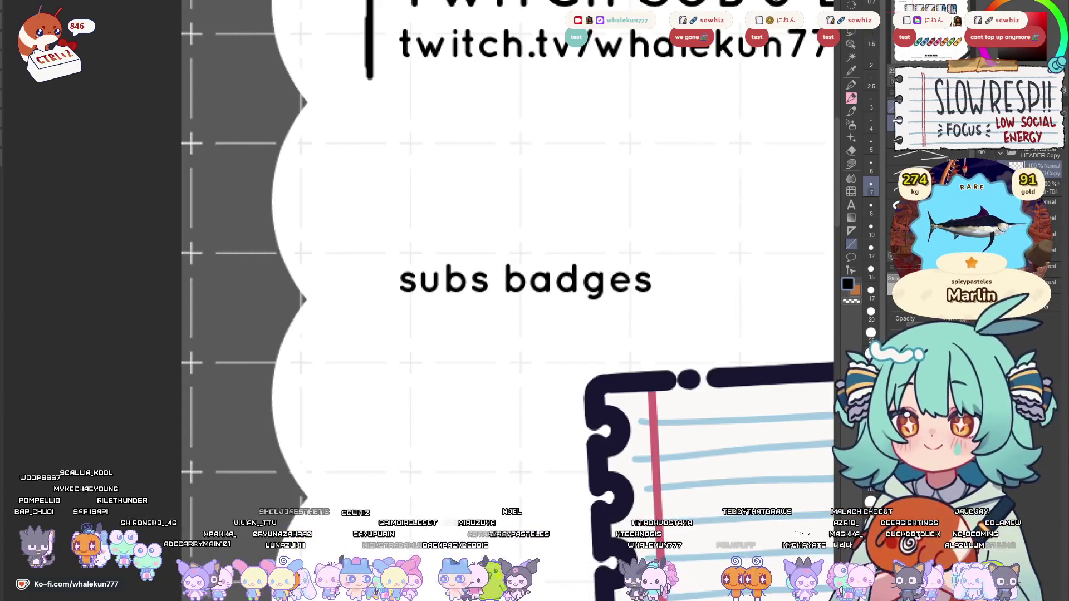
mouse_move(370, 66)
mouse_down()
mouse_move(367, 167)
mouse_move(369, 117)
mouse_up()
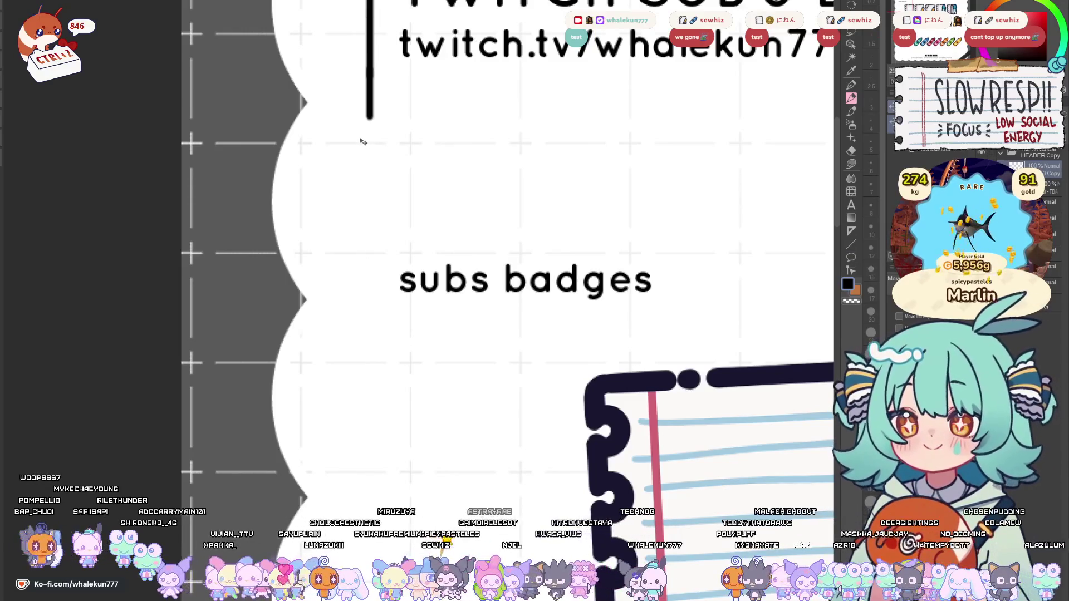
key(ctrl+z)
drag(369, 303, 369, 250)
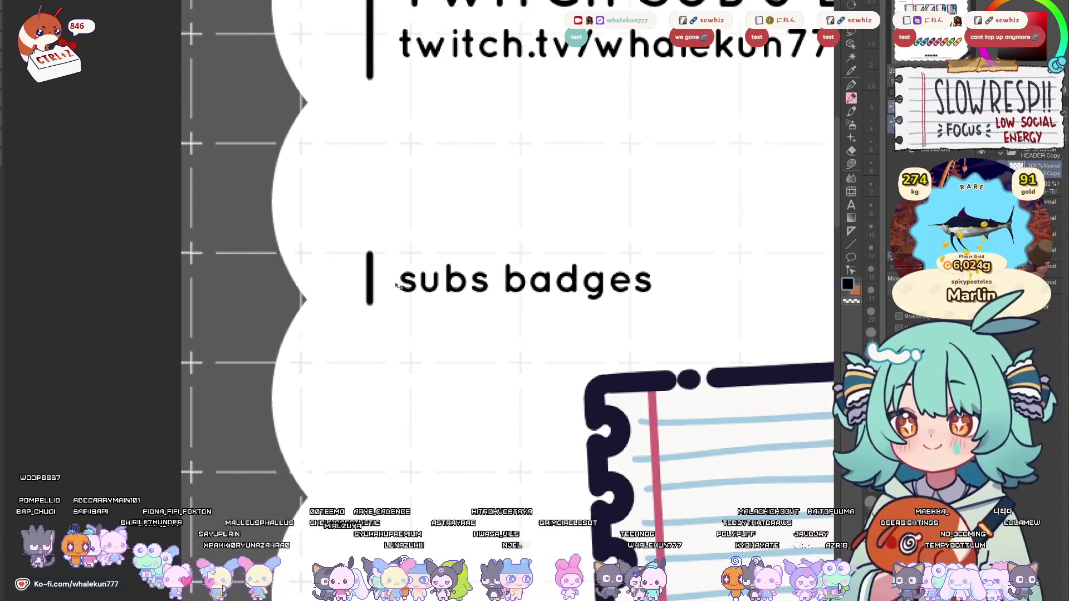
scroll(674, 297, down, 5)
scroll(673, 298, up, 5)
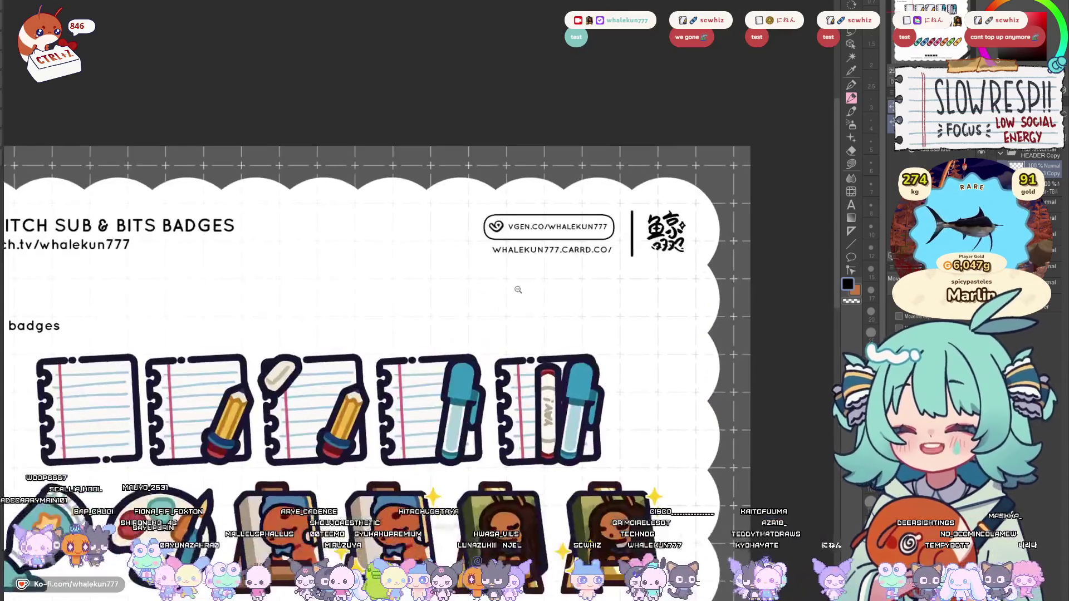
- Copy the 'subs badges' heading and shift the top heading slightly right
scroll(674, 298, down, 2)
scroll(674, 298, up, 1)
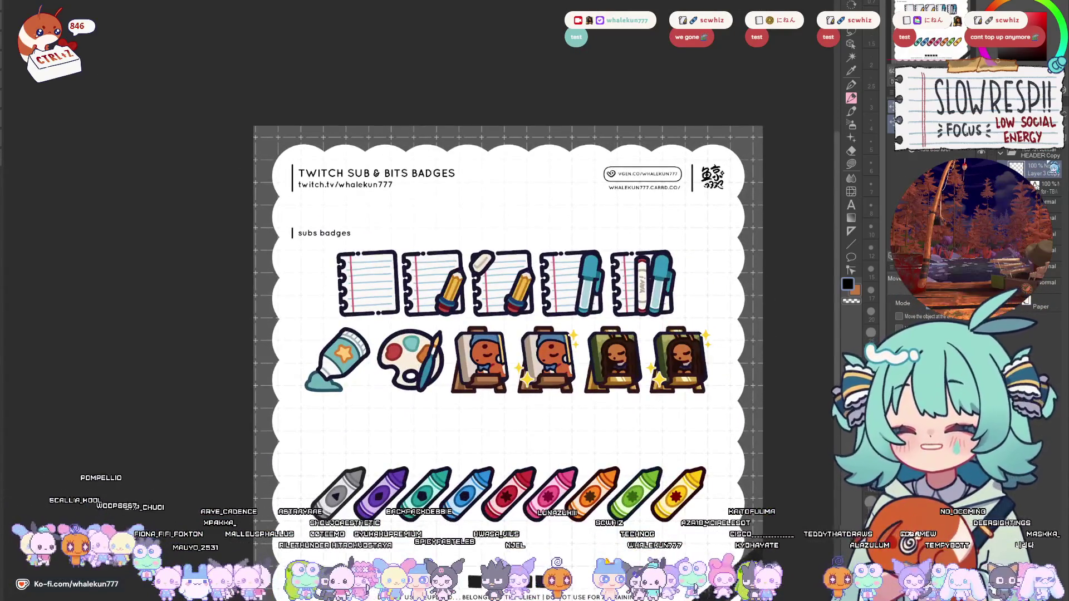
key(ctrl+c)
key(ctrl+v)
mouse_move(362, 240)
mouse_down()
mouse_move(369, 126)
mouse_move(369, 326)
mouse_up()
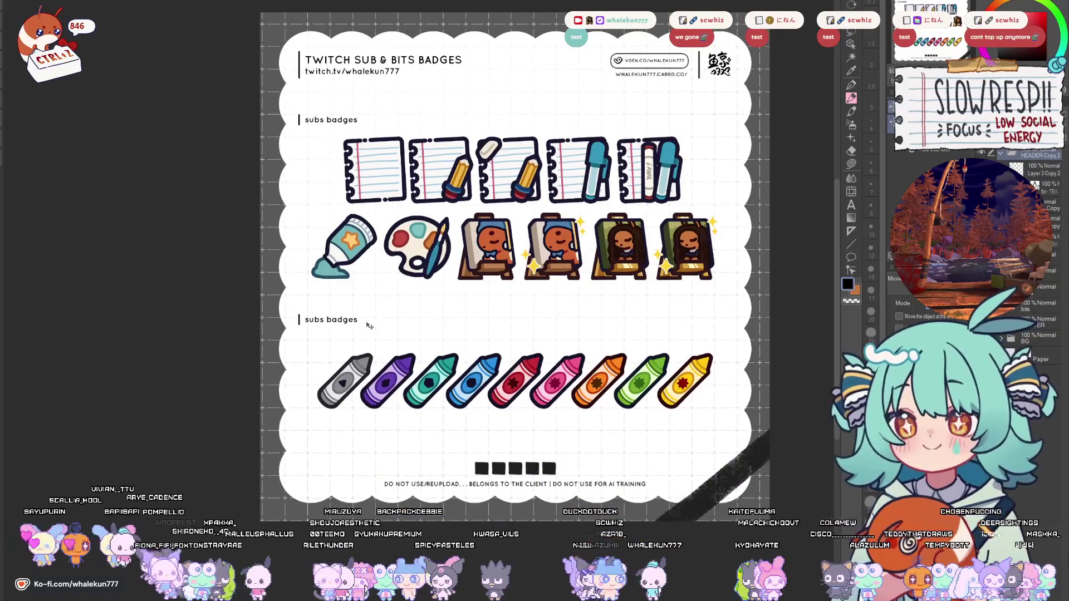
key(ctrl+z)
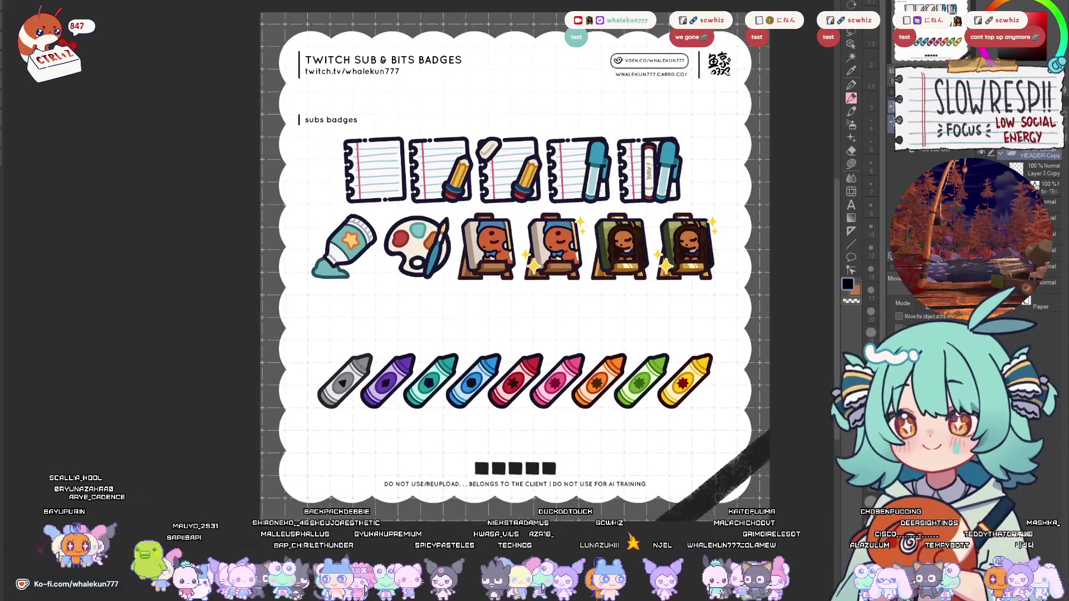
mouse_move(420, 122)
mouse_down()
mouse_move(435, 124)
mouse_move(413, 211)
mouse_move(415, 328)
mouse_up()
- Paste a second heading above the crayon row and evenly space both headings and the sub badge rows
key(ctrl+v)
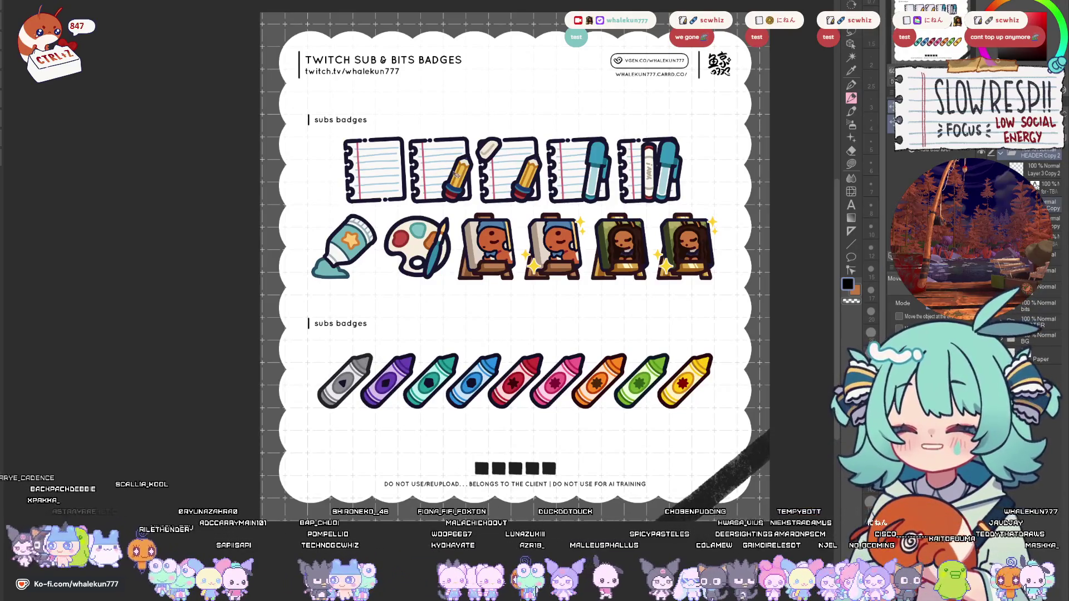
drag(386, 125, 386, 118)
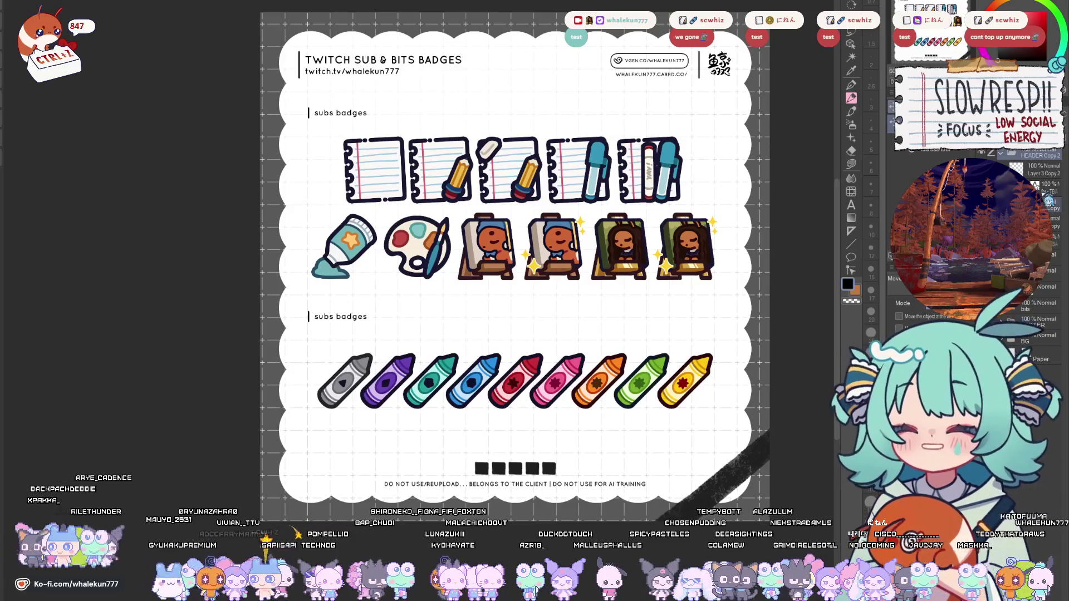
drag(358, 313, 358, 327)
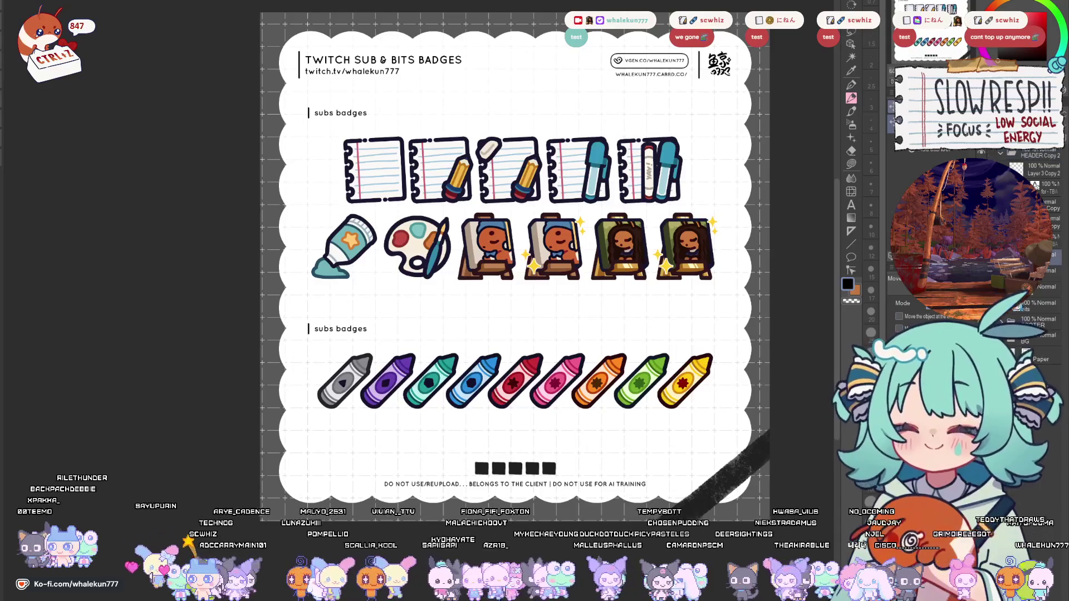
drag(432, 229, 432, 234)
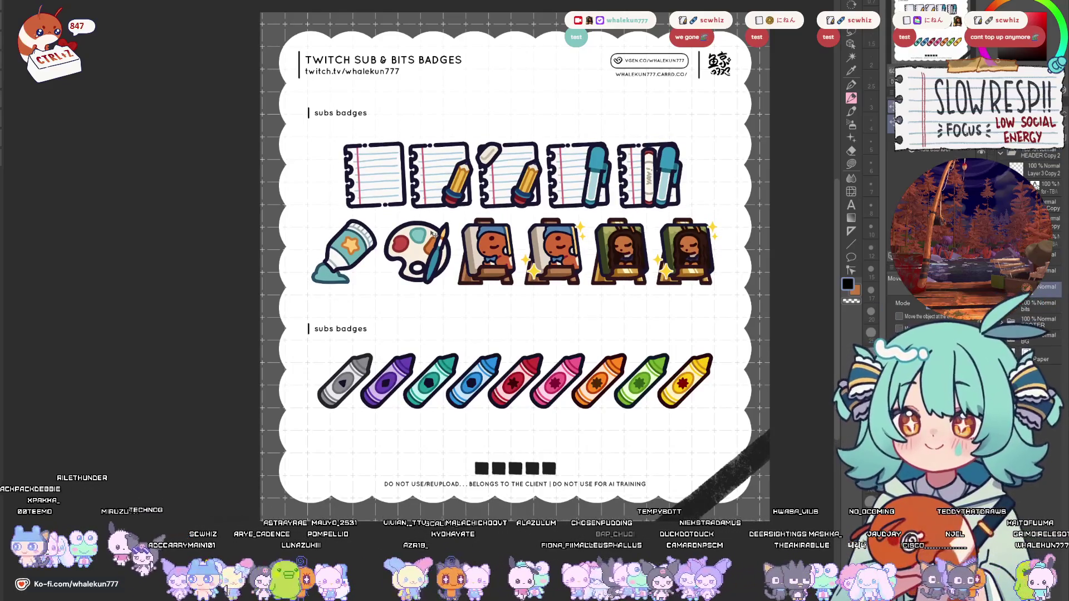
click(1046, 176)
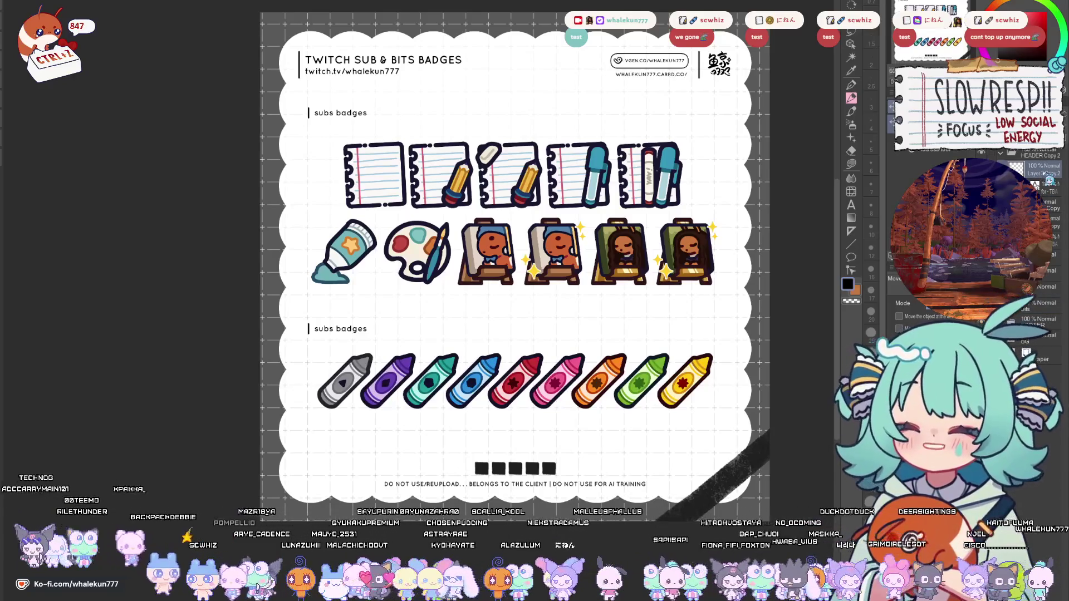
click(1009, 160)
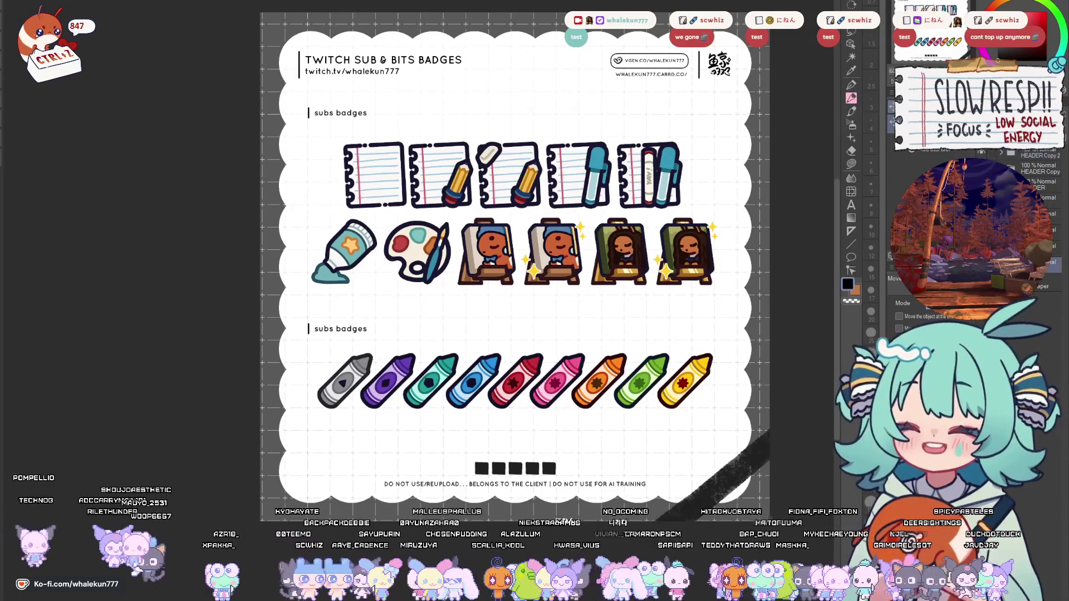
click(850, 164)
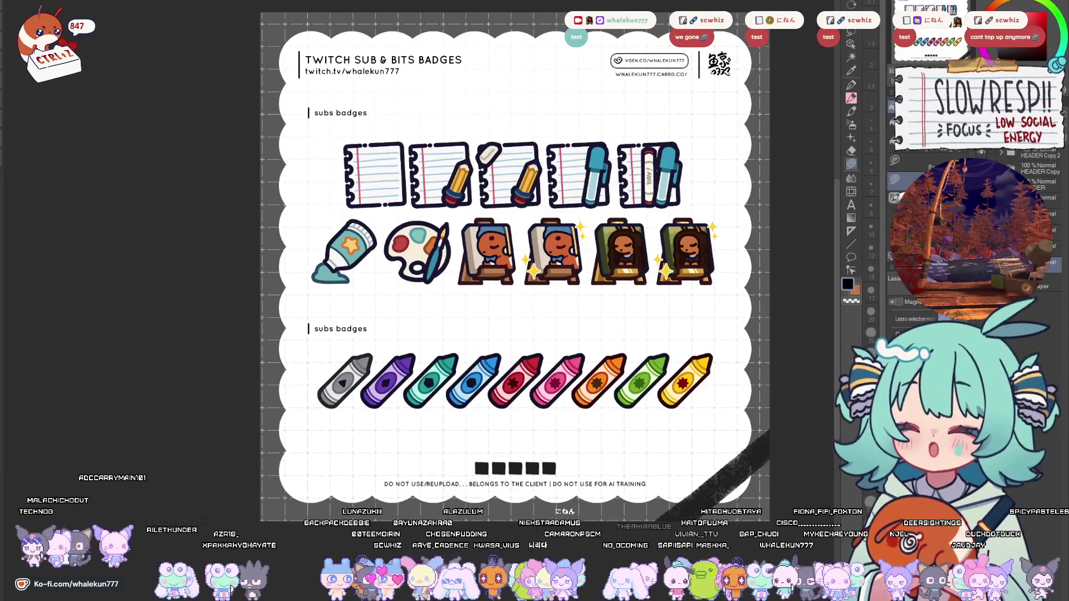
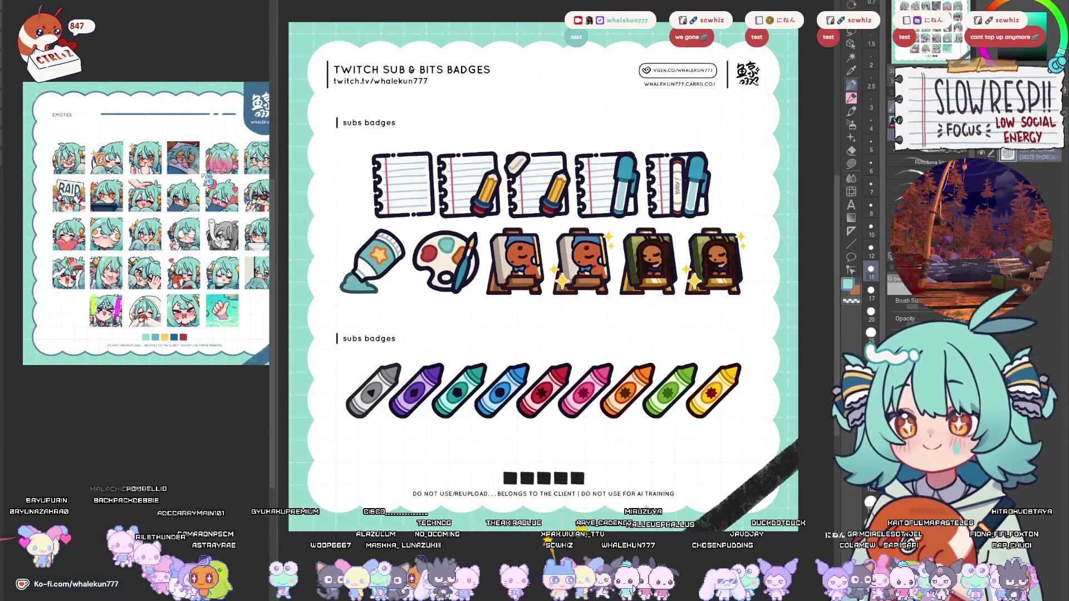
- Sample the dark blue from the artwork, switch to freehand lasso, and fit the badge sheet in view
alt+click(249, 355)
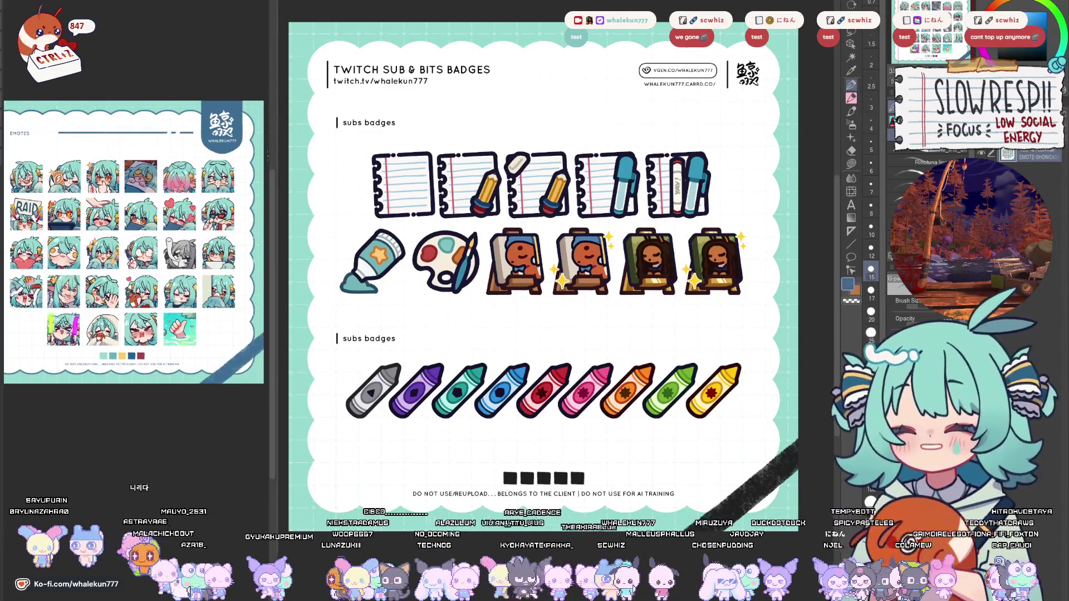
click(644, 193)
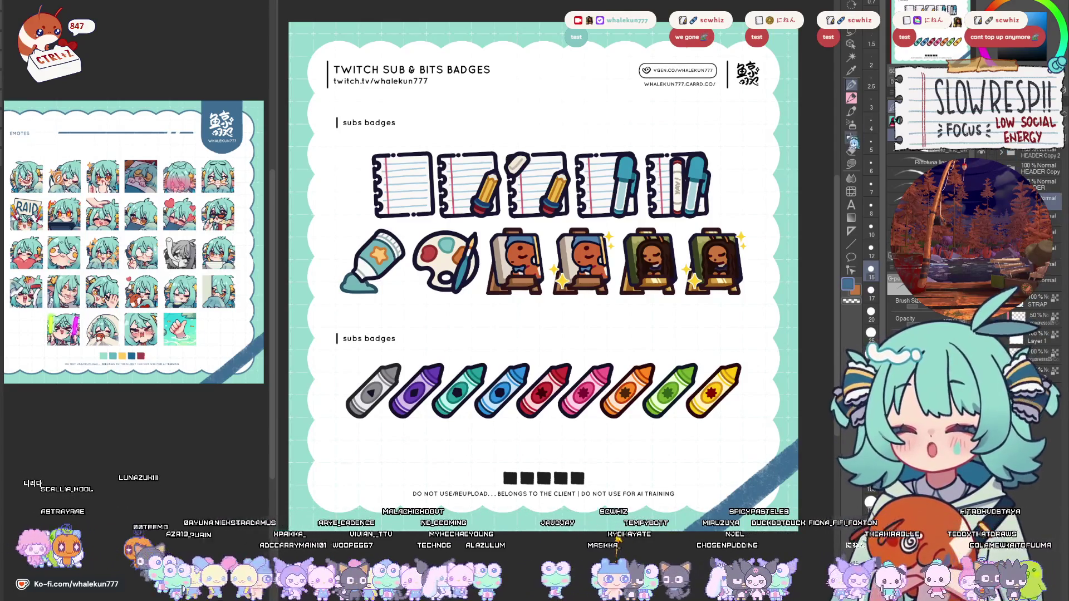
key(m)
scroll(533, 223, up, 3)
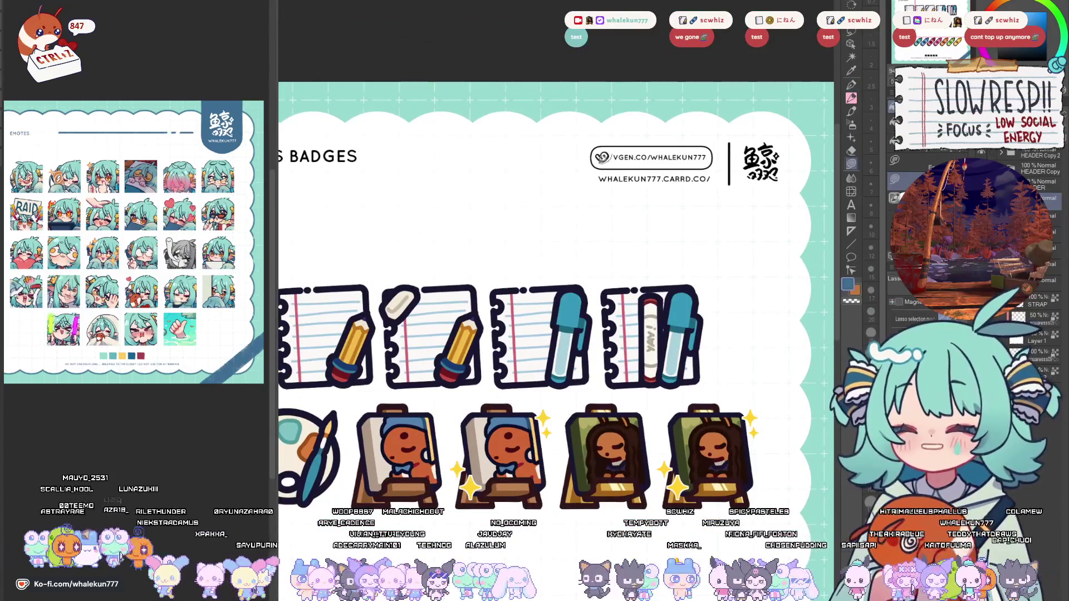
drag(739, 165, 730, 168)
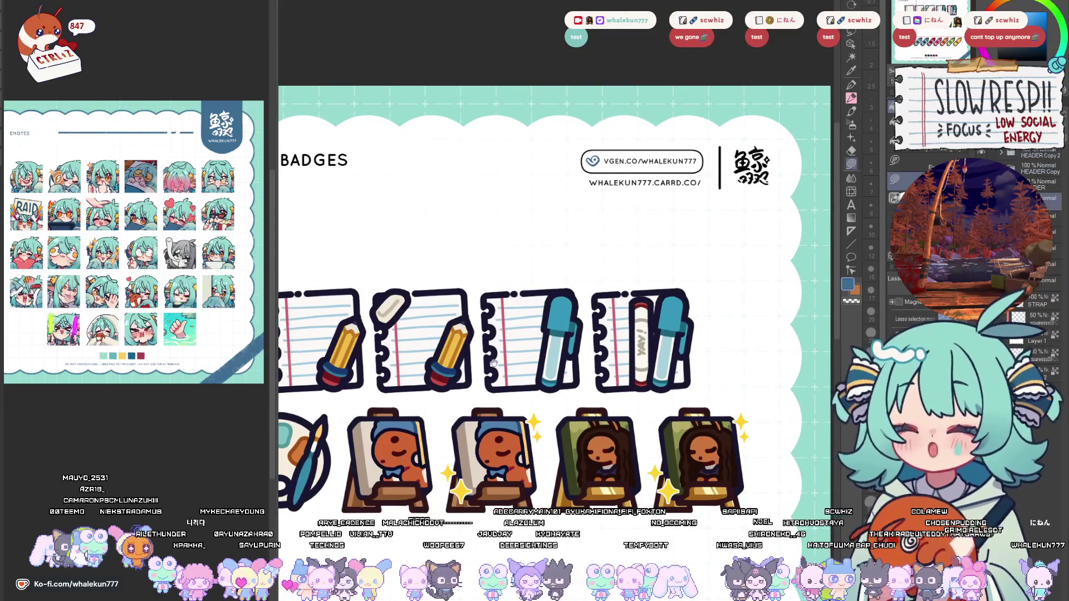
drag(508, 403, 619, 309)
key(ctrl+0)
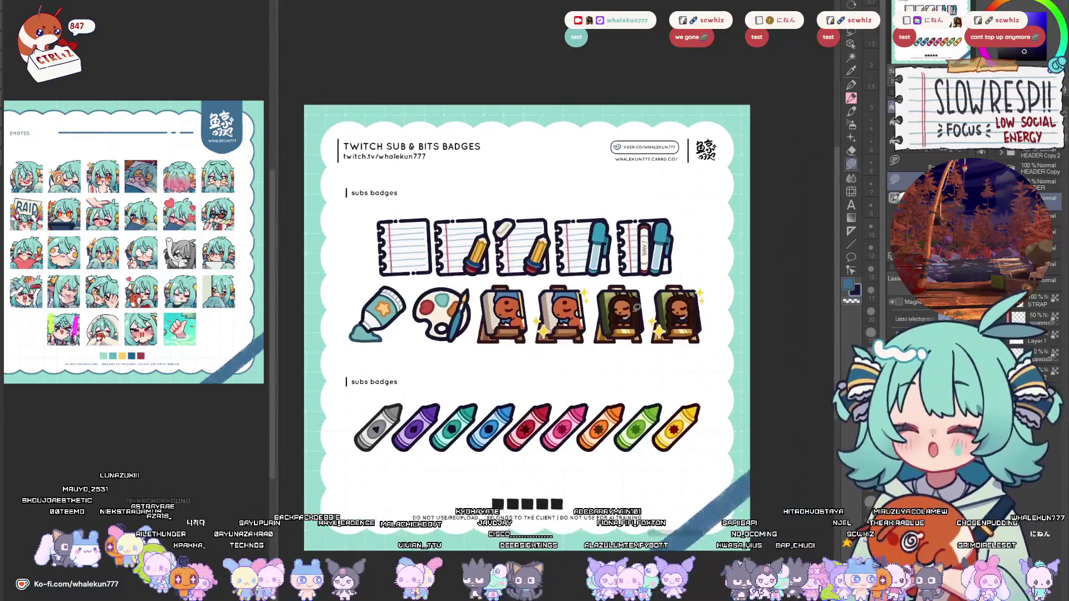
scroll(604, 245, up, 5)
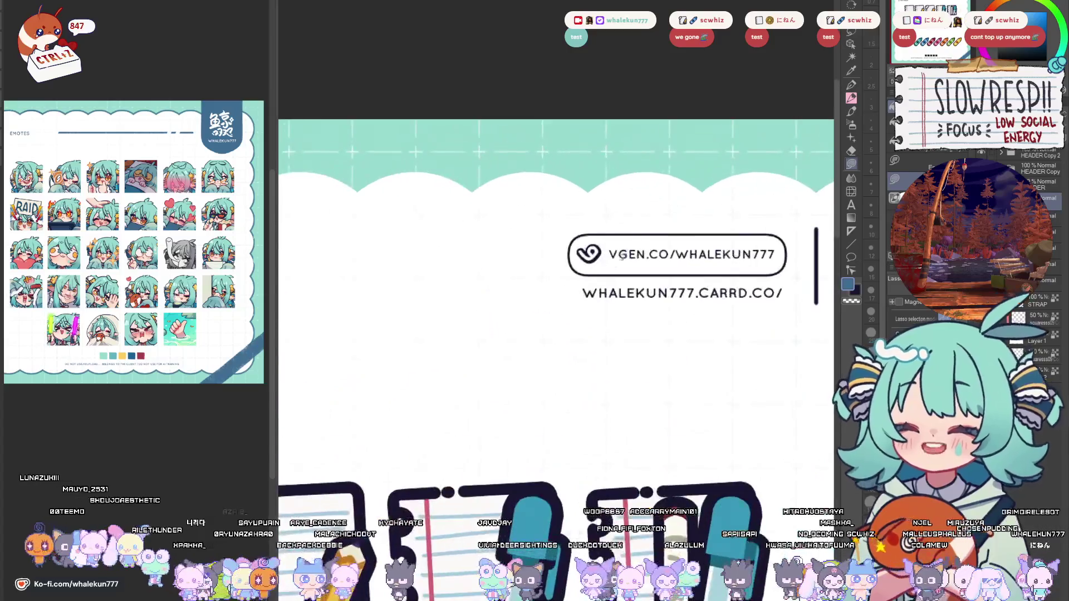
scroll(613, 250, right, 3)
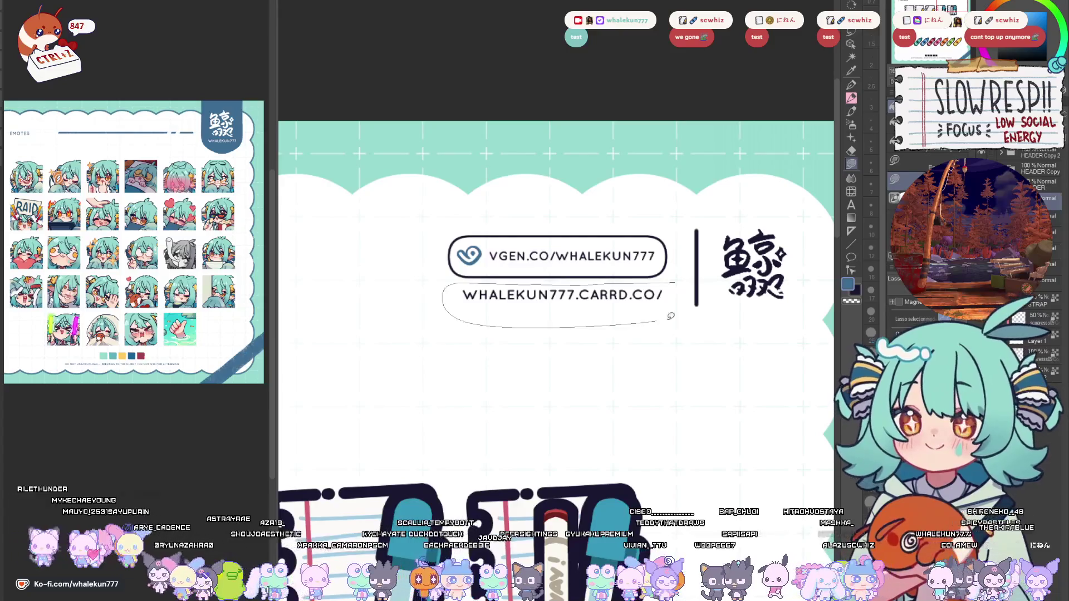
drag(706, 214, 718, 305)
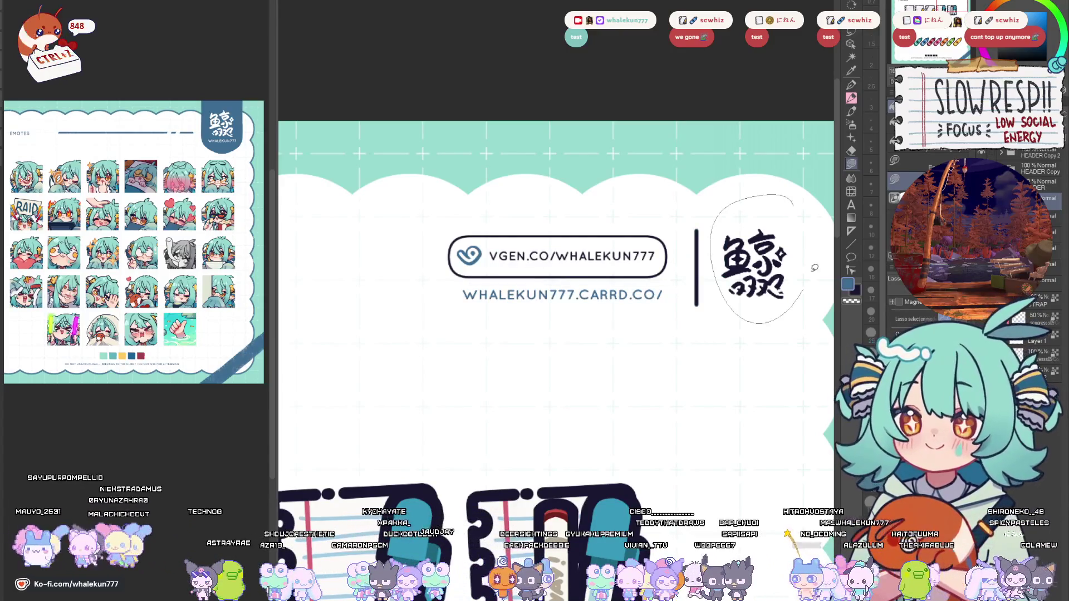
scroll(696, 329, down, 5)
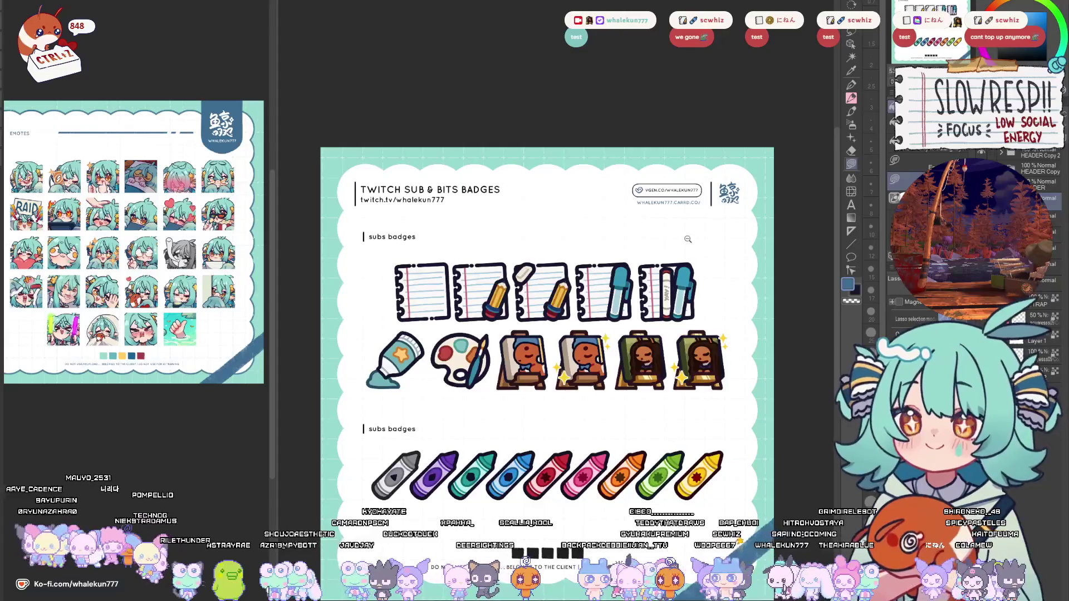
click(687, 239)
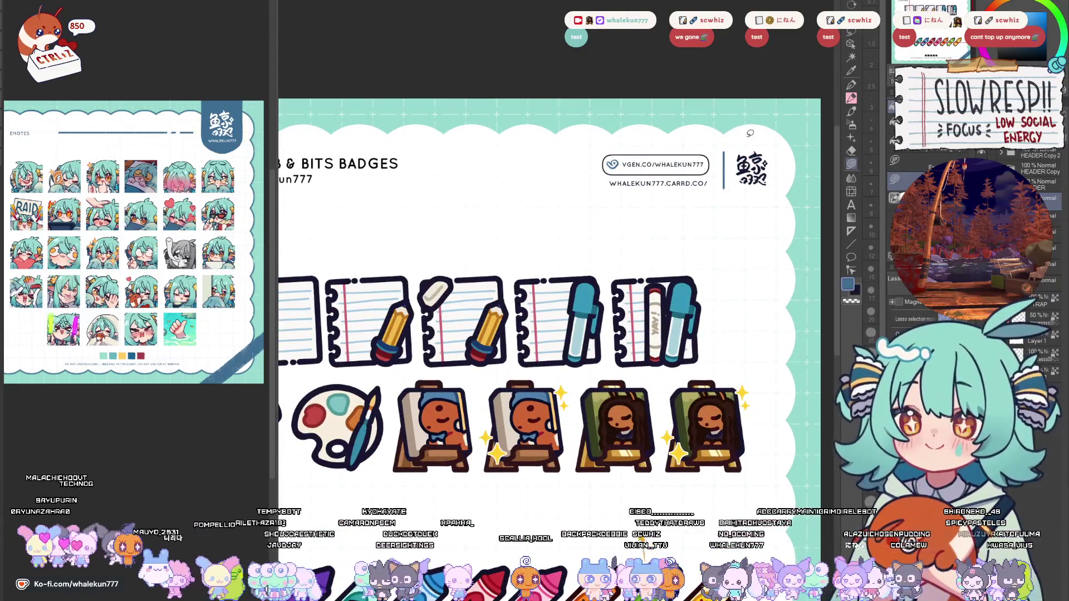
scroll(690, 329, down, 3)
scroll(663, 502, up, 3)
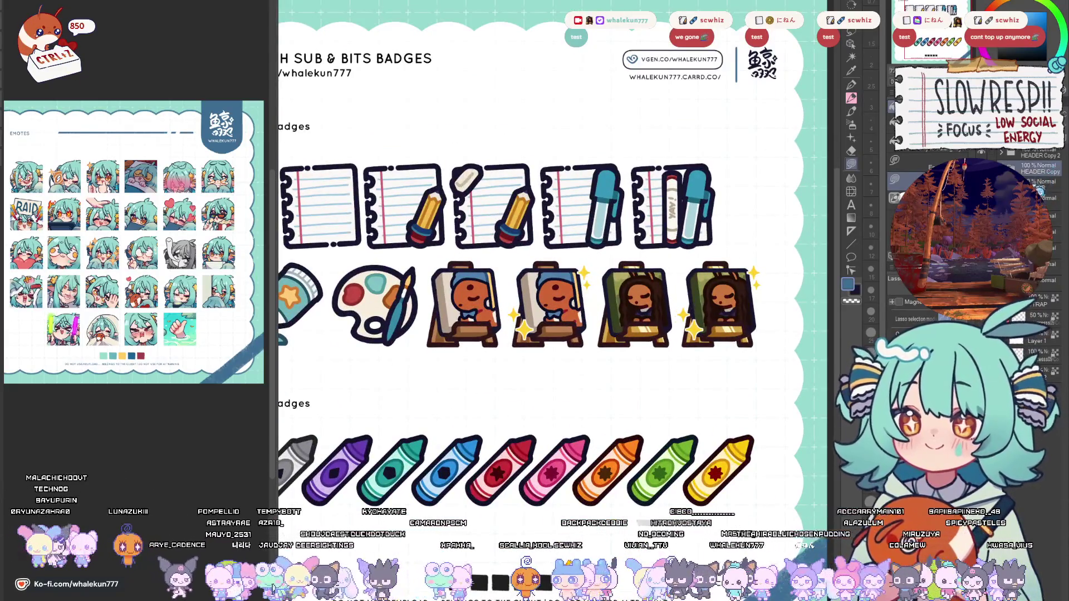
scroll(1039, 189, up, 1)
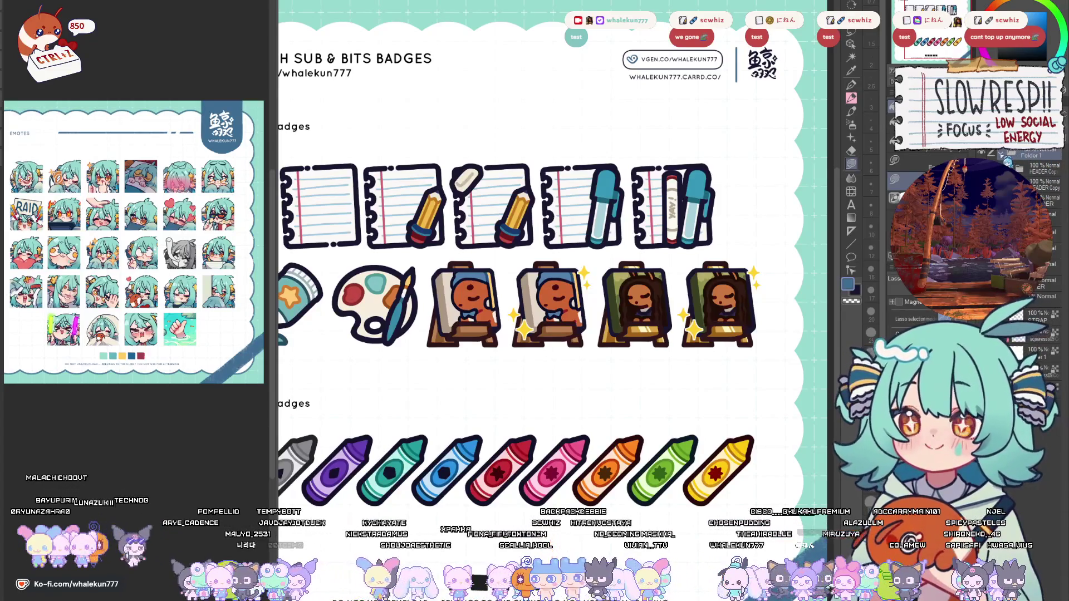
scroll(1008, 162, up, 1)
scroll(682, 342, down, 3)
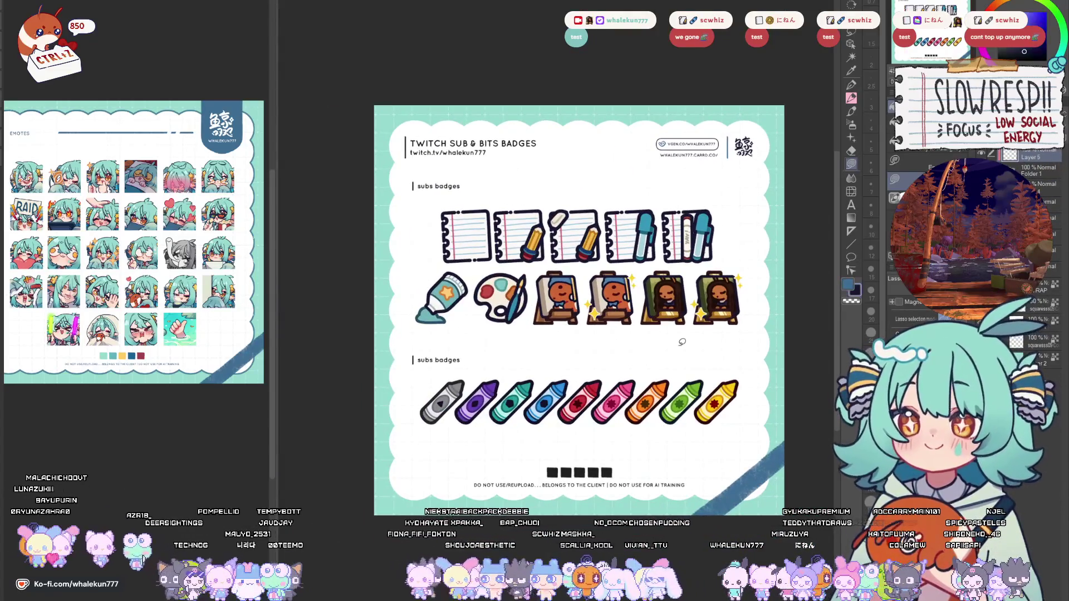
scroll(501, 249, up, 3)
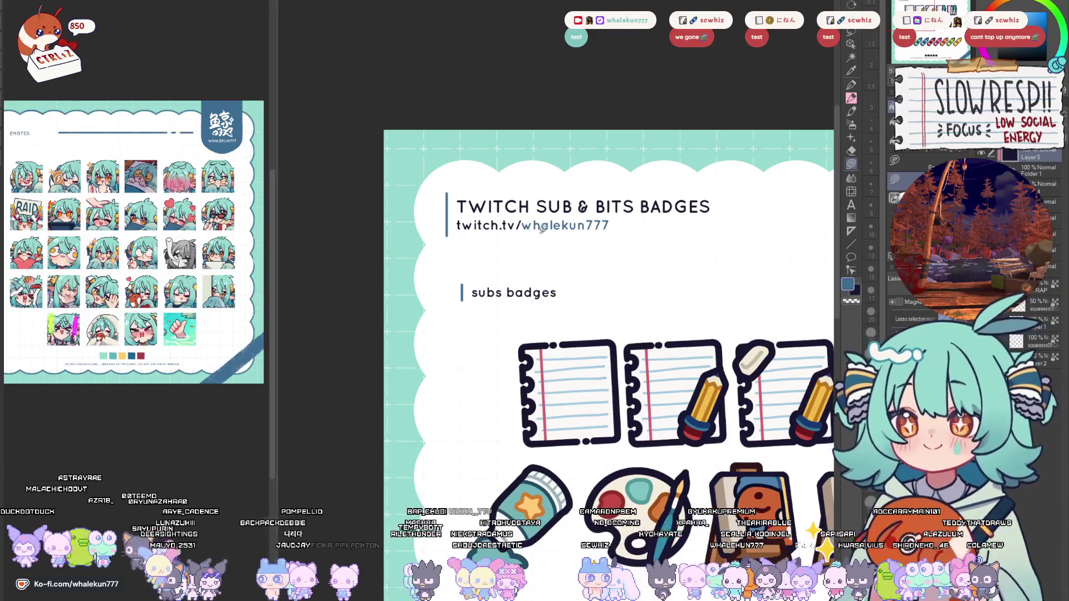
scroll(548, 228, down, 4)
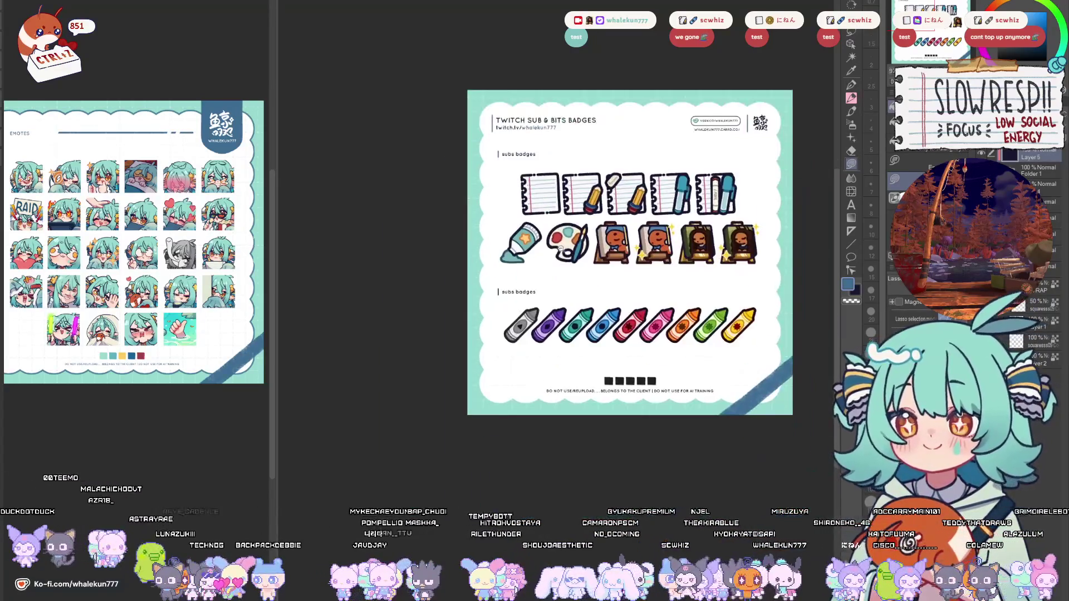
scroll(469, 314, up, 2)
drag(470, 315, 387, 239)
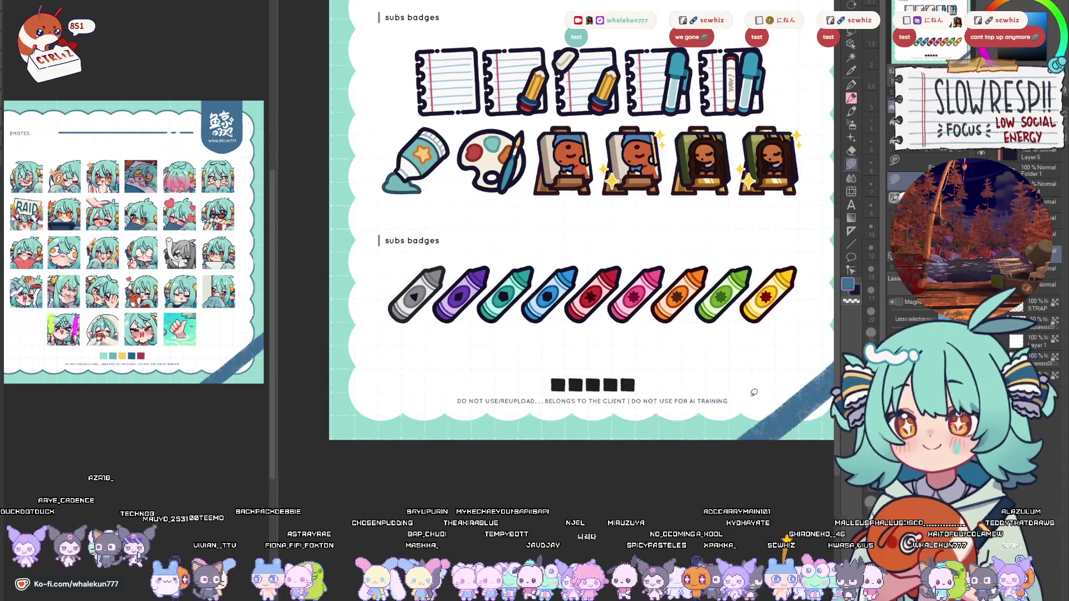
drag(511, 205, 477, 254)
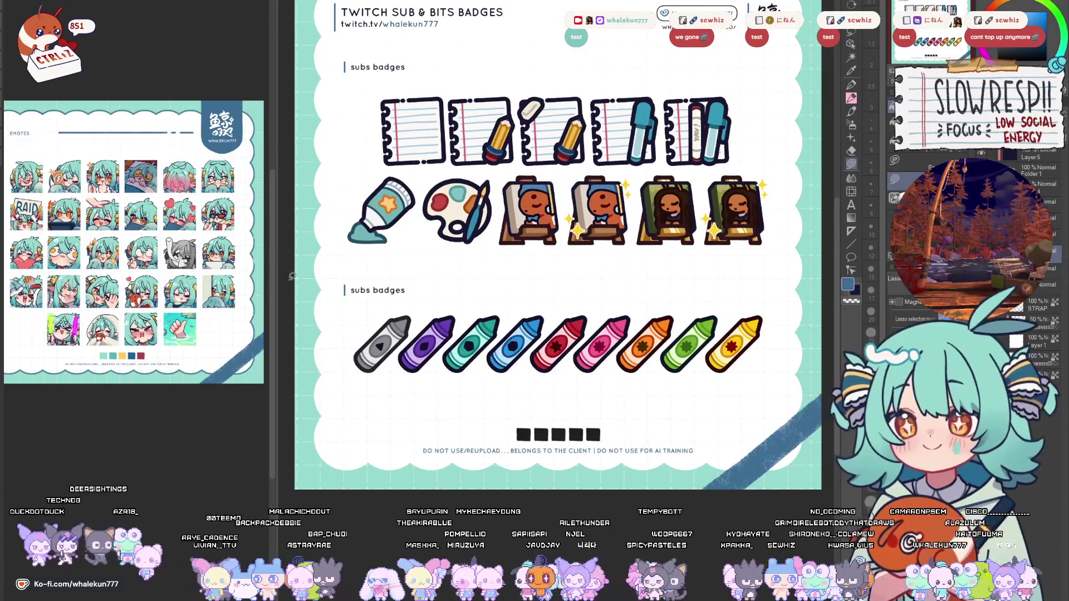
- Fill the first footer swatch light teal and the second swatch red, sampling colours from the badges
alt+click(303, 278)
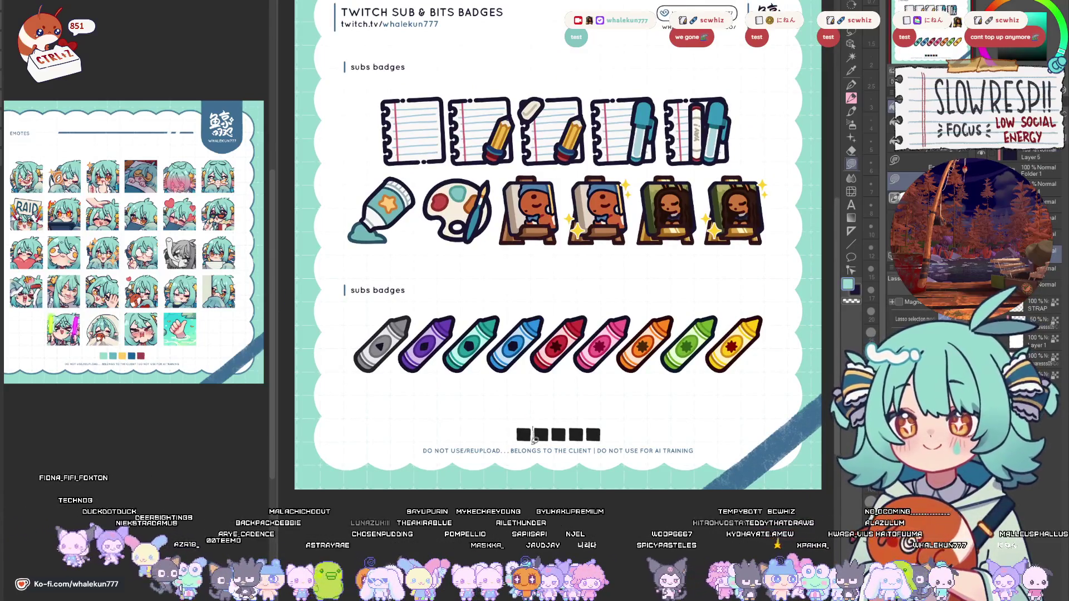
drag(534, 438, 523, 428)
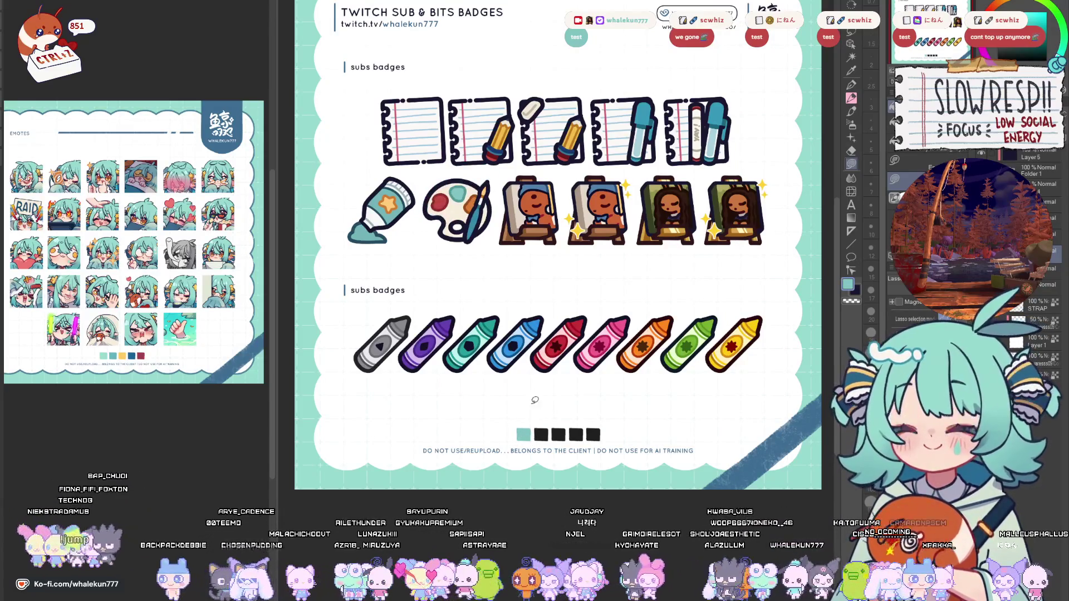
drag(548, 144, 538, 144)
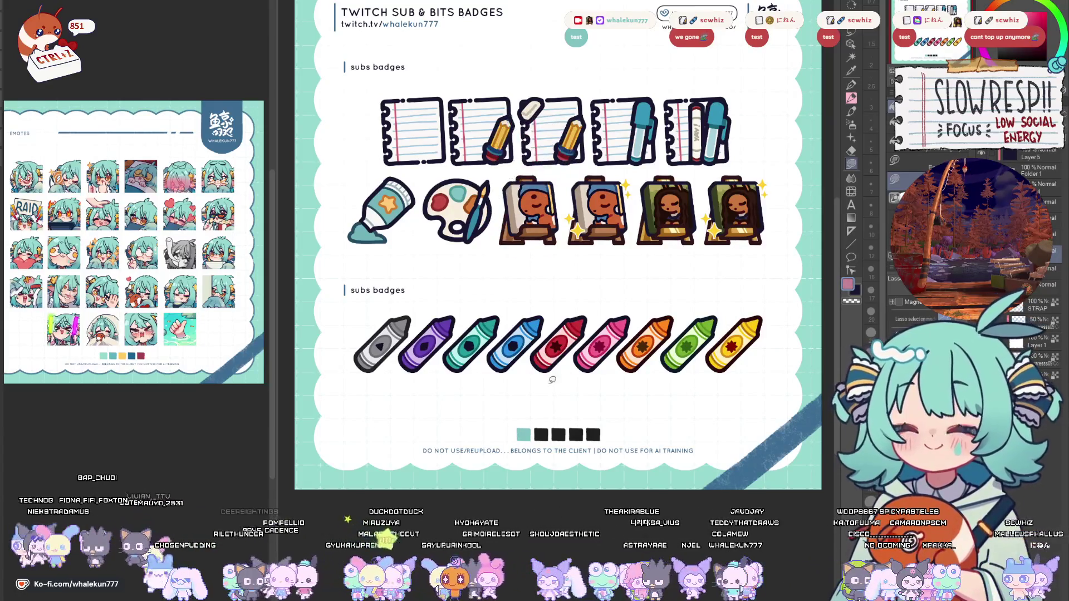
mouse_move(536, 421)
mouse_down()
mouse_move(556, 442)
mouse_move(548, 419)
mouse_up()
drag(572, 155, 571, 153)
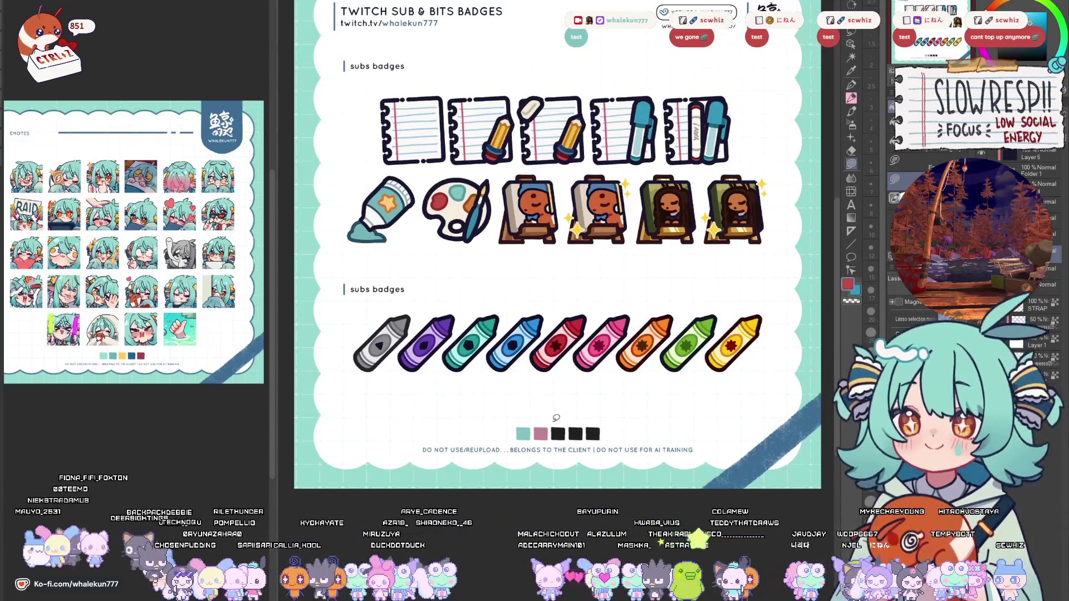
mouse_move(539, 426)
mouse_down()
mouse_move(556, 440)
mouse_move(569, 421)
mouse_up()
- Fill the fourth swatch yellow, recolour the second swatch blue, and refill the third swatch red
key(x)
alt+click(569, 137)
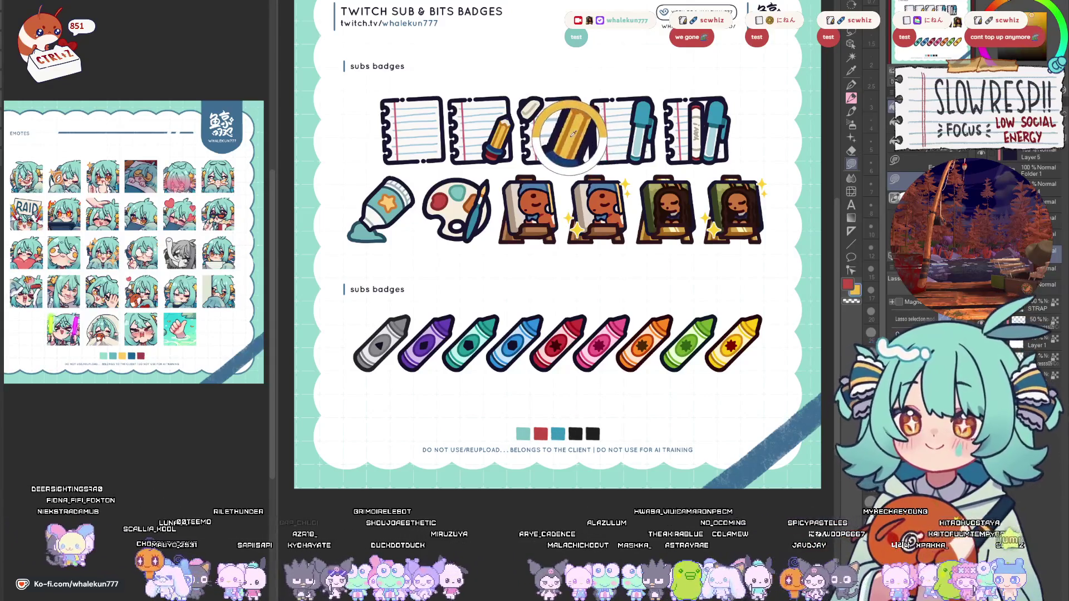
scroll(577, 433, up, 1)
mouse_move(577, 433)
mouse_down()
mouse_move(568, 455)
mouse_move(579, 433)
mouse_up()
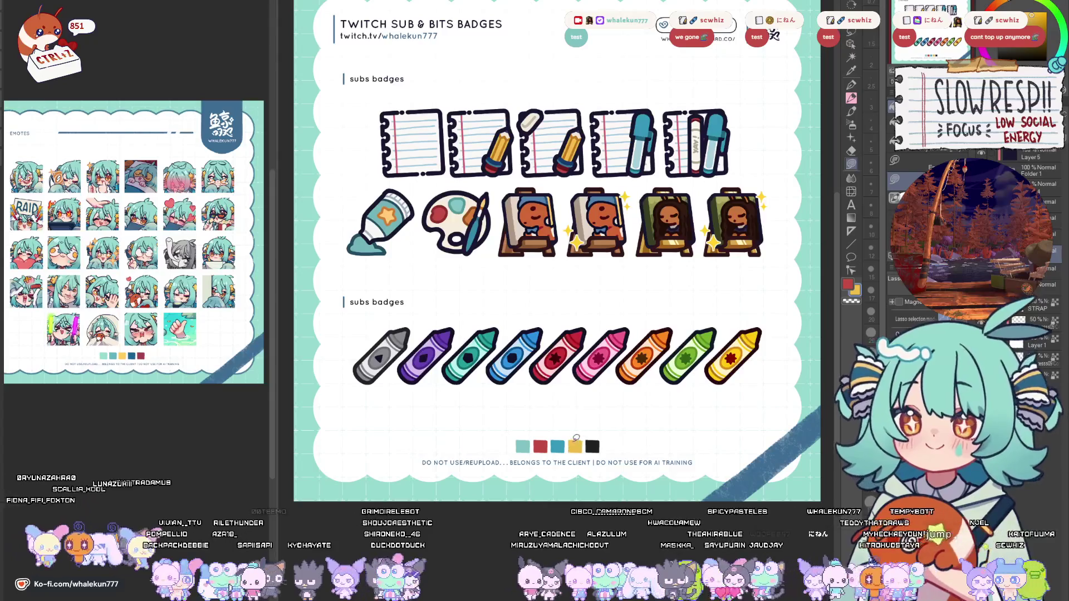
alt+click(556, 446)
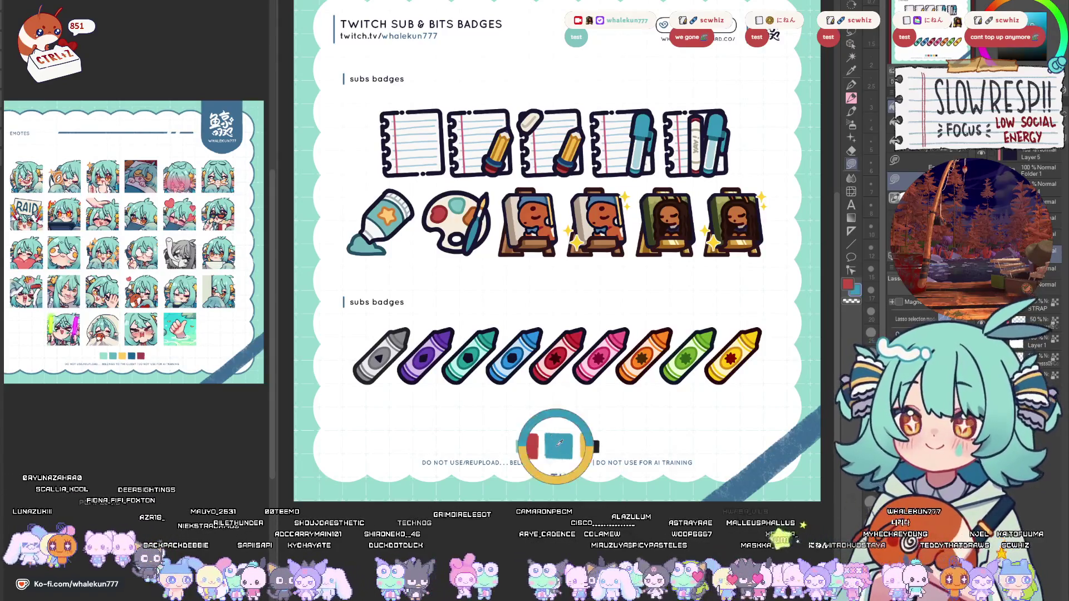
drag(539, 452, 556, 435)
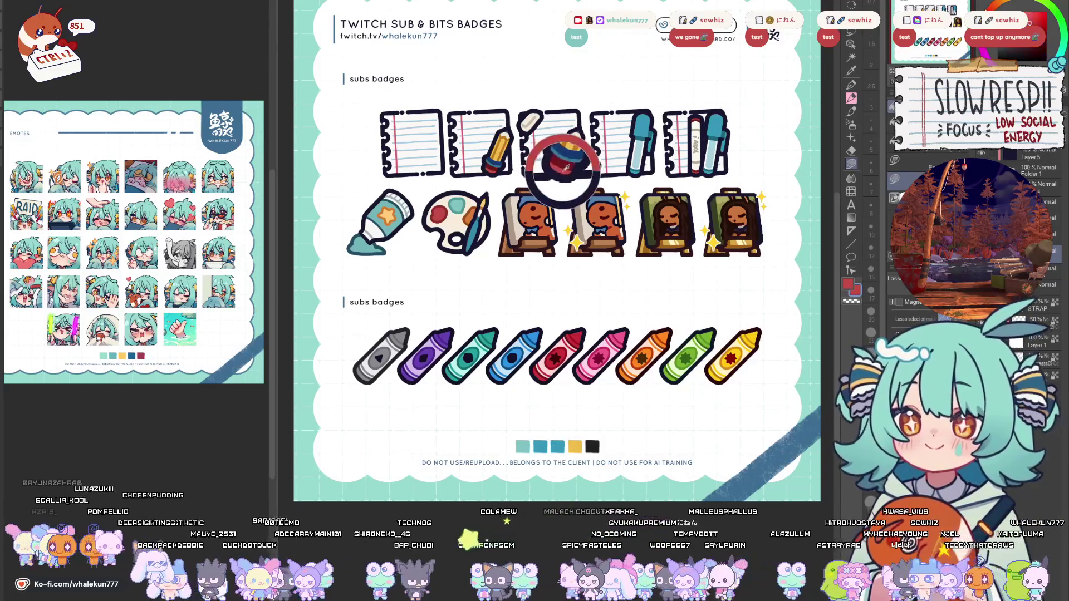
mouse_move(570, 454)
mouse_down()
mouse_move(557, 438)
mouse_move(582, 447)
mouse_up()
alt+click(573, 148)
- Lasso-select the footer disclaimer text below the crayon row
scroll(612, 388, down, 1)
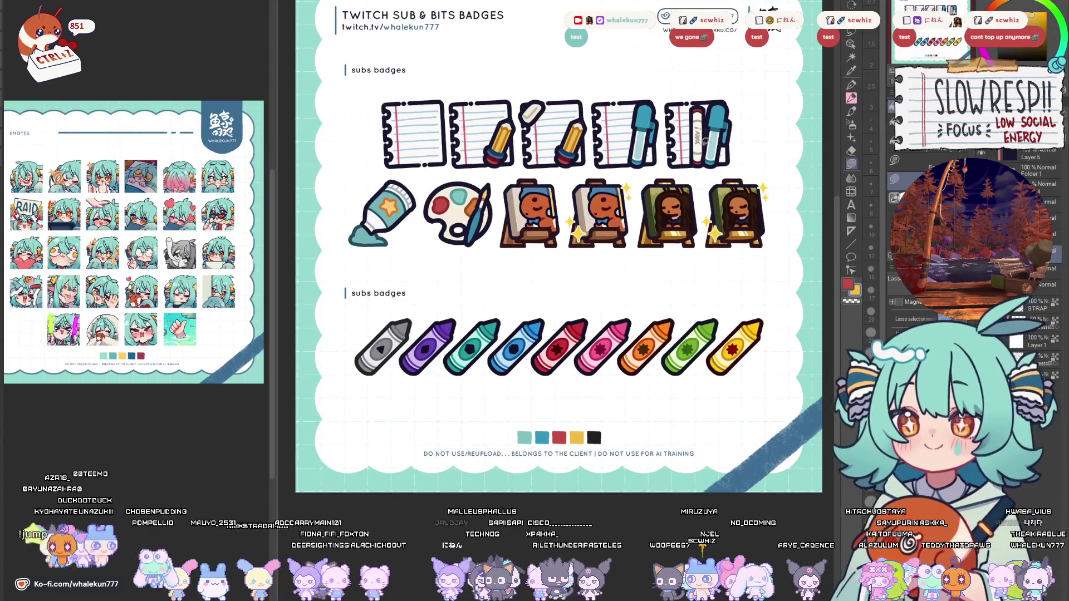
scroll(692, 158, up, 1)
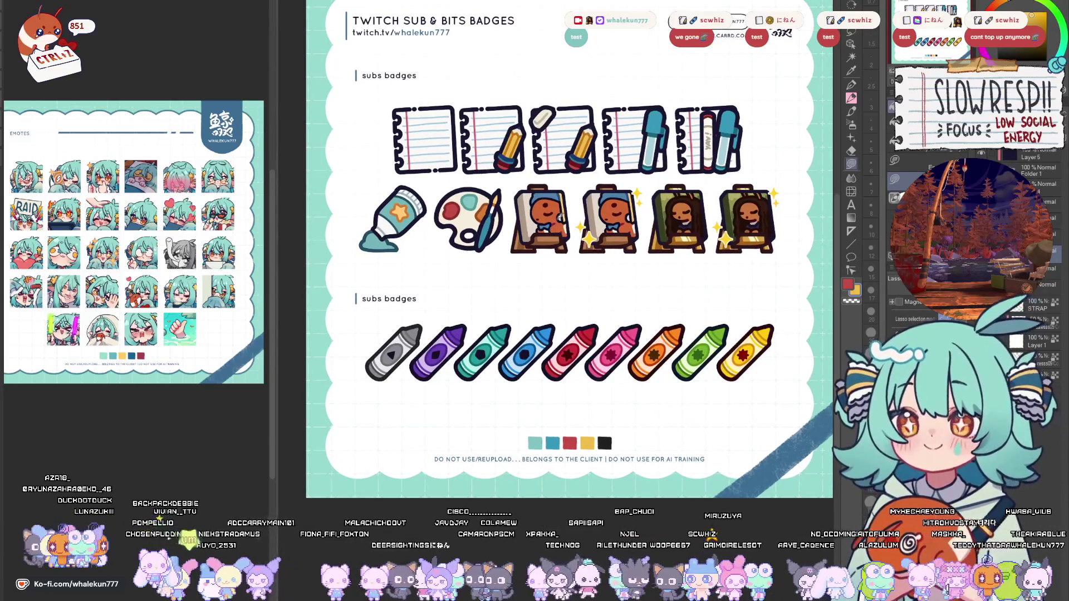
scroll(608, 409, down, 1)
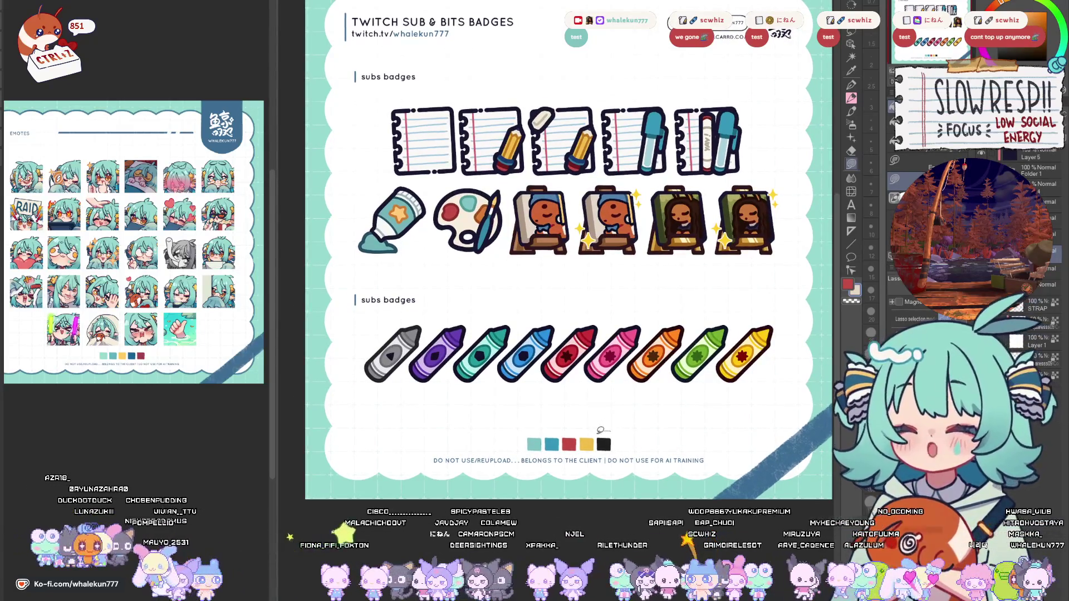
scroll(636, 412, down, 1)
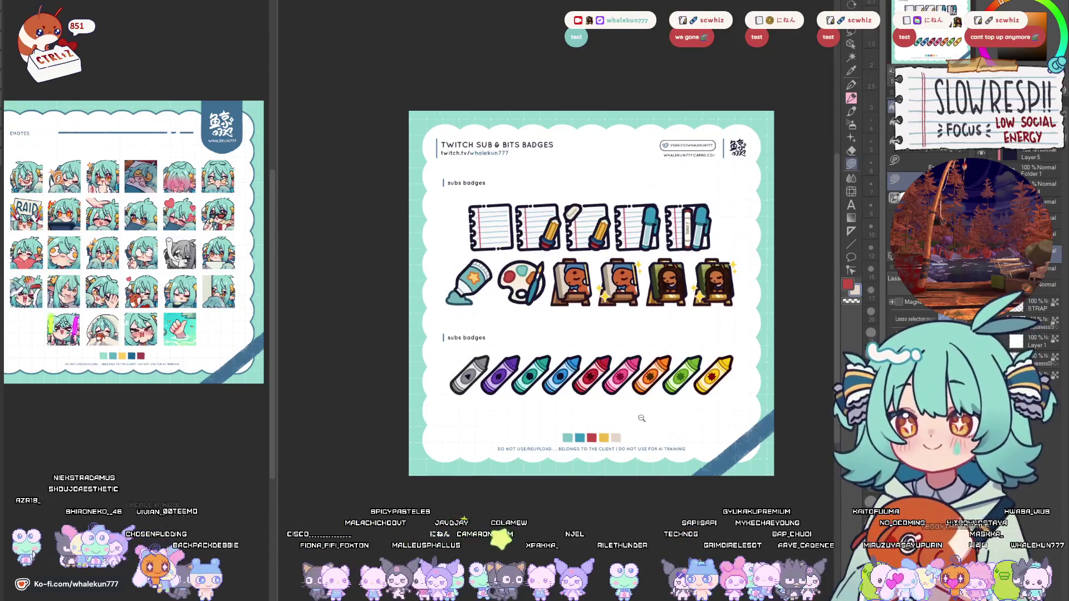
scroll(640, 418, up, 1)
drag(639, 272, 623, 240)
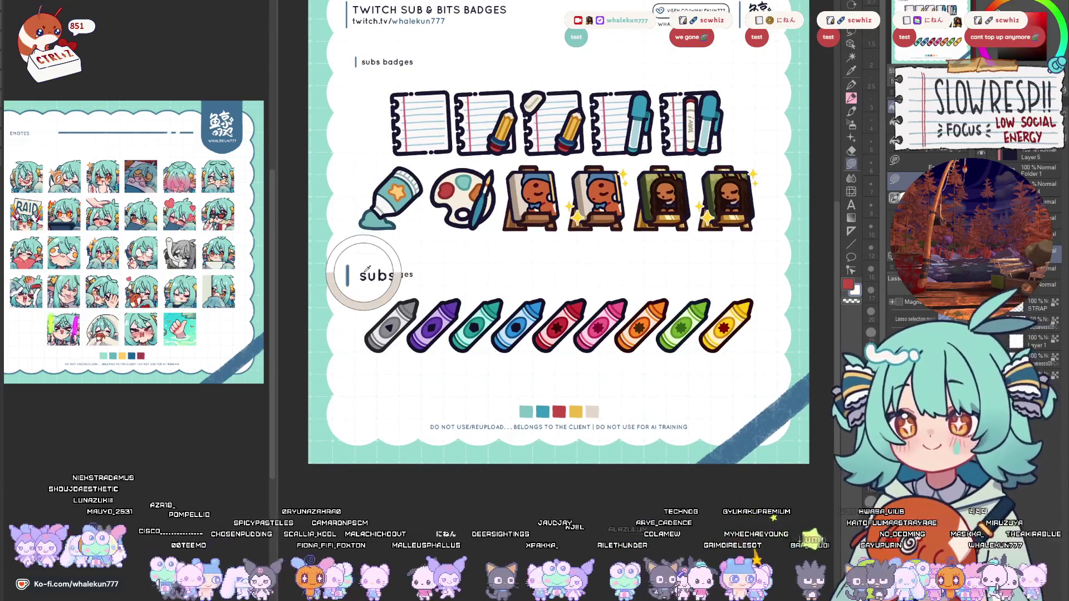
mouse_move(607, 248)
mouse_down()
mouse_move(587, 375)
mouse_move(595, 349)
mouse_up()
drag(604, 438, 641, 308)
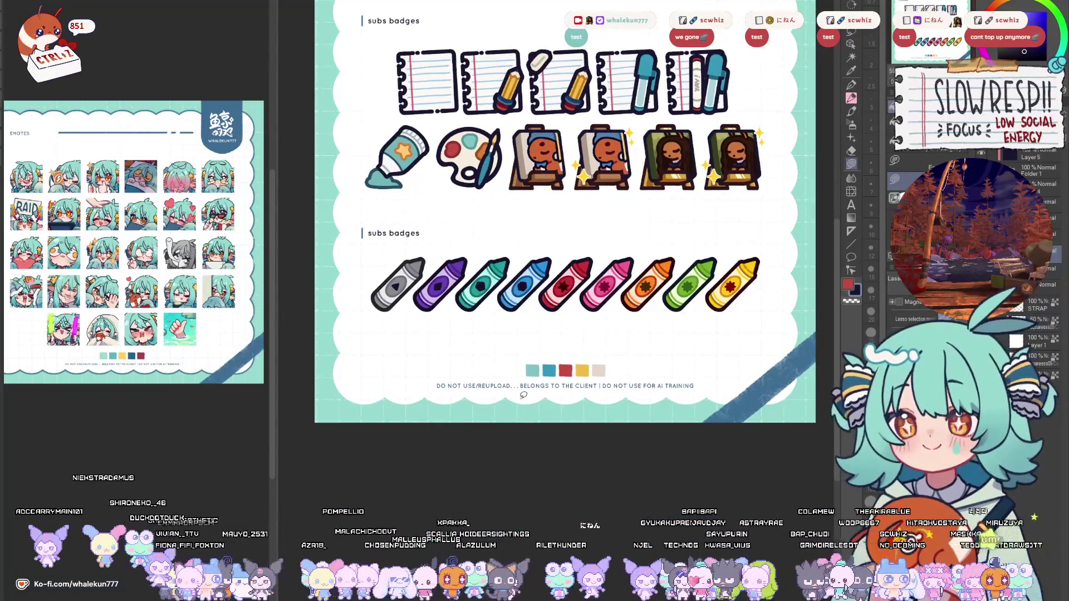
mouse_move(448, 374)
mouse_down()
mouse_move(427, 389)
mouse_move(704, 379)
mouse_up()
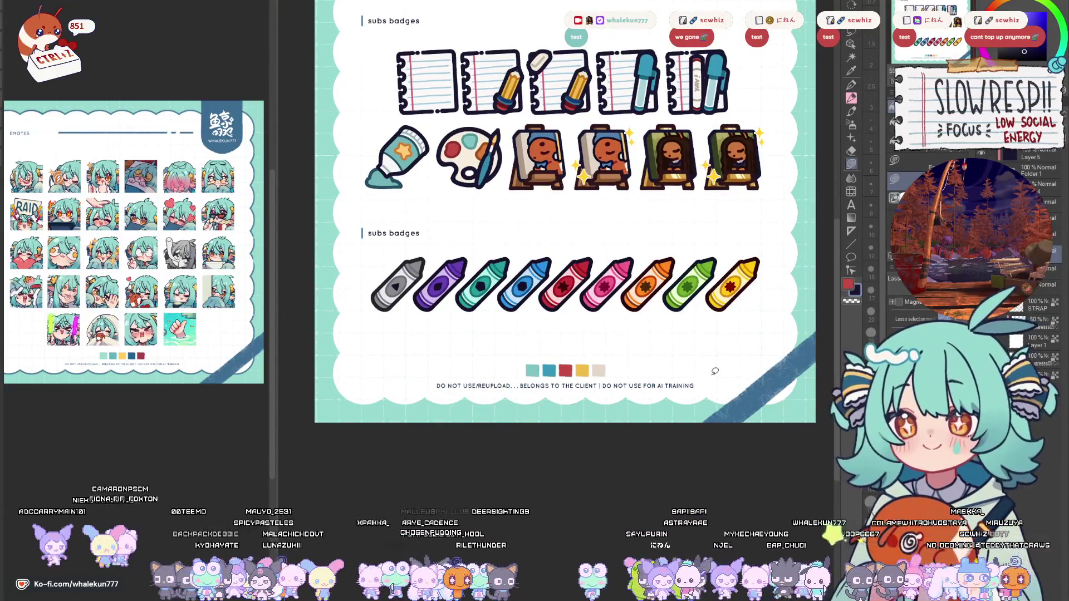
scroll(664, 437, down, 3)
scroll(664, 437, up, 4)
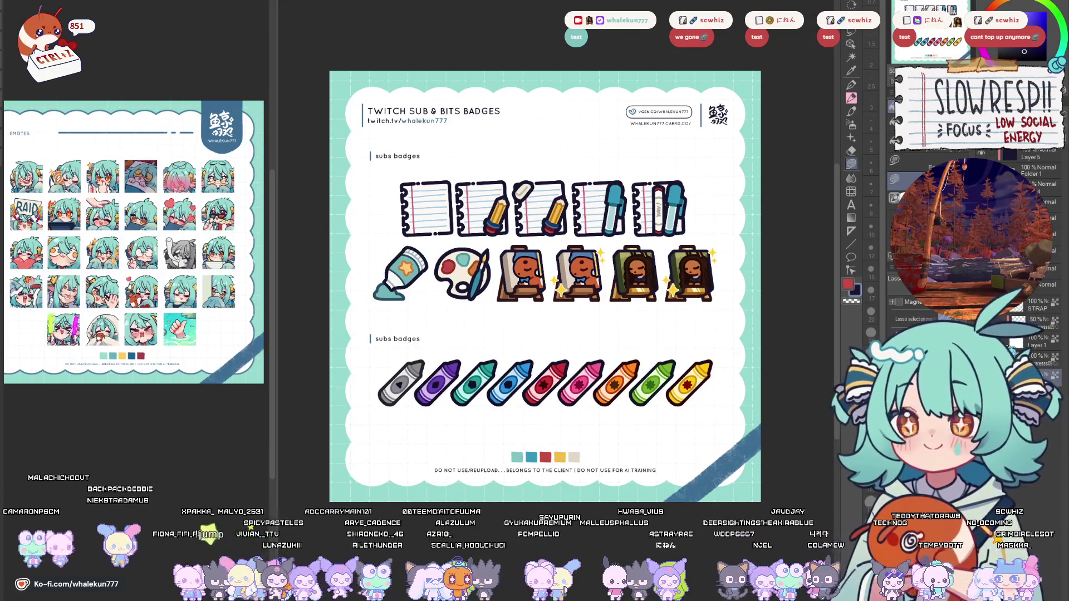
alt+click(411, 268)
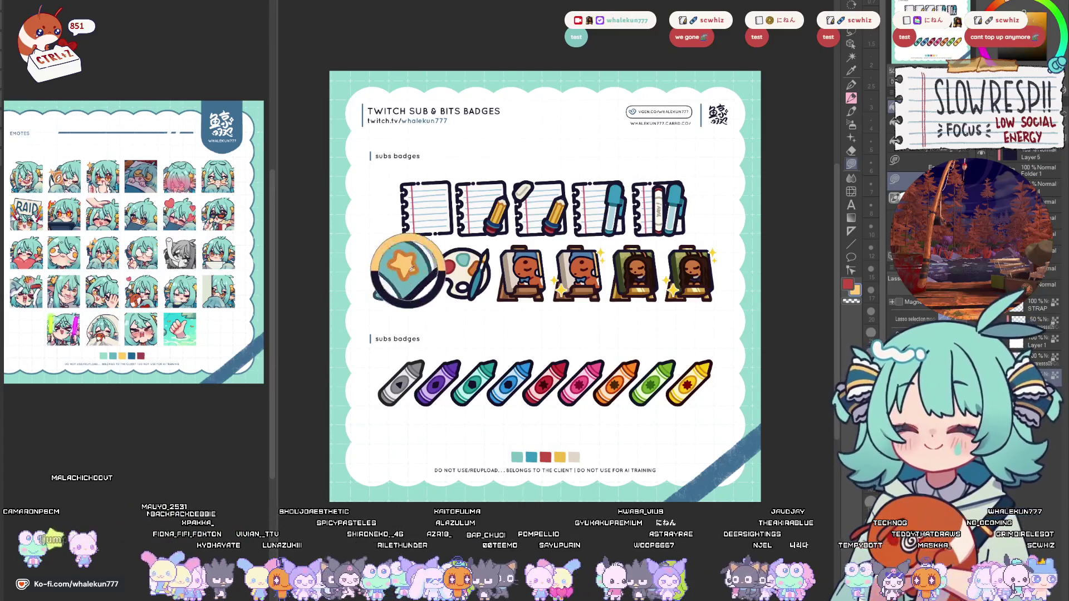
drag(679, 309, 688, 312)
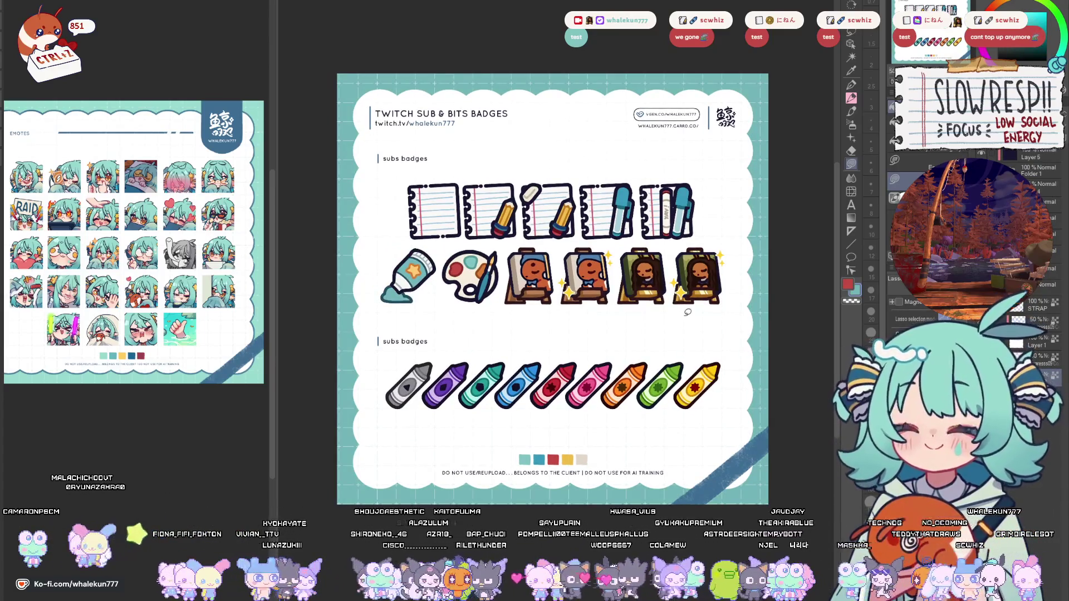
drag(688, 311, 670, 305)
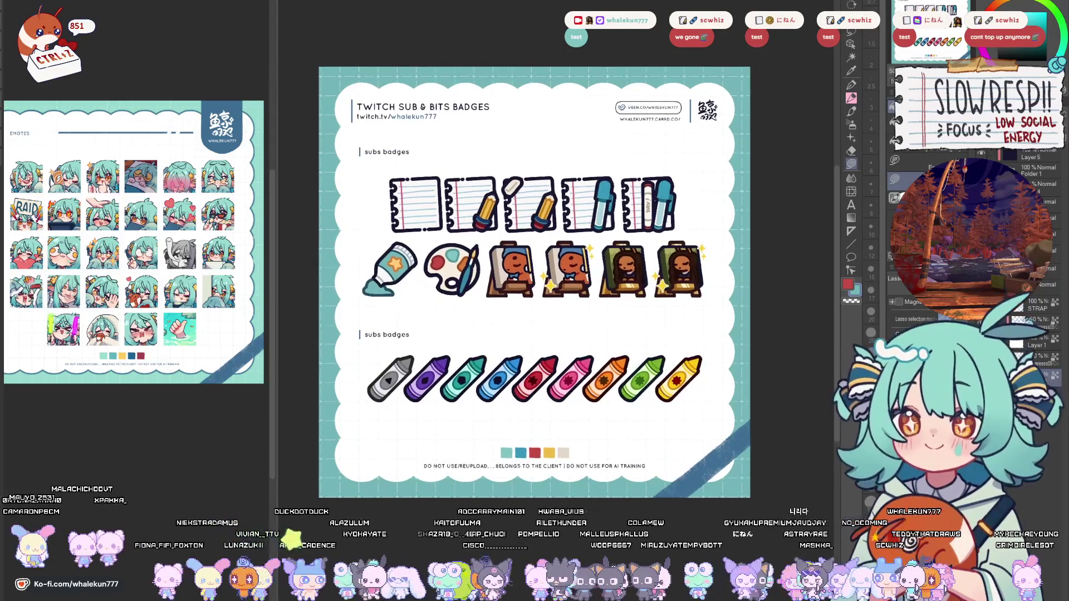
drag(684, 361, 690, 367)
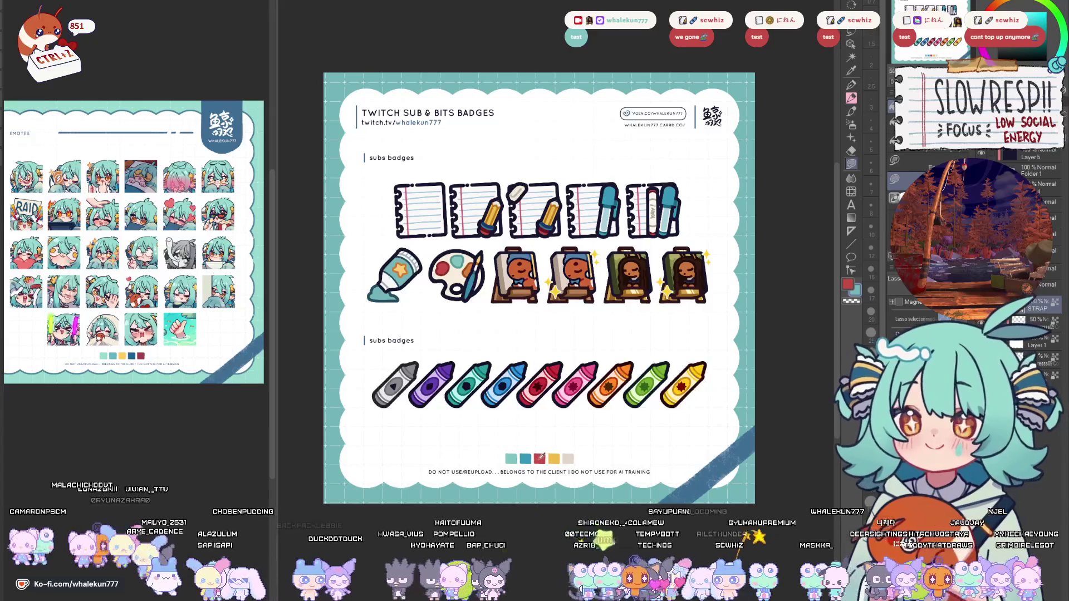
alt+click(548, 458)
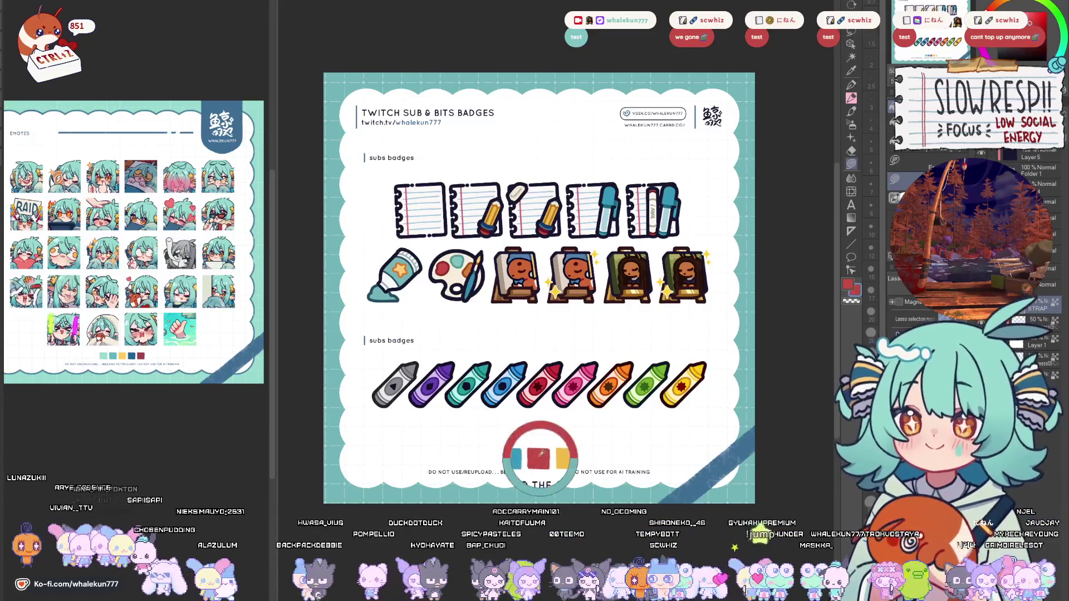
click(706, 460)
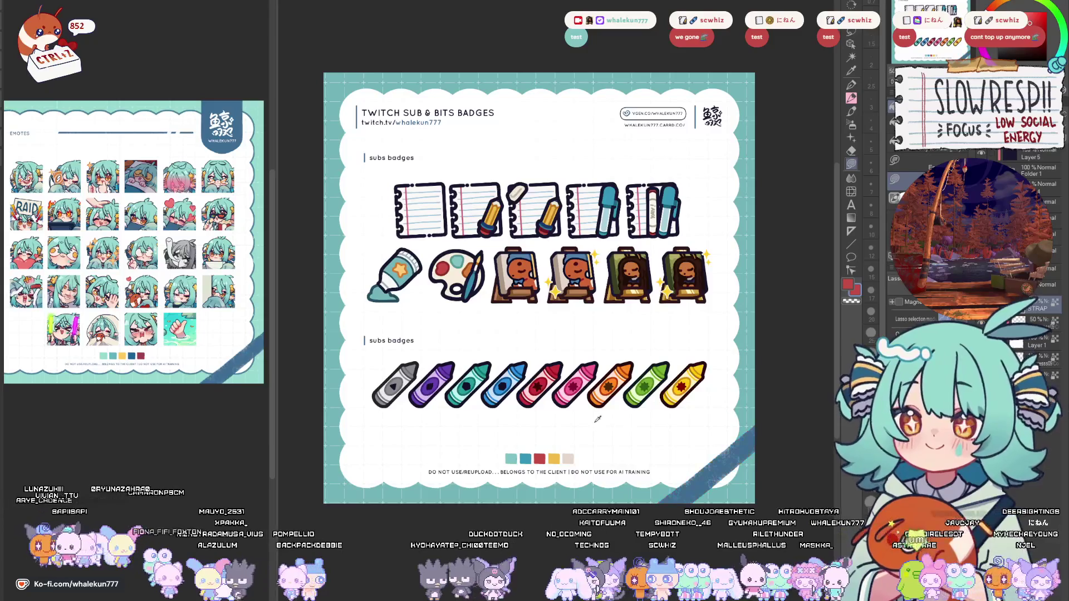
alt+click(554, 458)
click(718, 457)
key(ctrl+z)
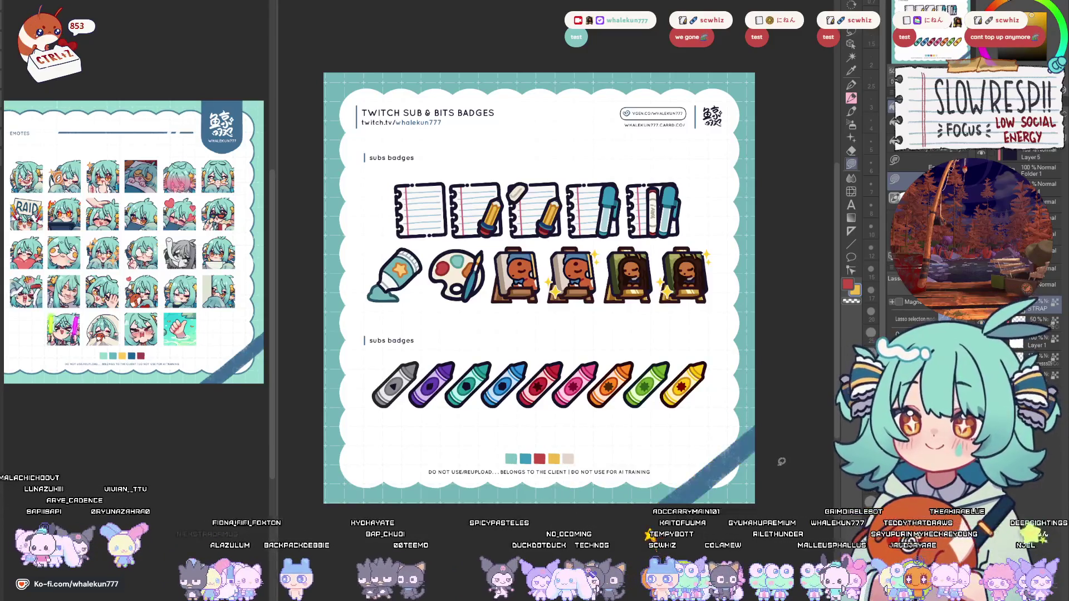
scroll(746, 478, down, 3)
scroll(742, 478, up, 3)
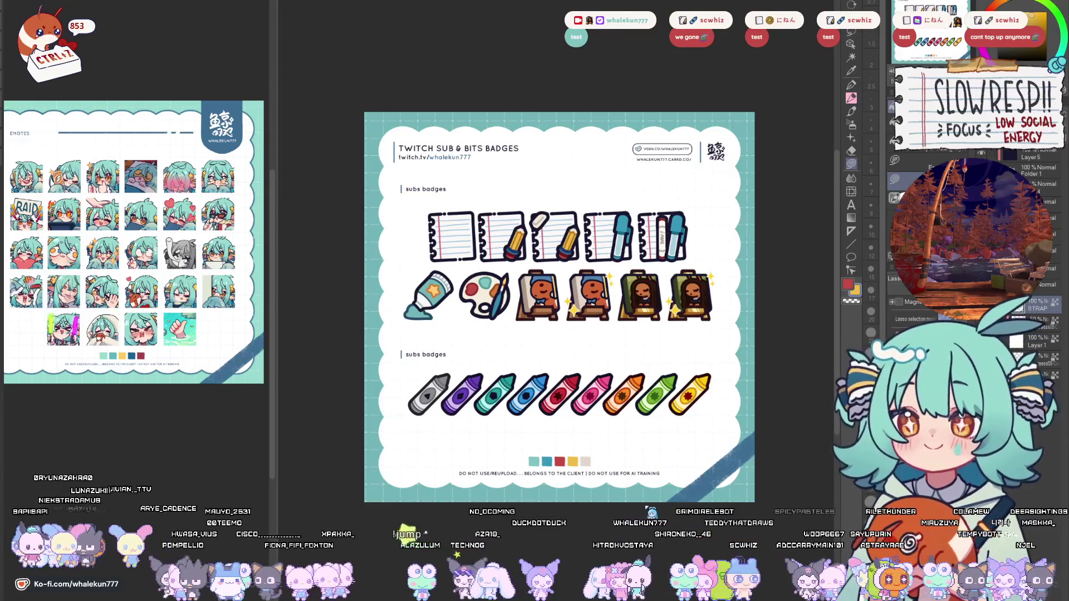
key(ctrl+Tab)
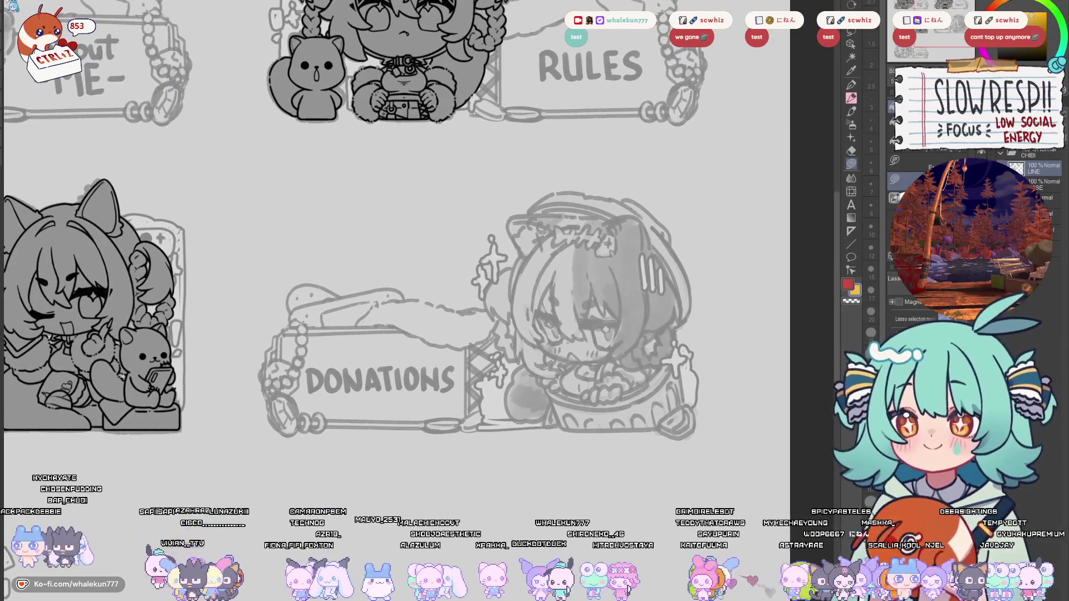
- Show the reference image panel, narrow it to widen the canvas, and return to the Twitch badges sheet
key(Tab)
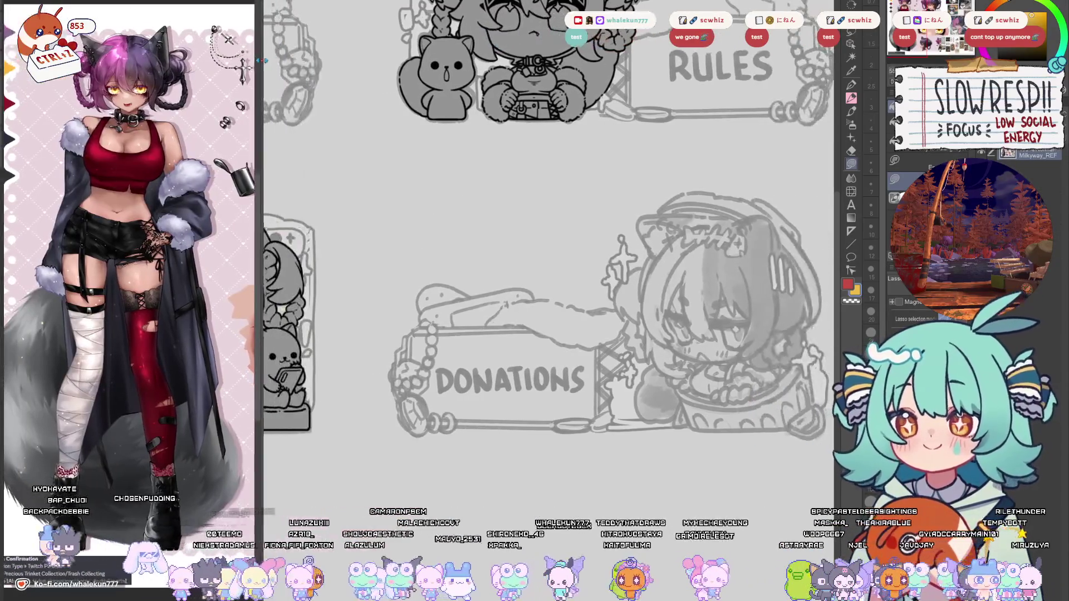
drag(266, 61, 192, 60)
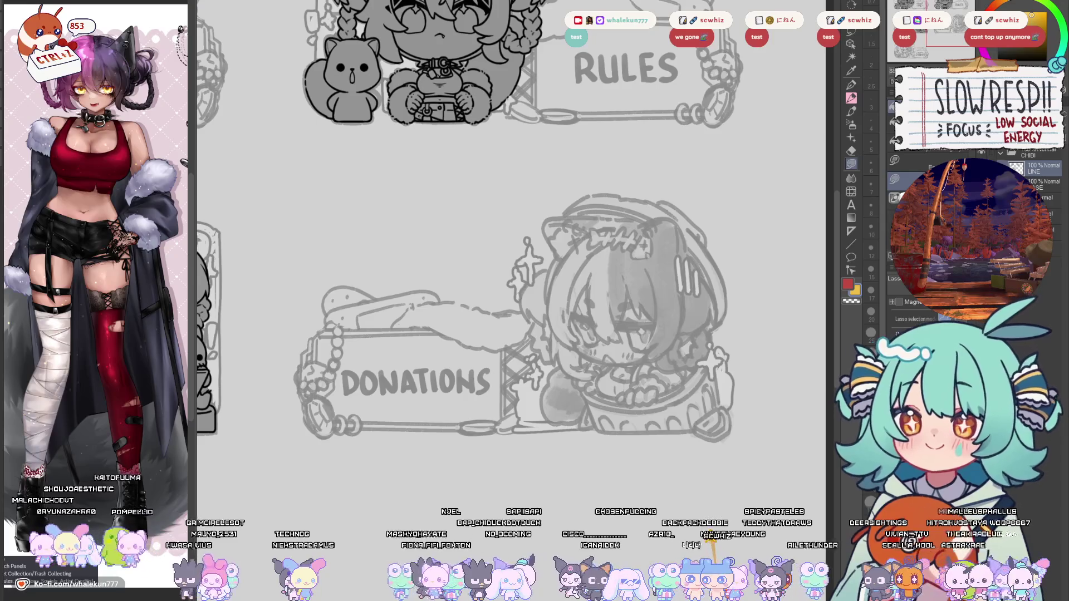
key(ctrl+Tab)
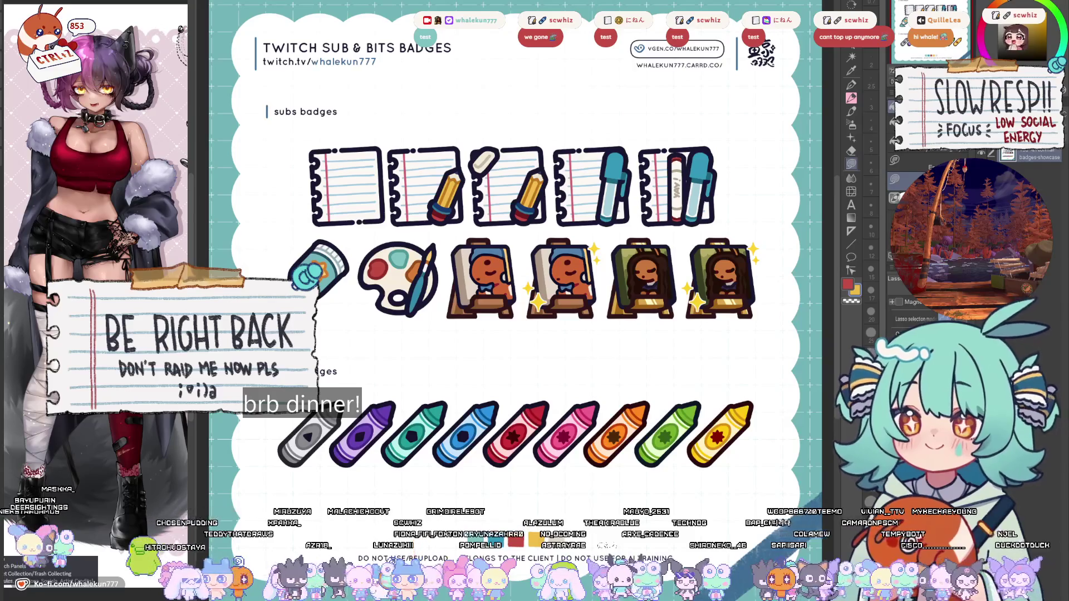
key(ctrl+0)
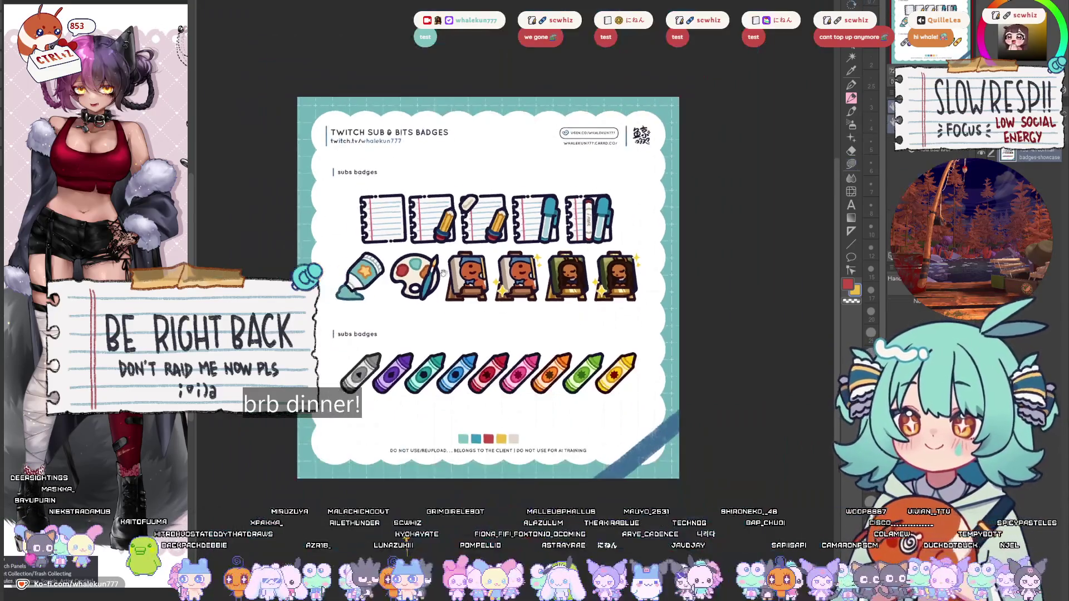
scroll(468, 283, up, 3)
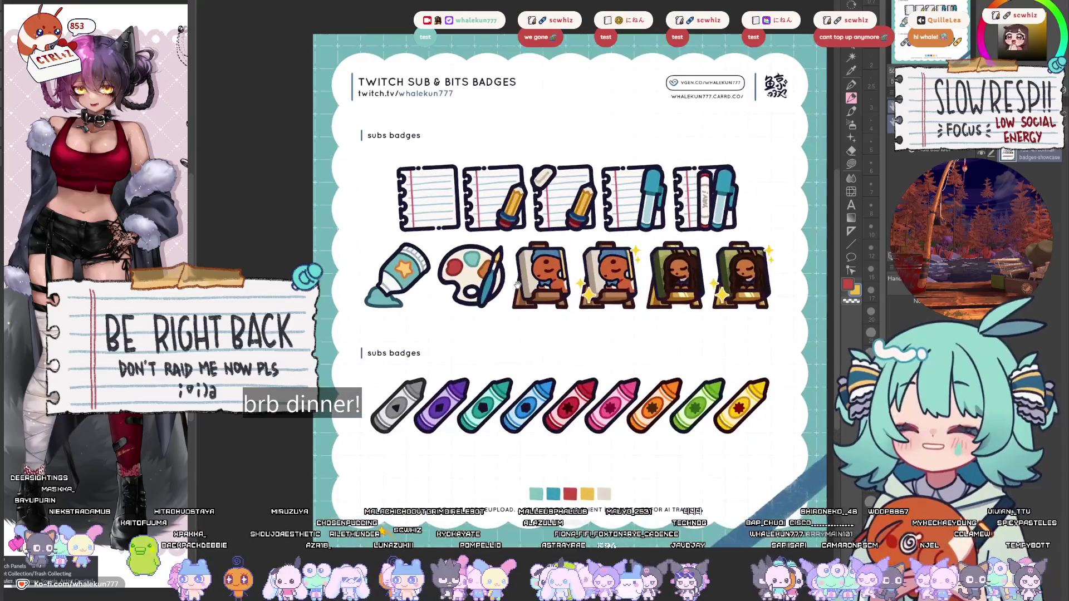
drag(509, 284, 514, 283)
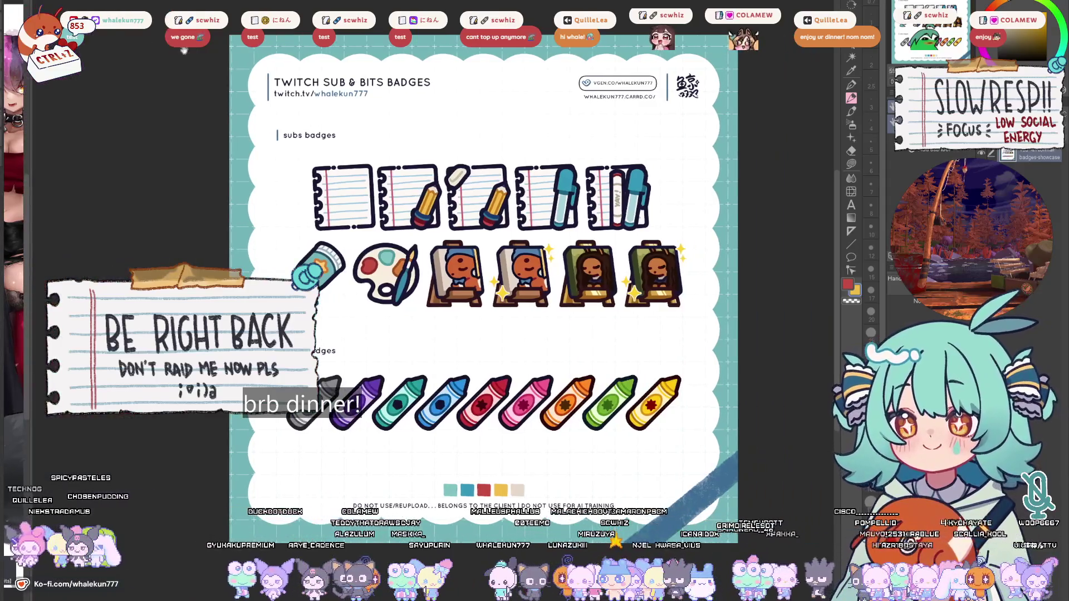
drag(468, 101, 458, 99)
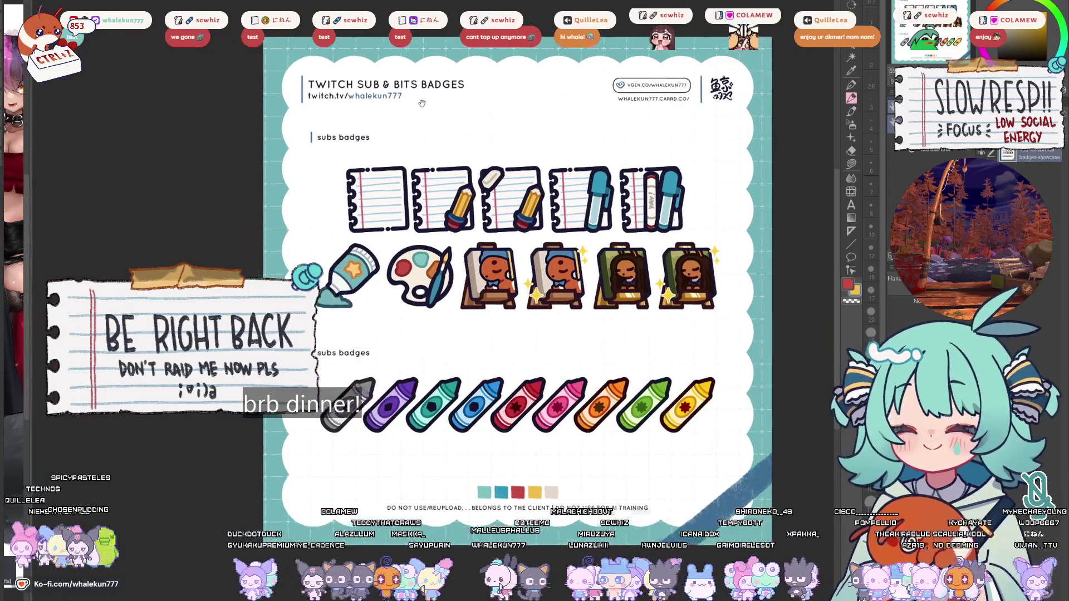
key(ctrl+0)
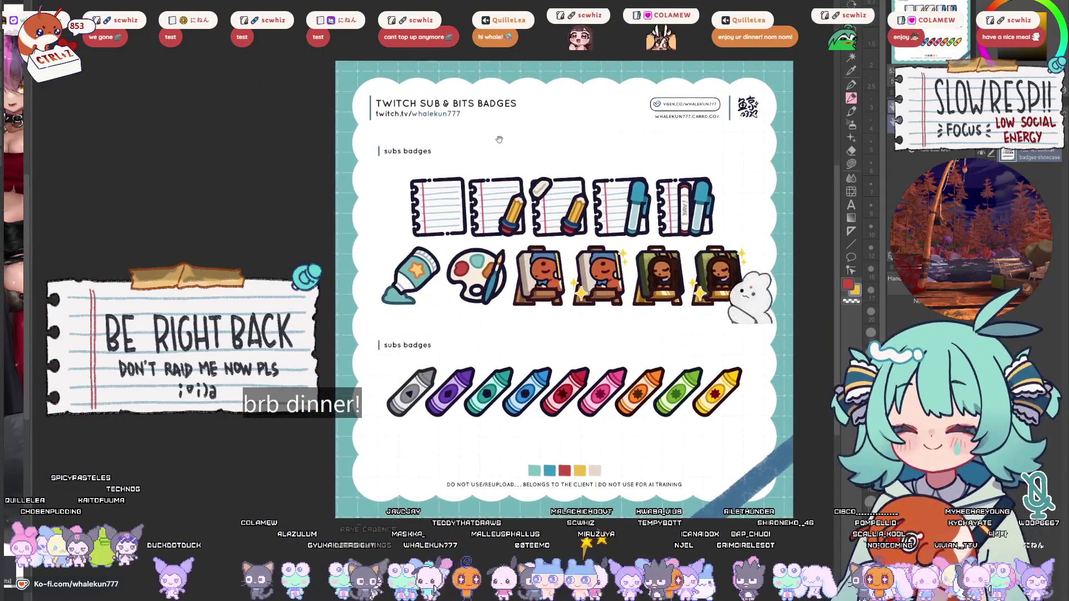